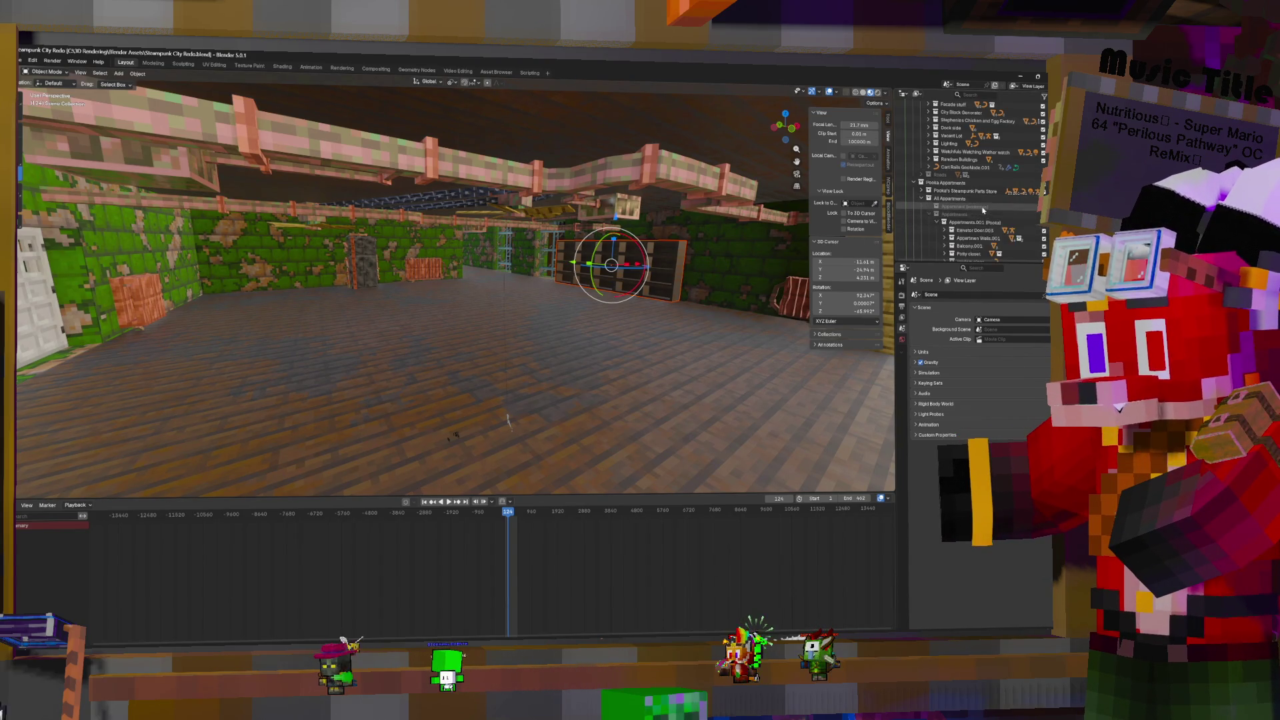
Collapse and re-expand Apartments.001 (Pooka), select Elevator Door.003 and orbit around it
scroll(983, 211, down, 3)
click(935, 174)
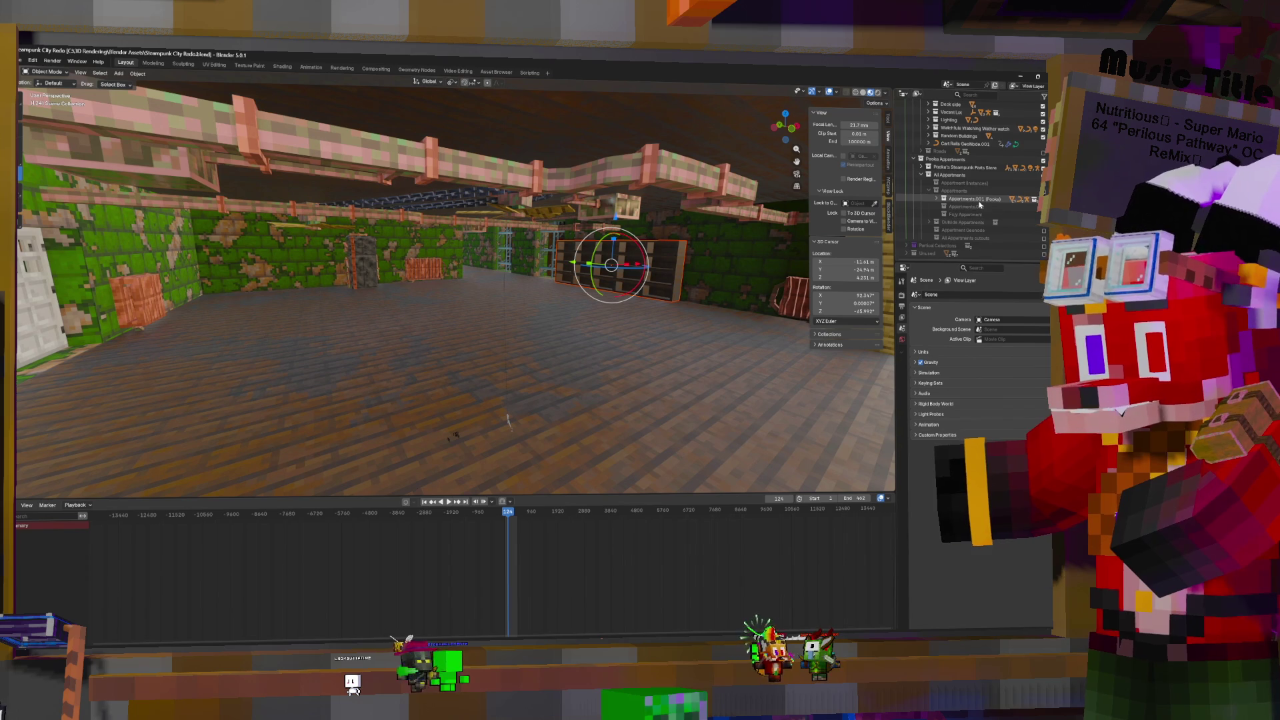
click(936, 199)
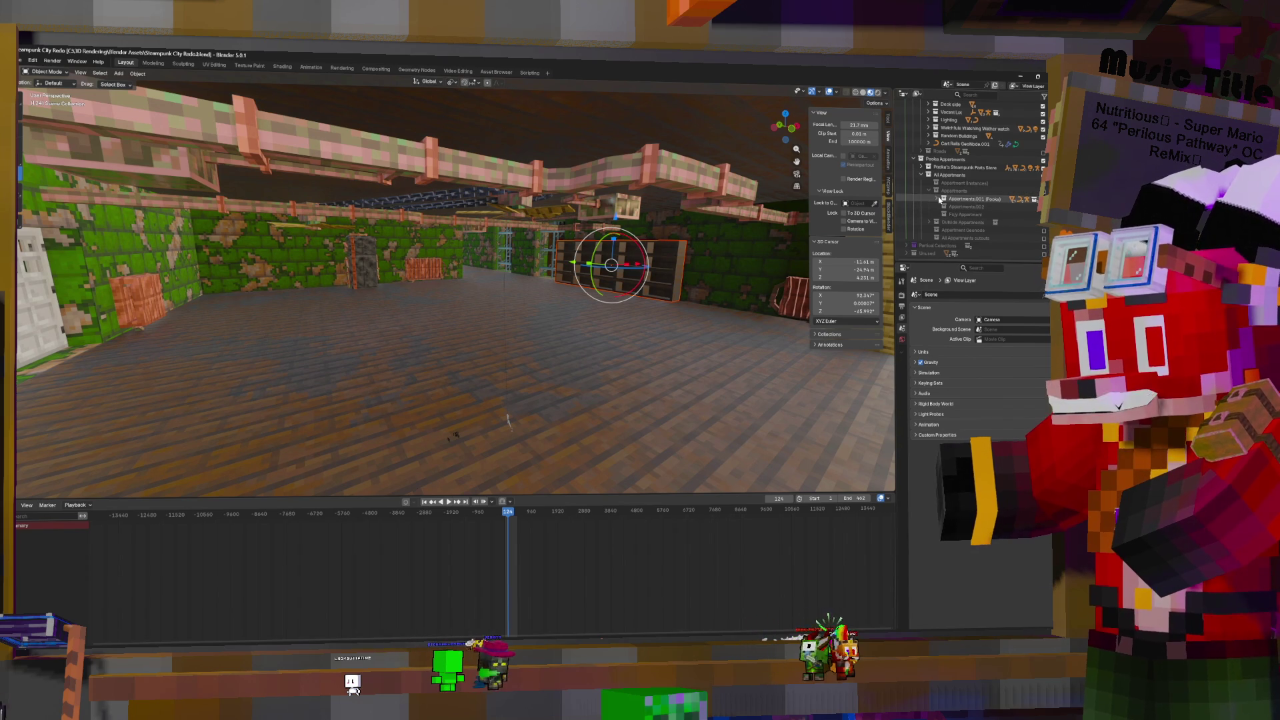
click(630, 274)
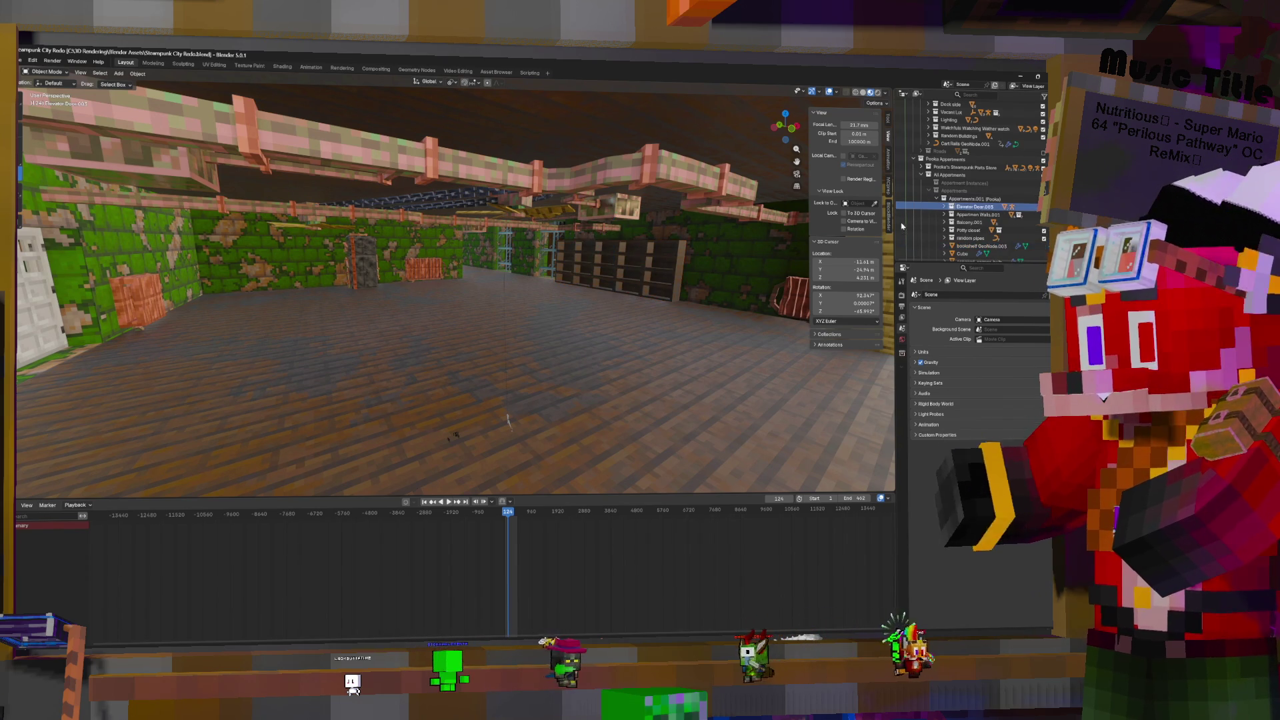
middle_drag(629, 273, 506, 283)
middle_drag(386, 450, 430, 448)
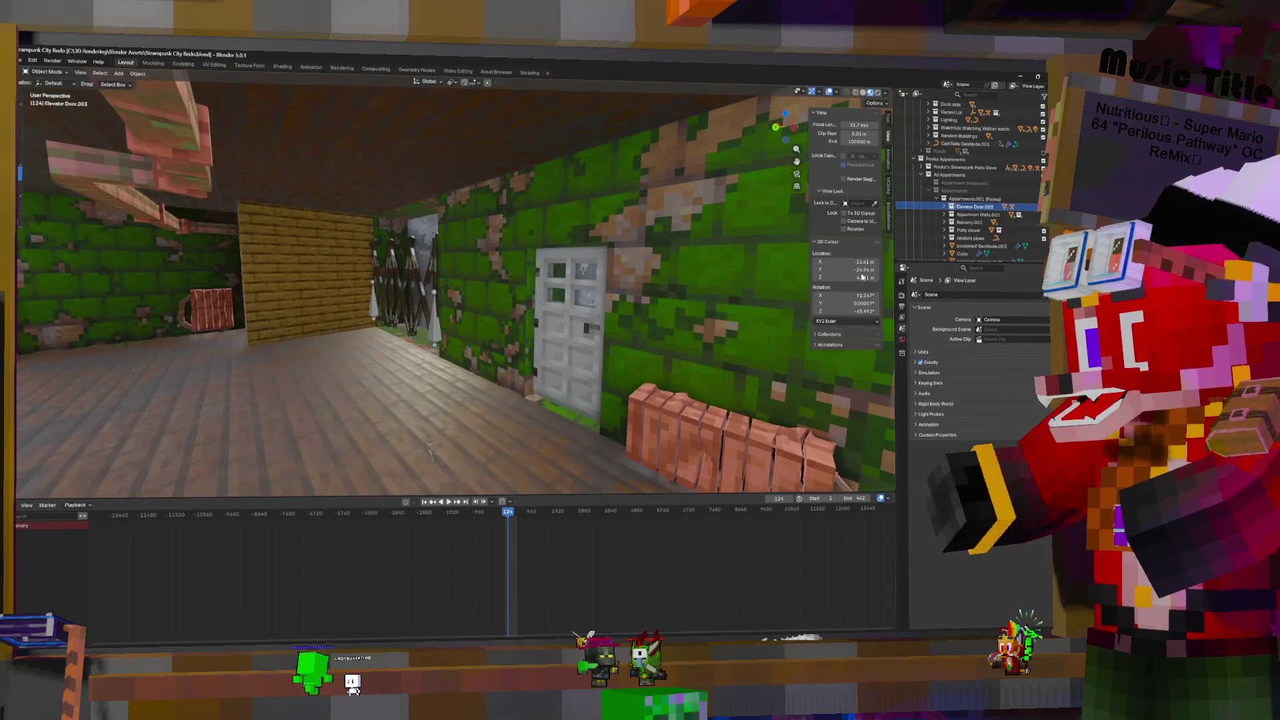
Hide and restore the apartment walls, then expand Elevator Door.003 to reveal its armature
ctrl+click(974, 207)
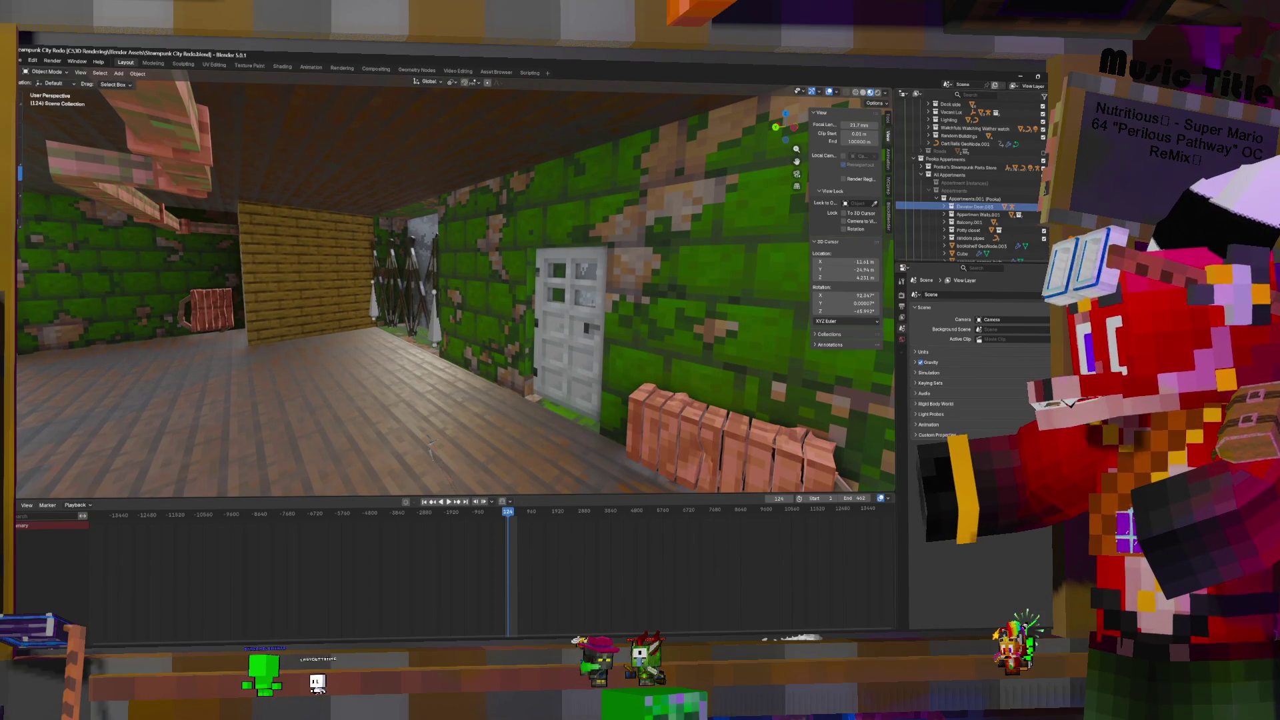
key(h)
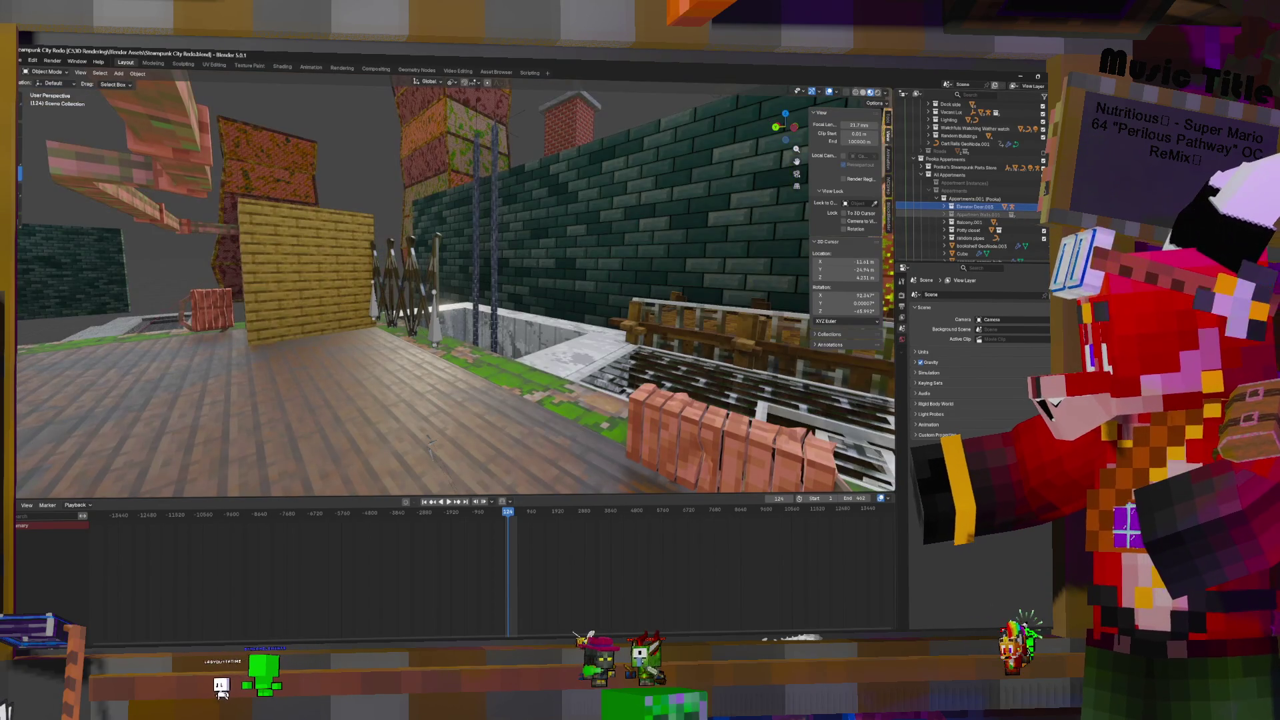
key(alt+h)
mouse_move(430, 447)
middle_down()
mouse_move(344, 480)
mouse_move(623, 492)
middle_up()
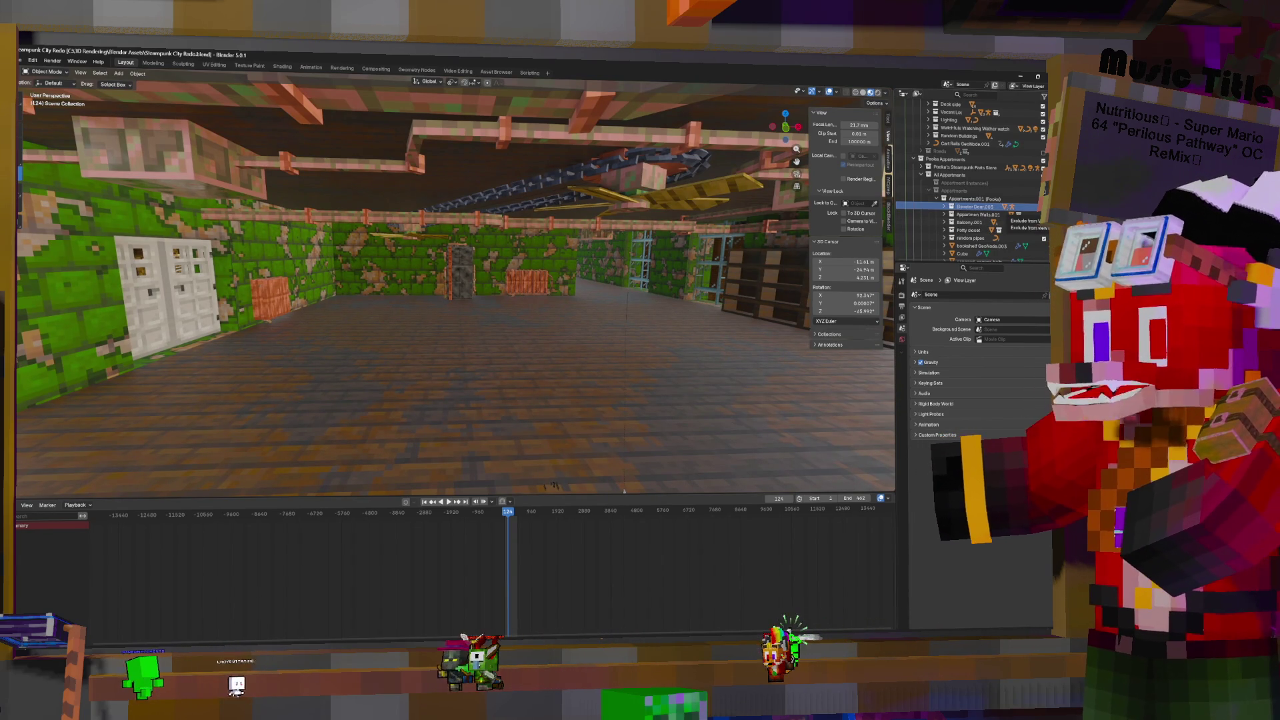
click(944, 207)
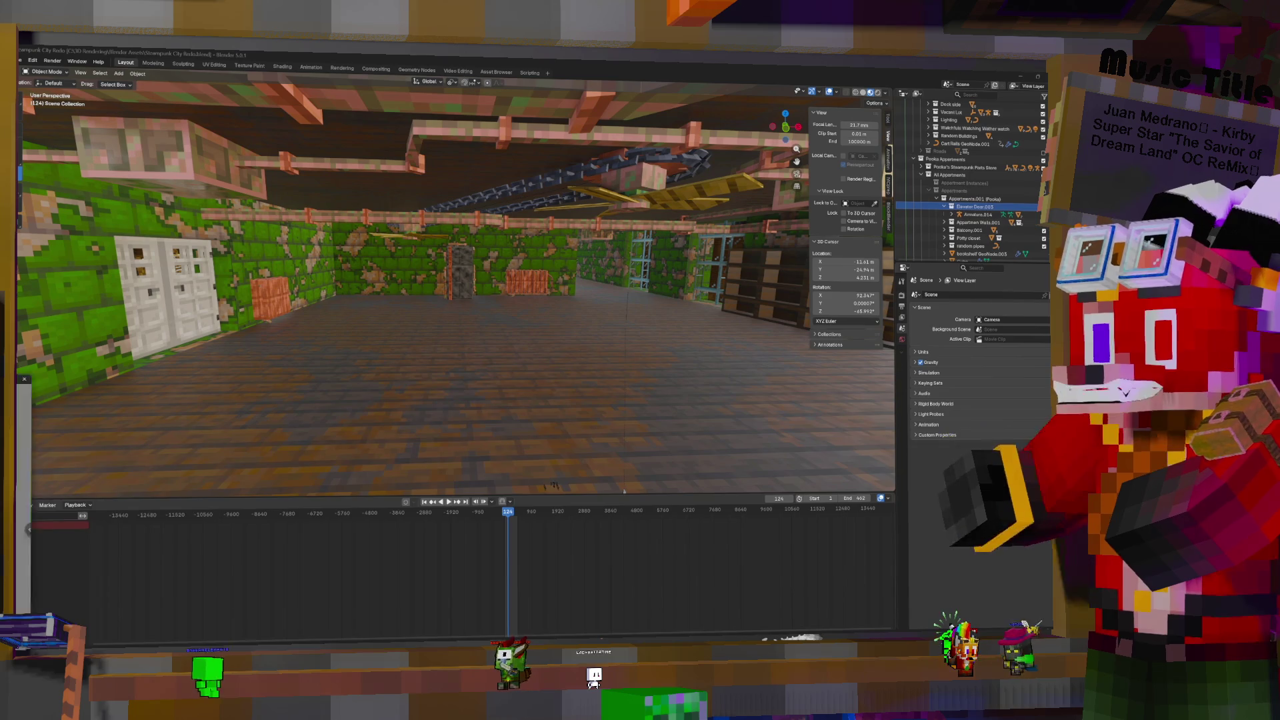
Switch to the Chrome Remote Desktop window over Blender with Alt+Tab
key(alt+Tab)
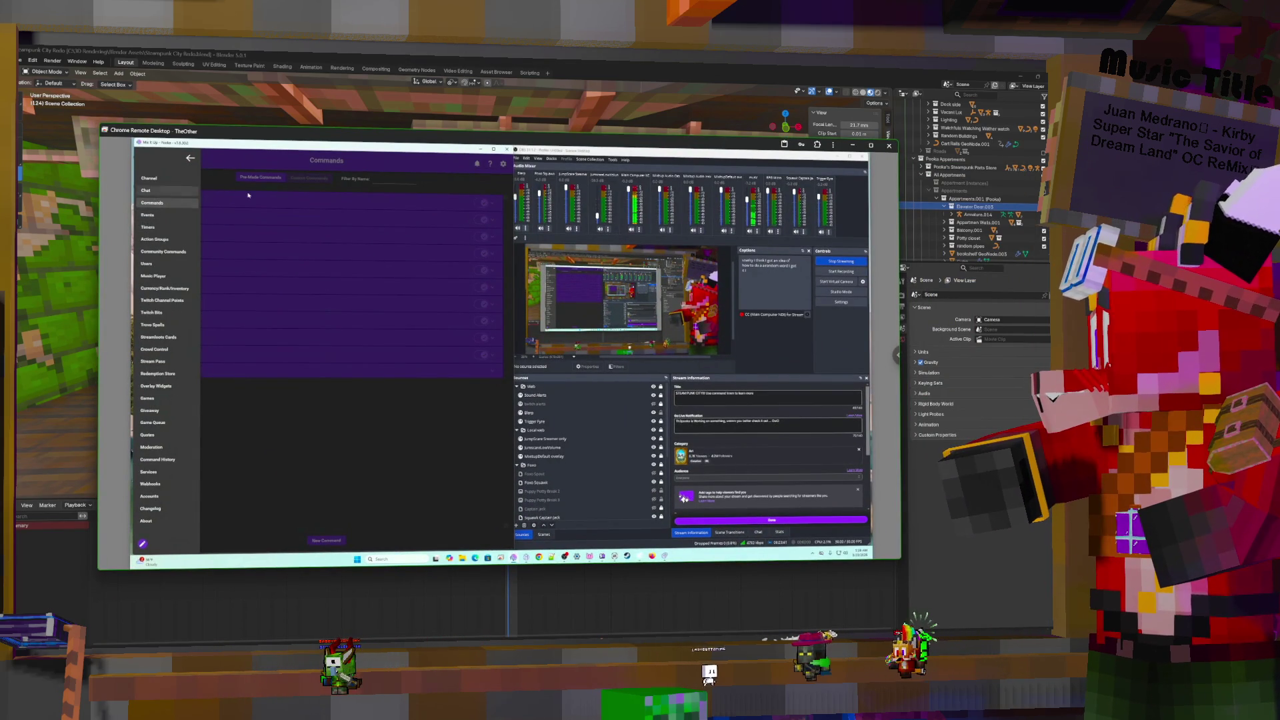
Close the navigation drawer and go to Streamer.bot's Timers page
click(225, 200)
click(139, 158)
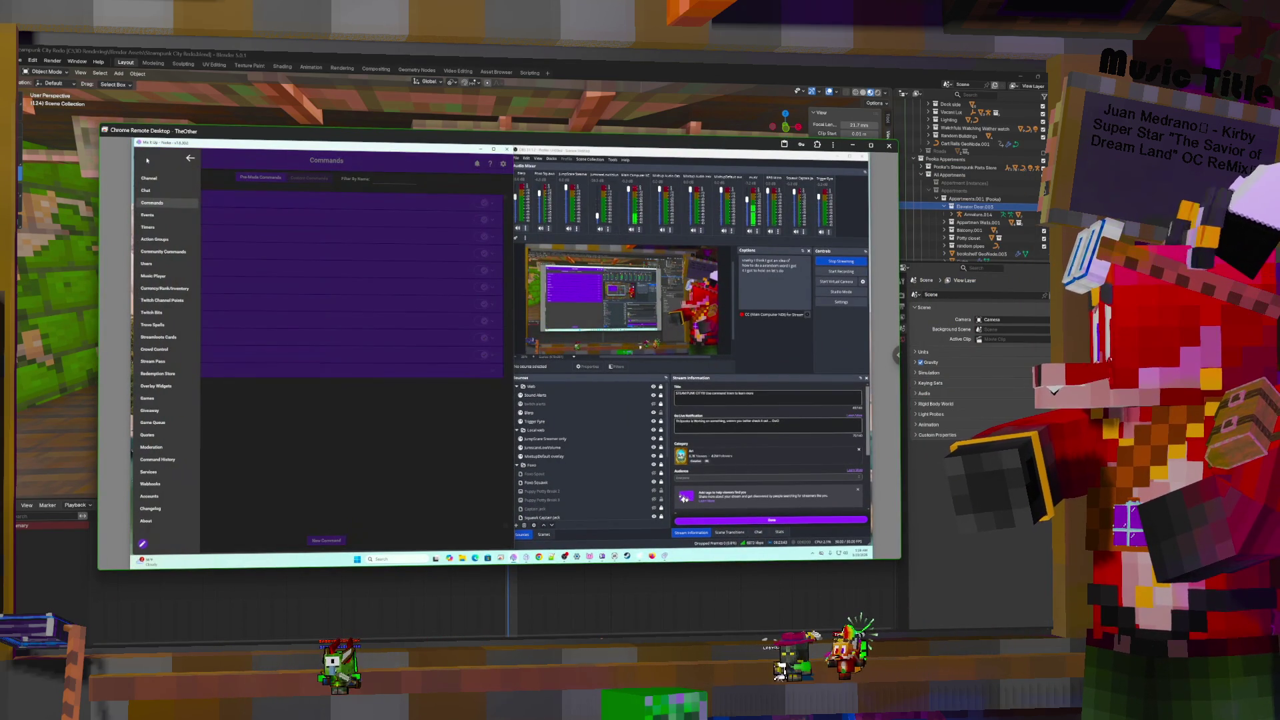
click(148, 227)
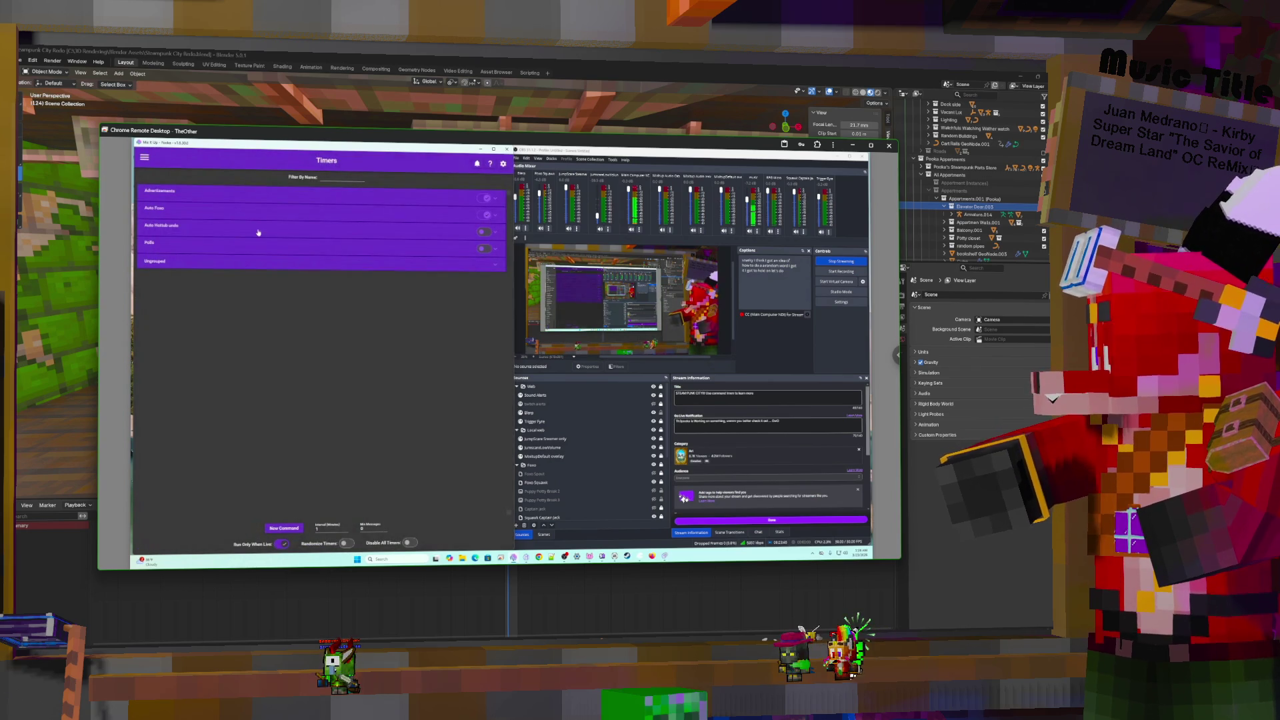
Browse the Advertisements and Ungrouped groups, expand Auto Foxo, and open the Did you know timer
click(244, 195)
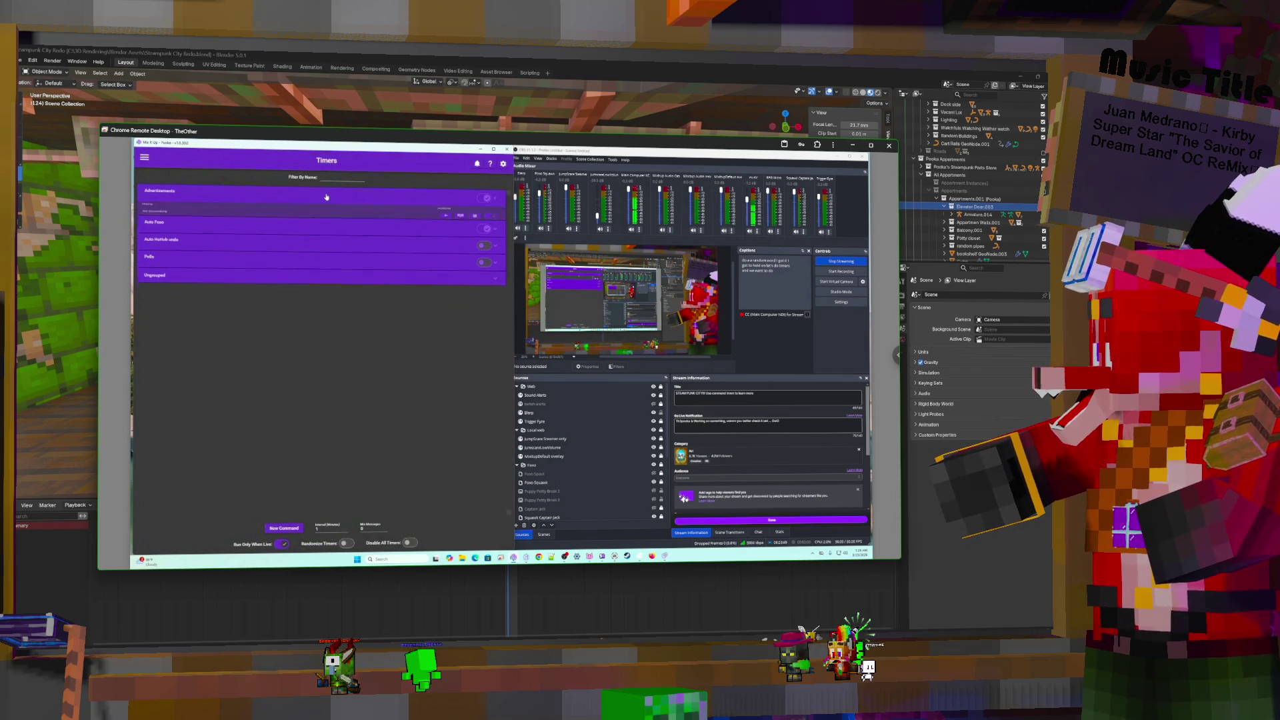
click(293, 196)
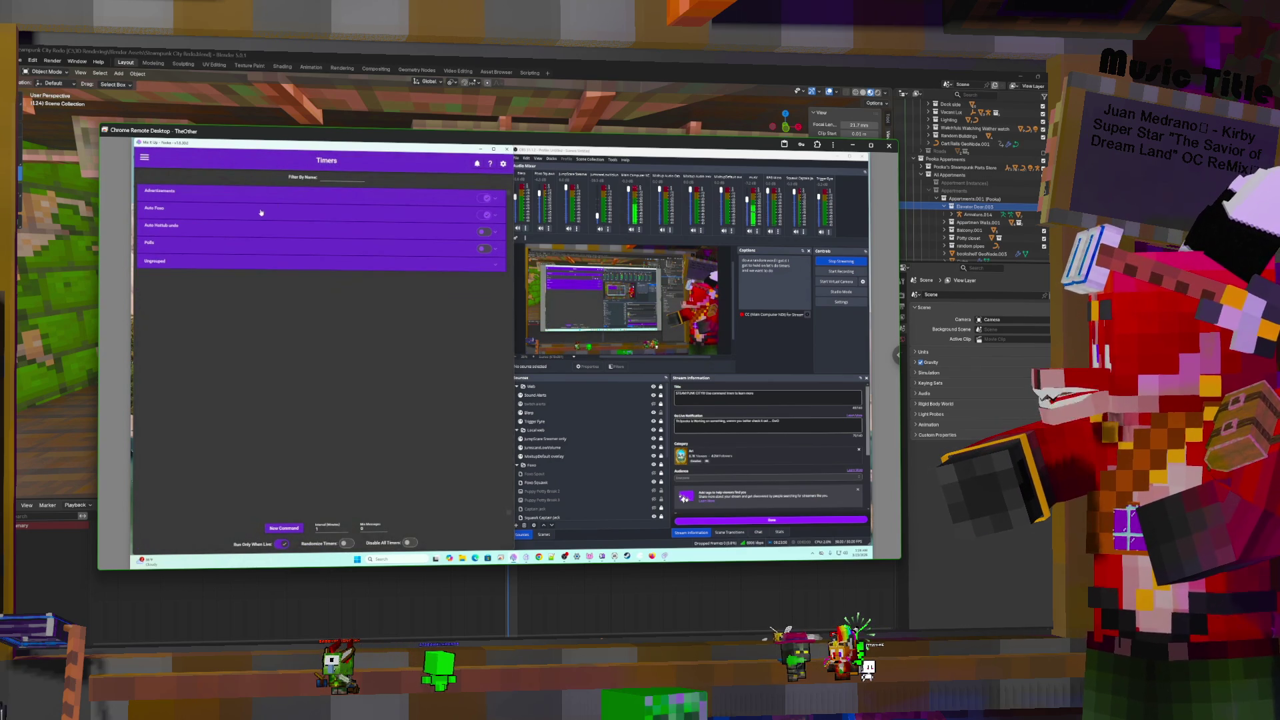
click(282, 267)
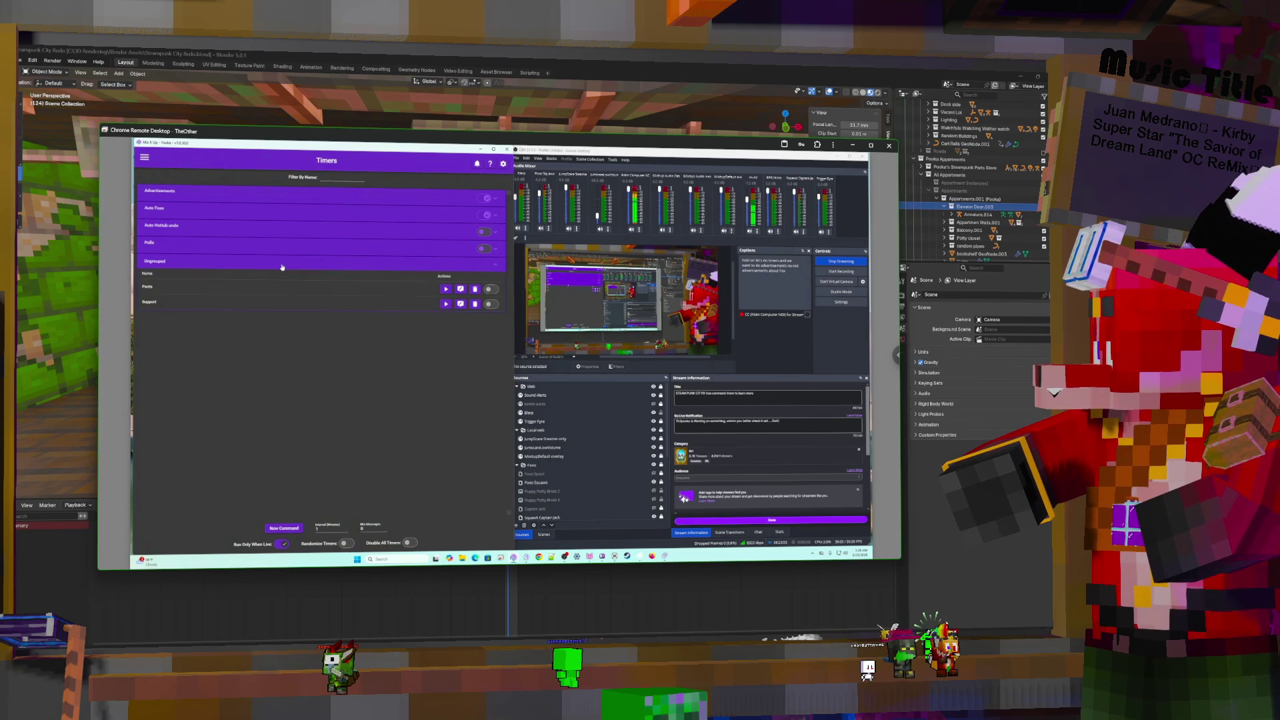
click(282, 264)
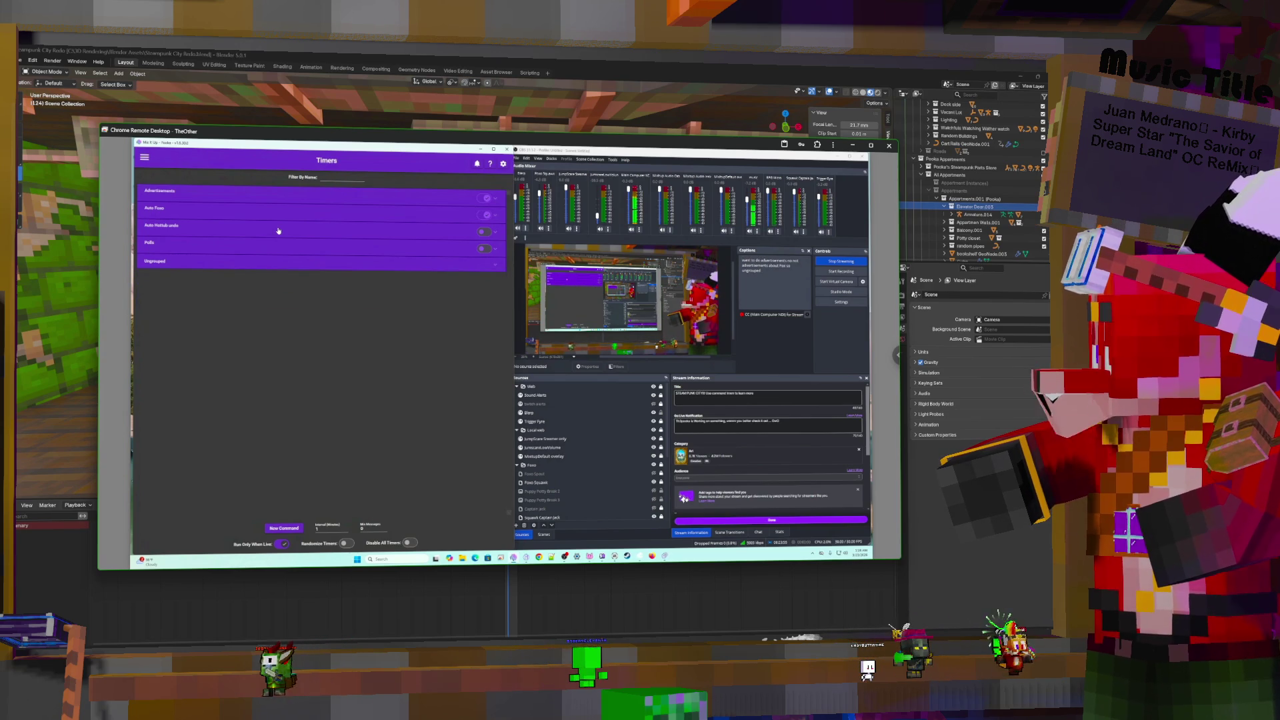
click(297, 213)
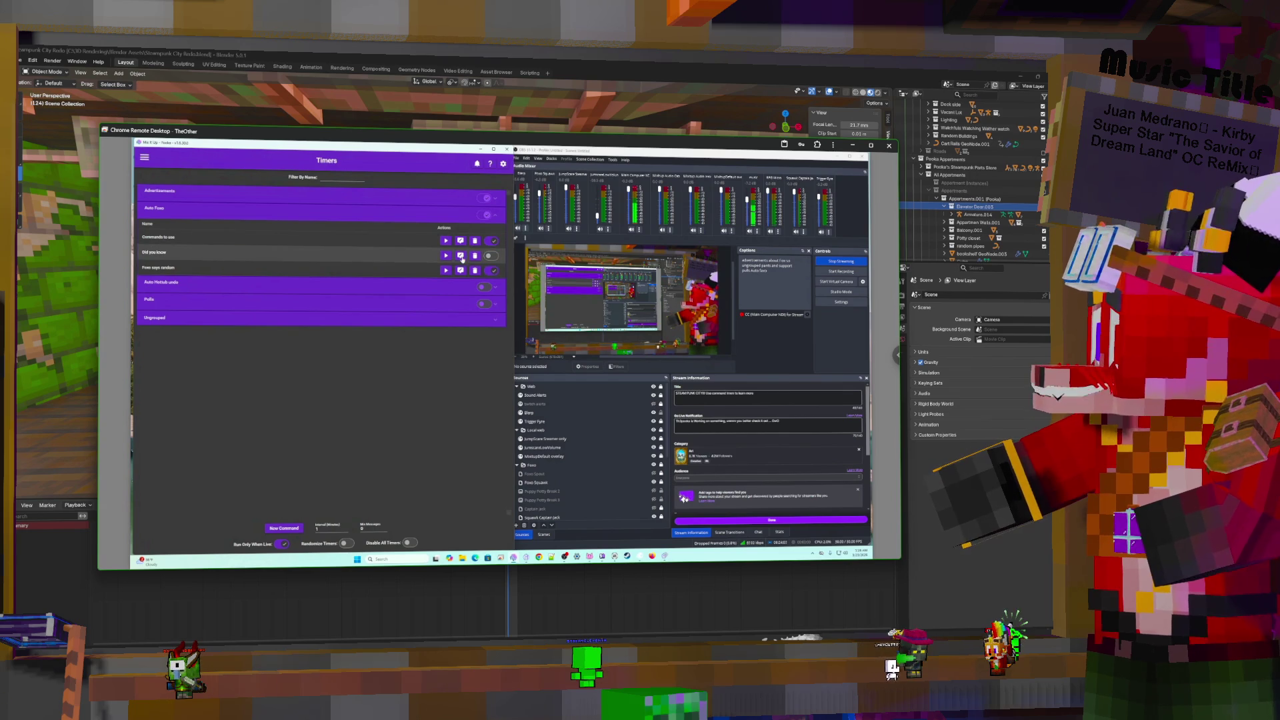
click(461, 257)
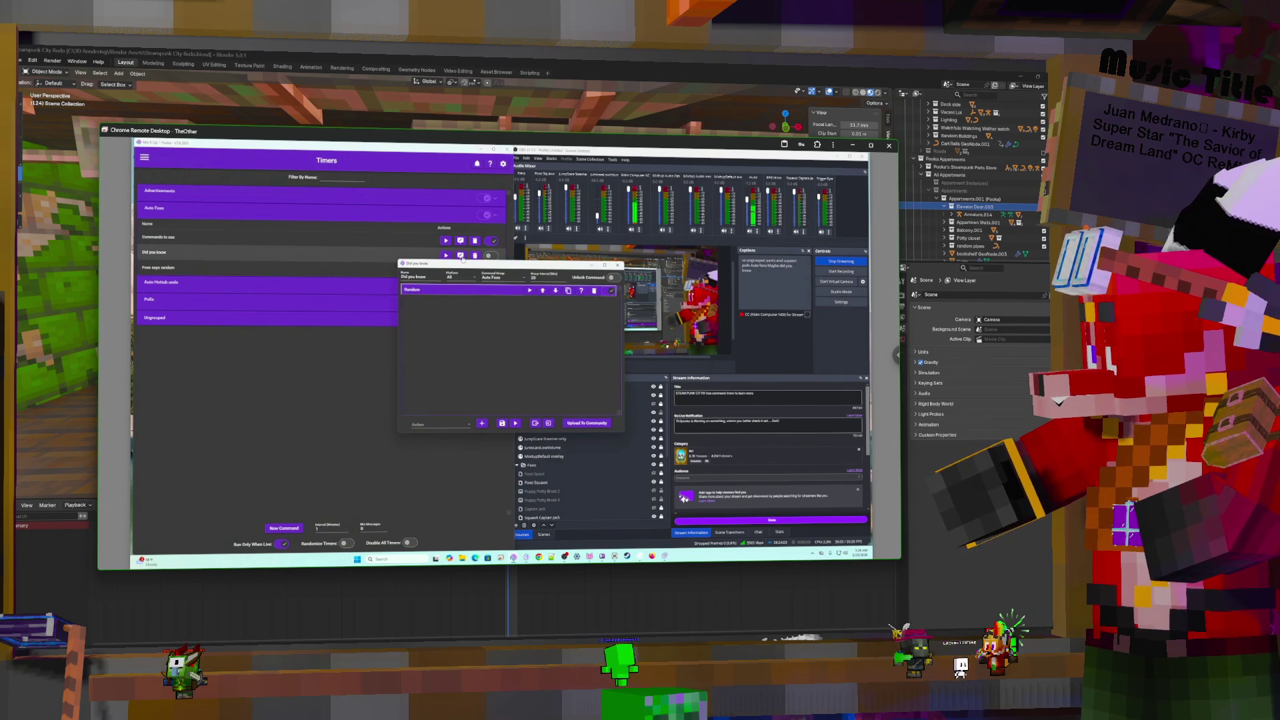
Review the Did you know timer's Random group and Command sub-action, then close its editor
click(470, 290)
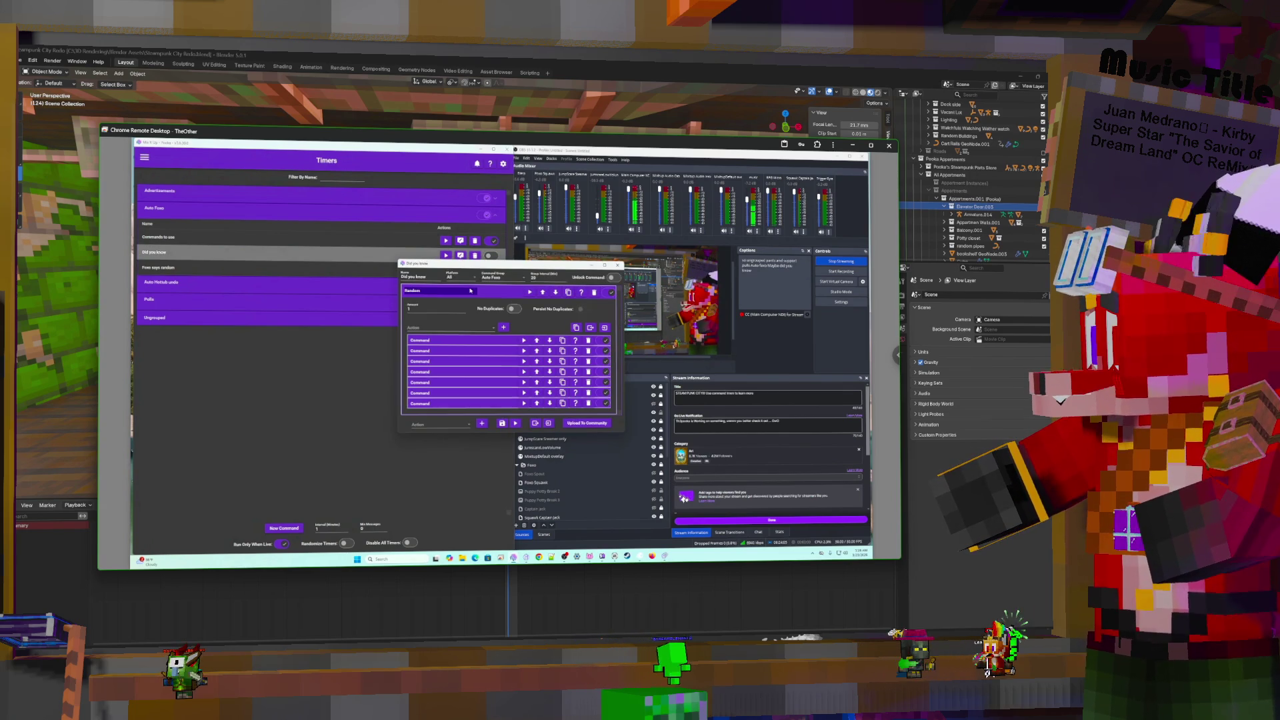
click(493, 342)
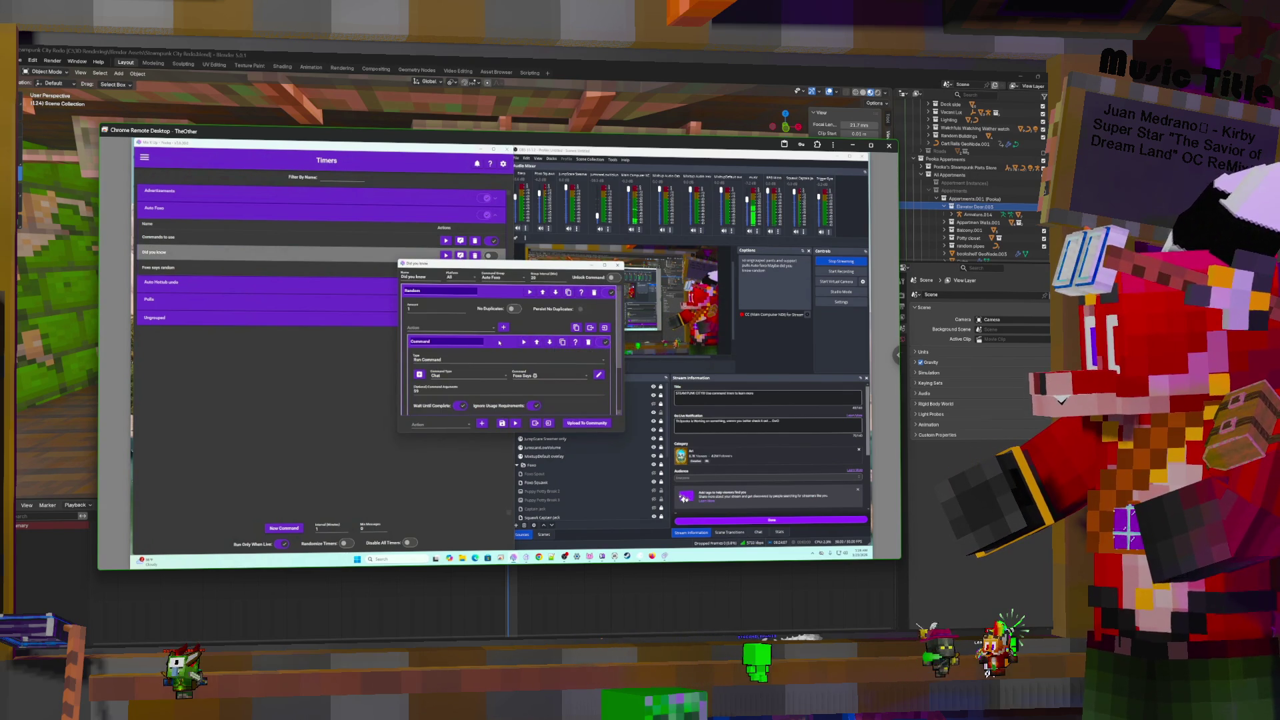
click(499, 342)
click(497, 293)
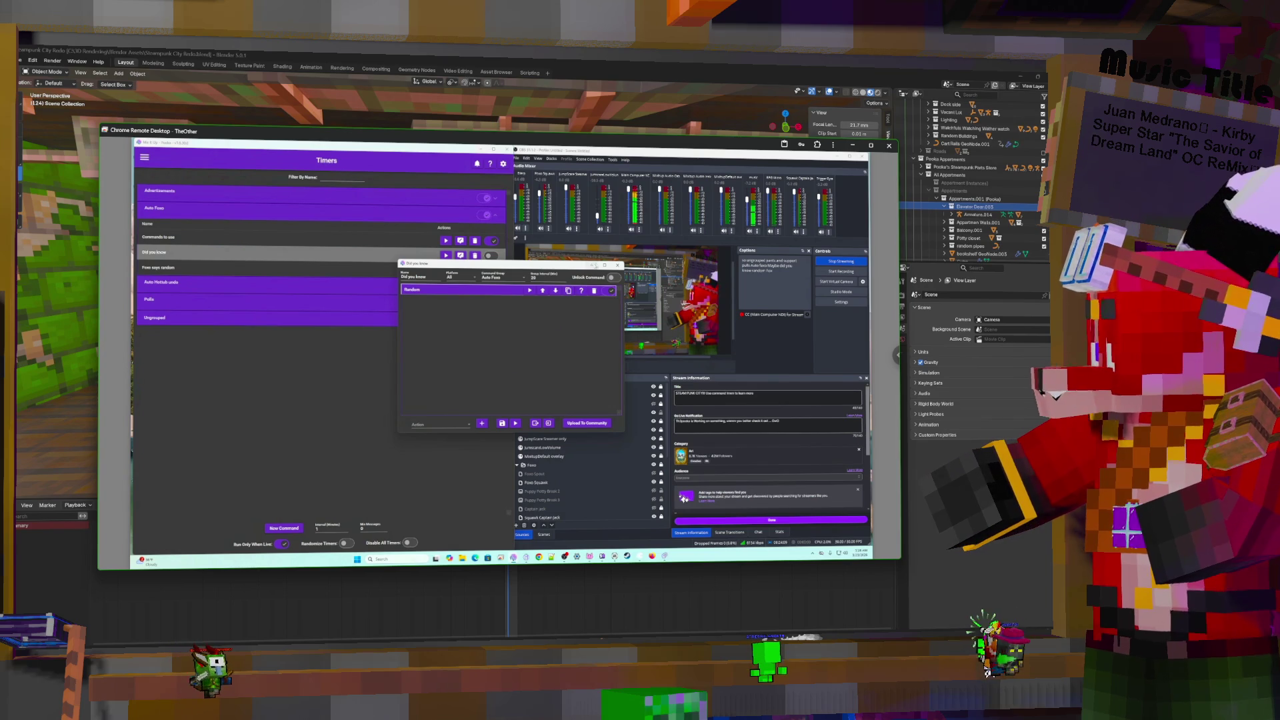
click(617, 265)
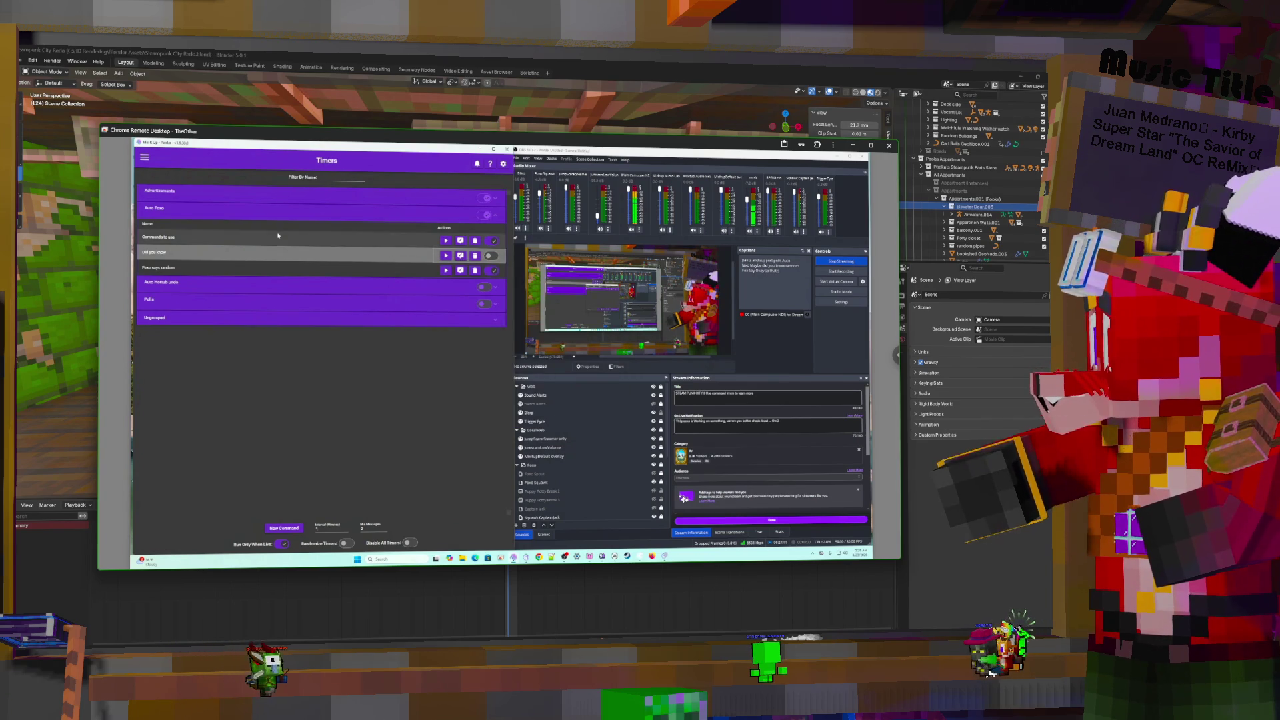
Open the Commands to use timer, inspect its word of the day action, and list sub-action types
click(461, 241)
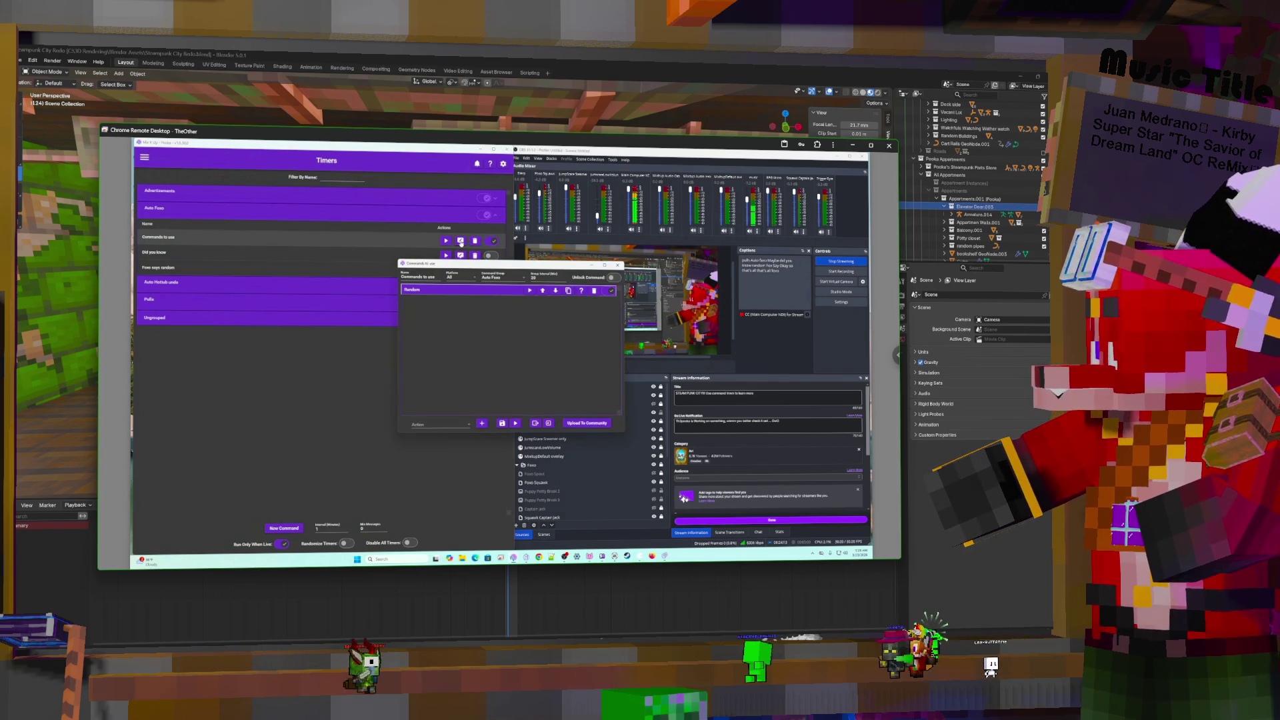
click(468, 290)
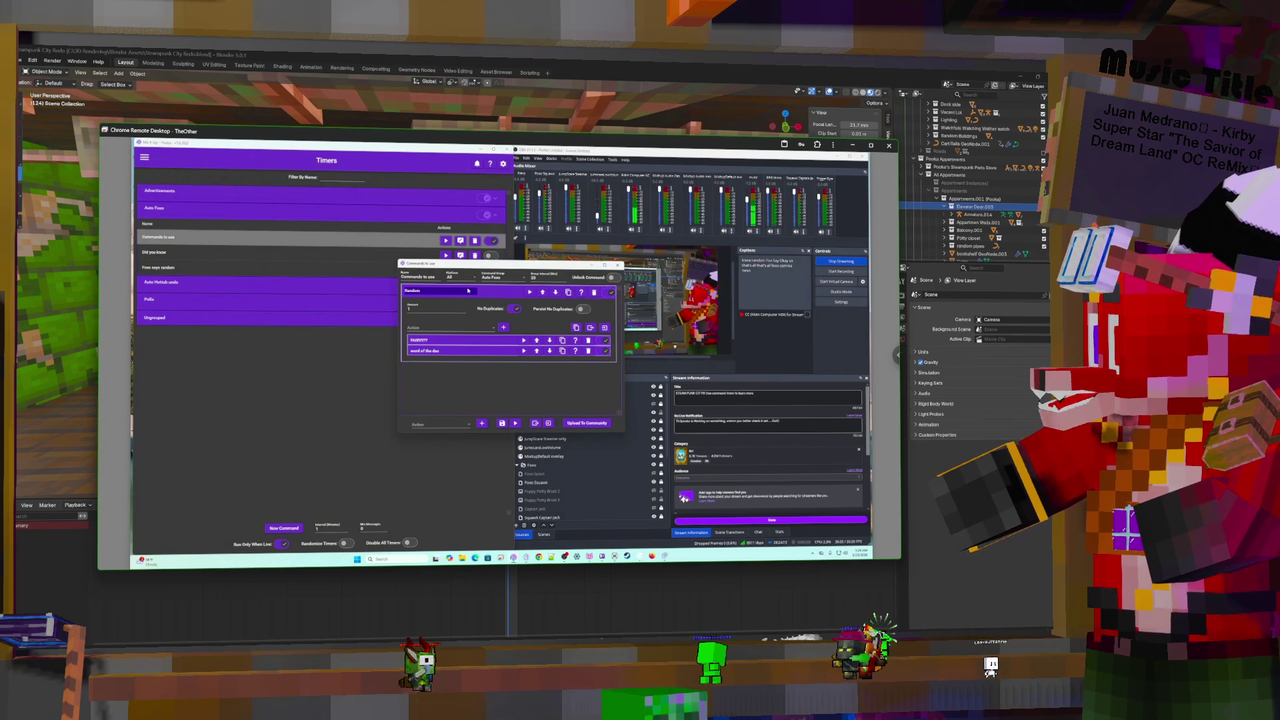
click(494, 351)
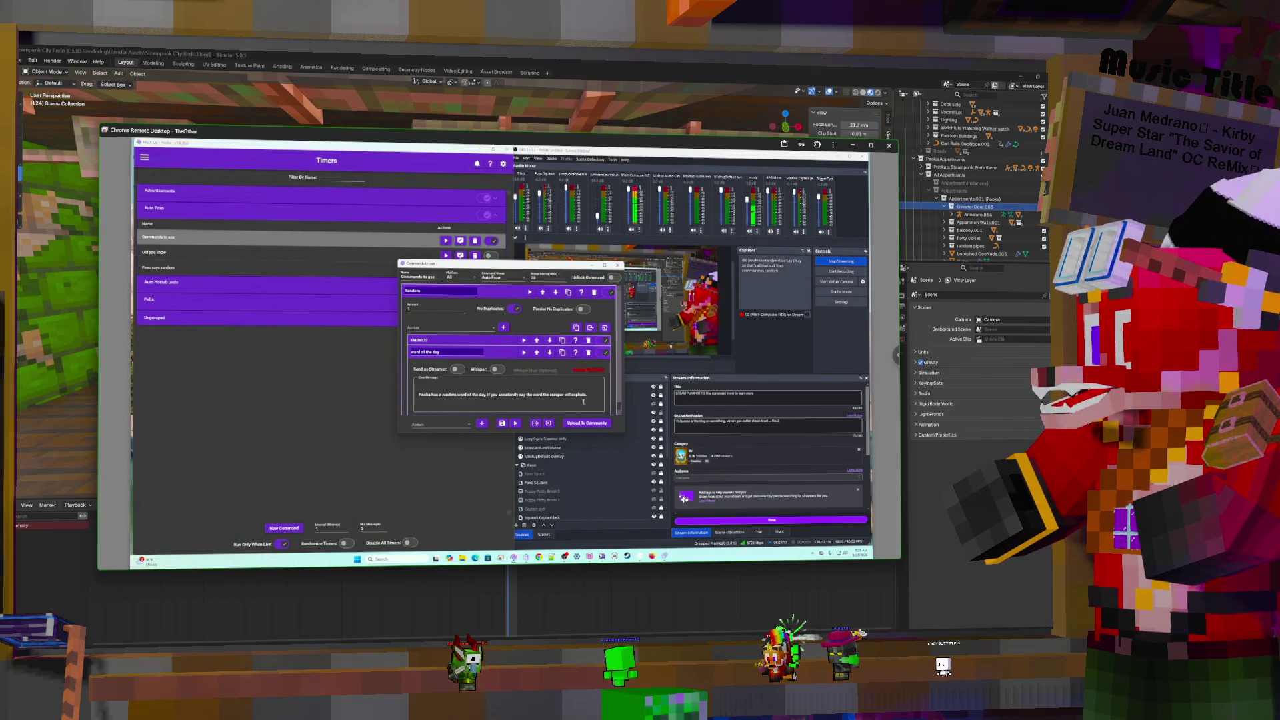
click(502, 353)
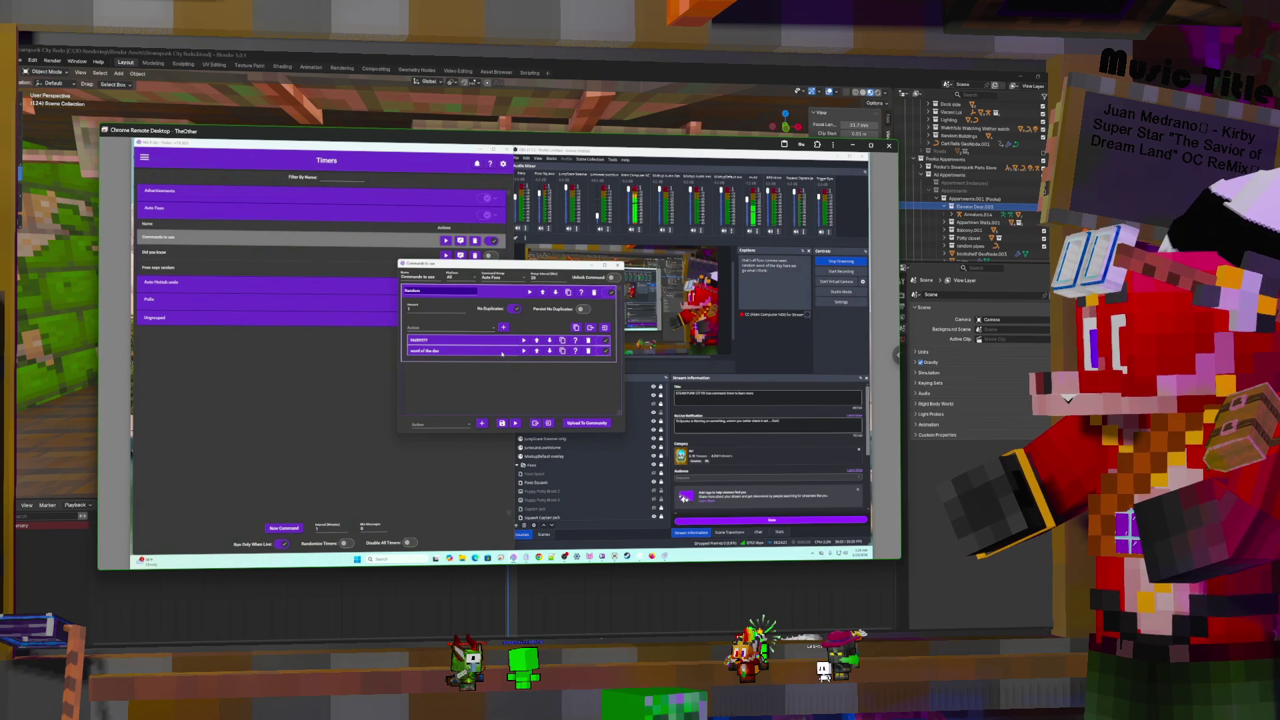
click(472, 326)
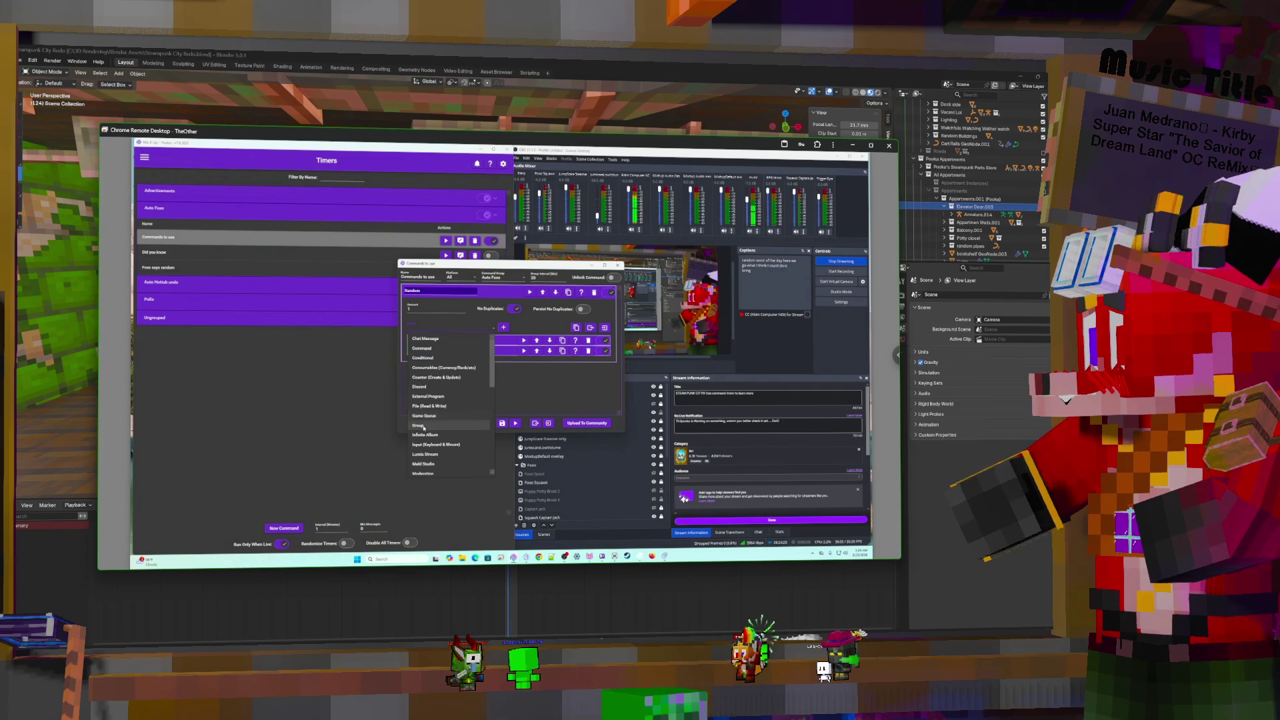
Add a Group sub-action, copy the word of the day text, and remove the old action
click(423, 426)
click(504, 327)
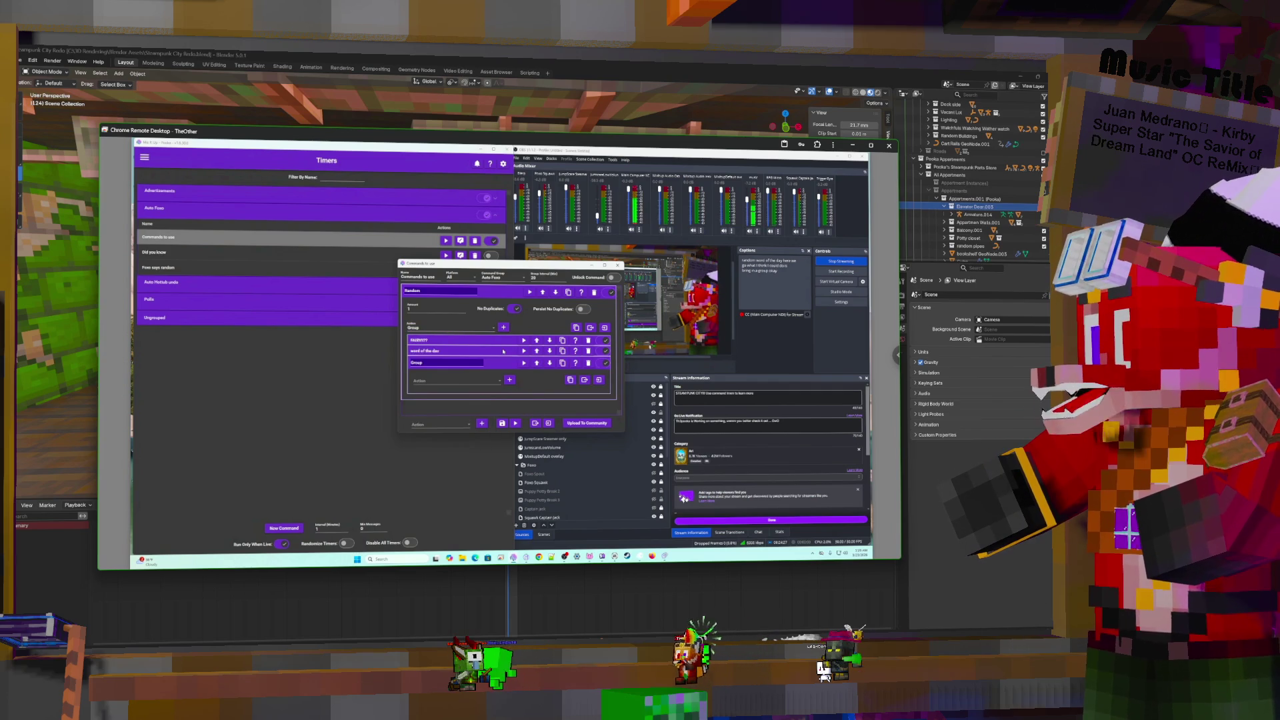
click(502, 351)
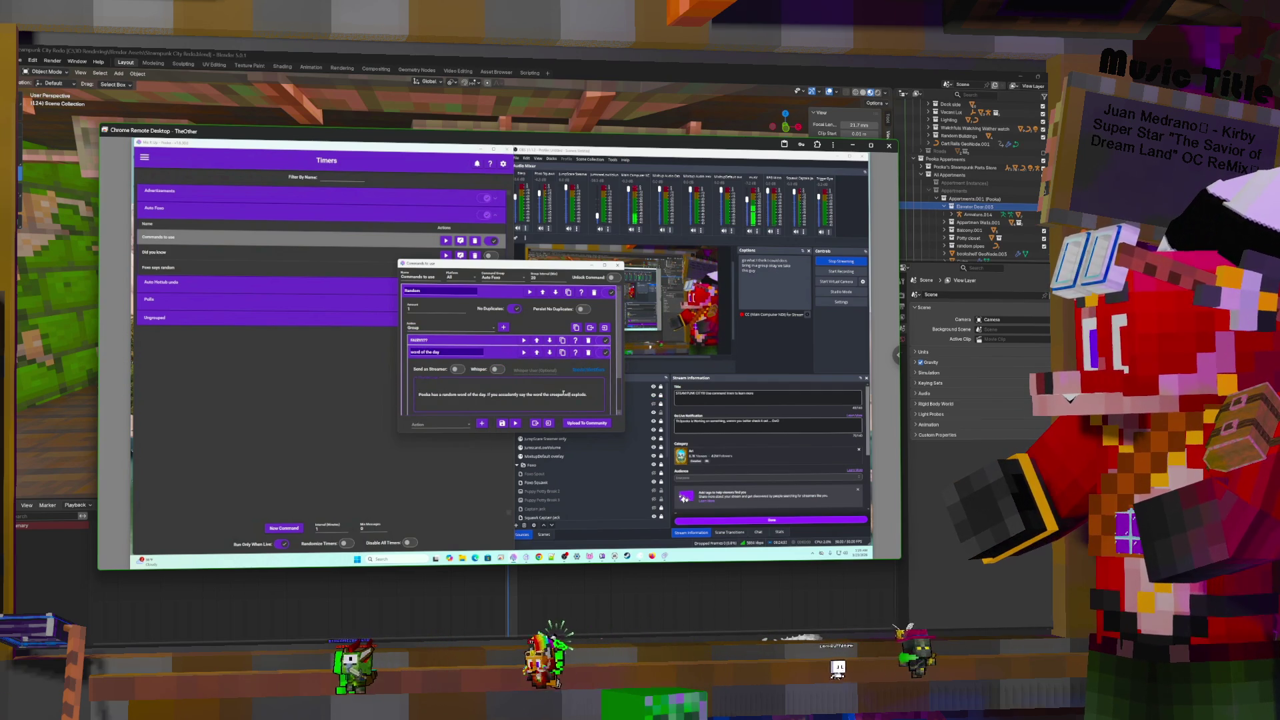
drag(589, 394, 410, 392)
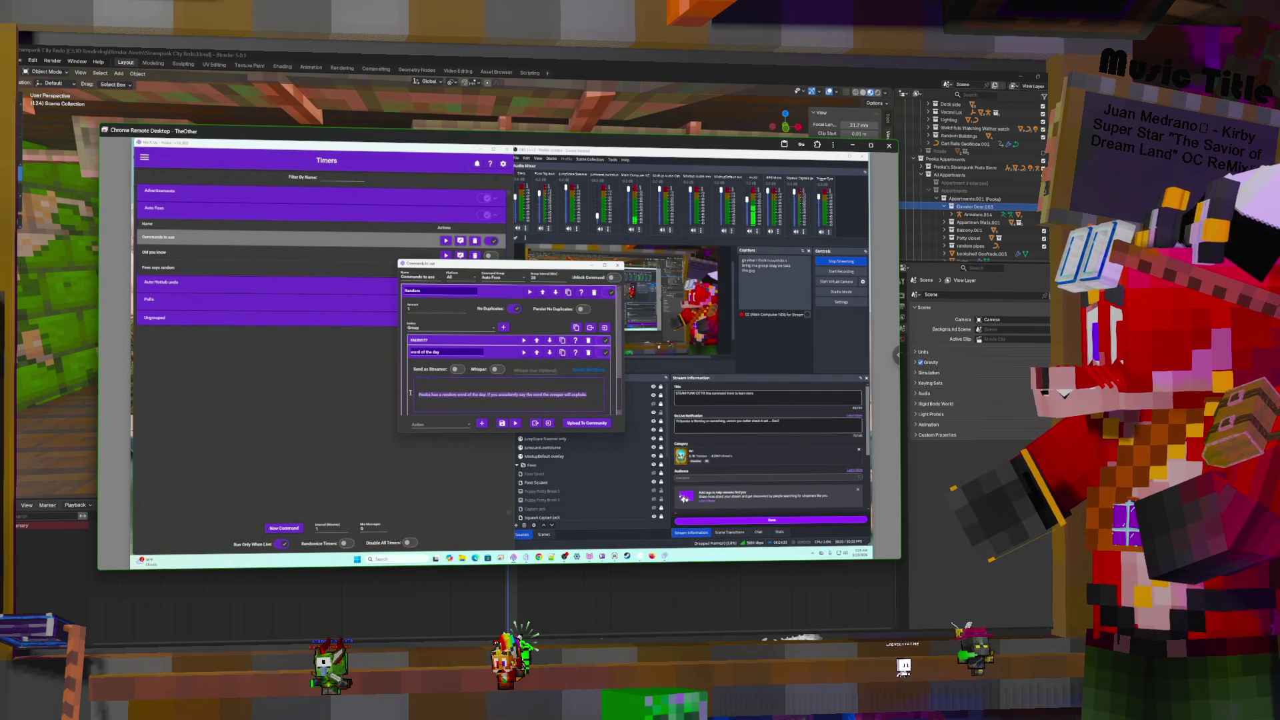
click(503, 328)
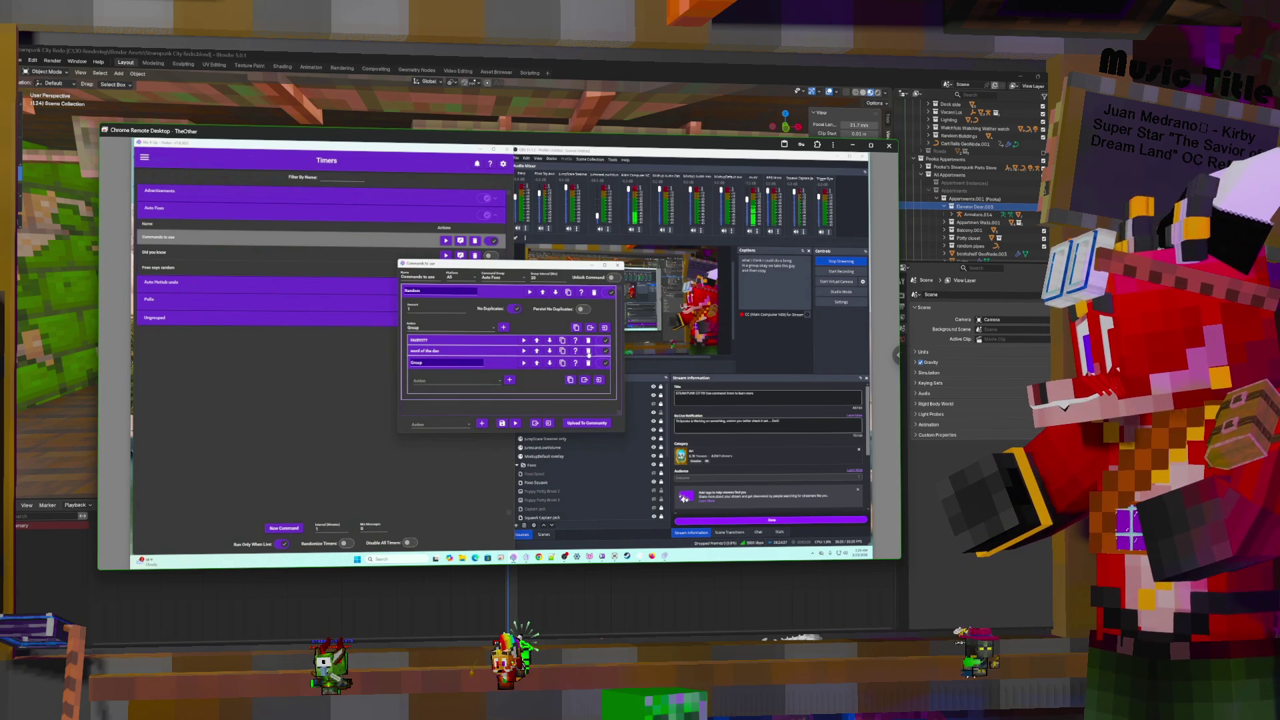
click(588, 351)
Add a Chat Message action to the group and paste the word of the day announcement
click(460, 370)
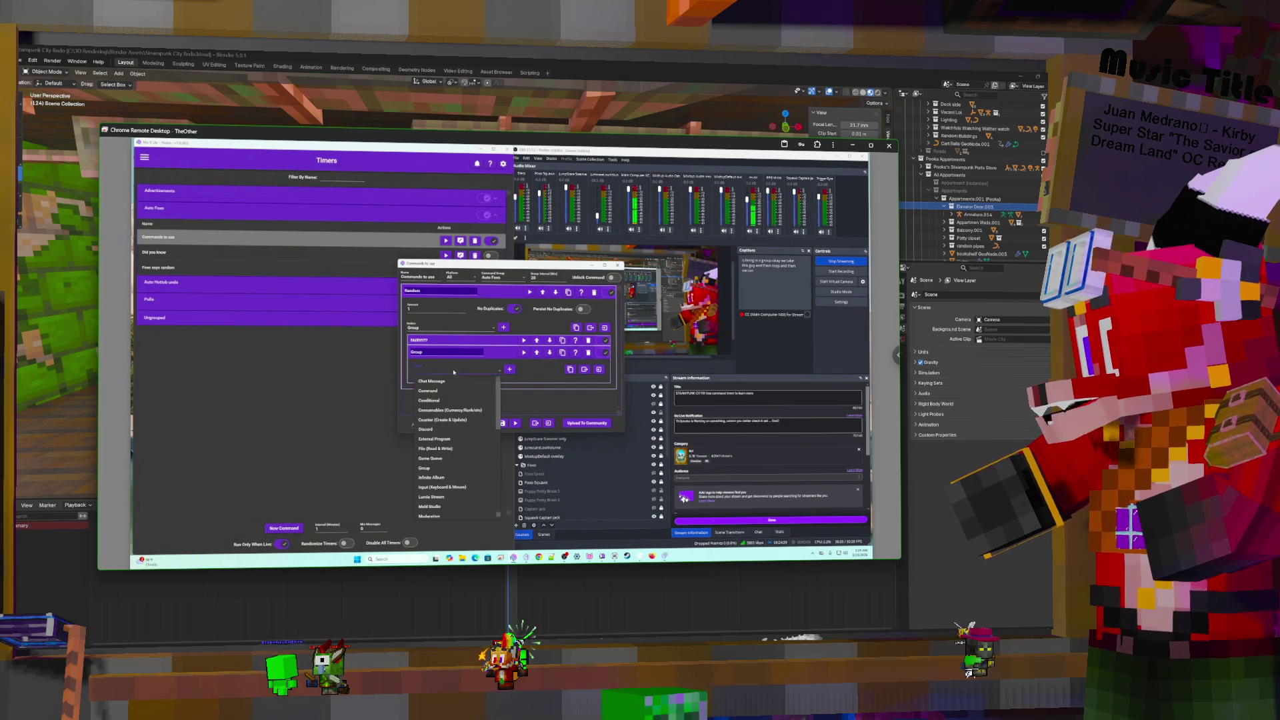
click(469, 381)
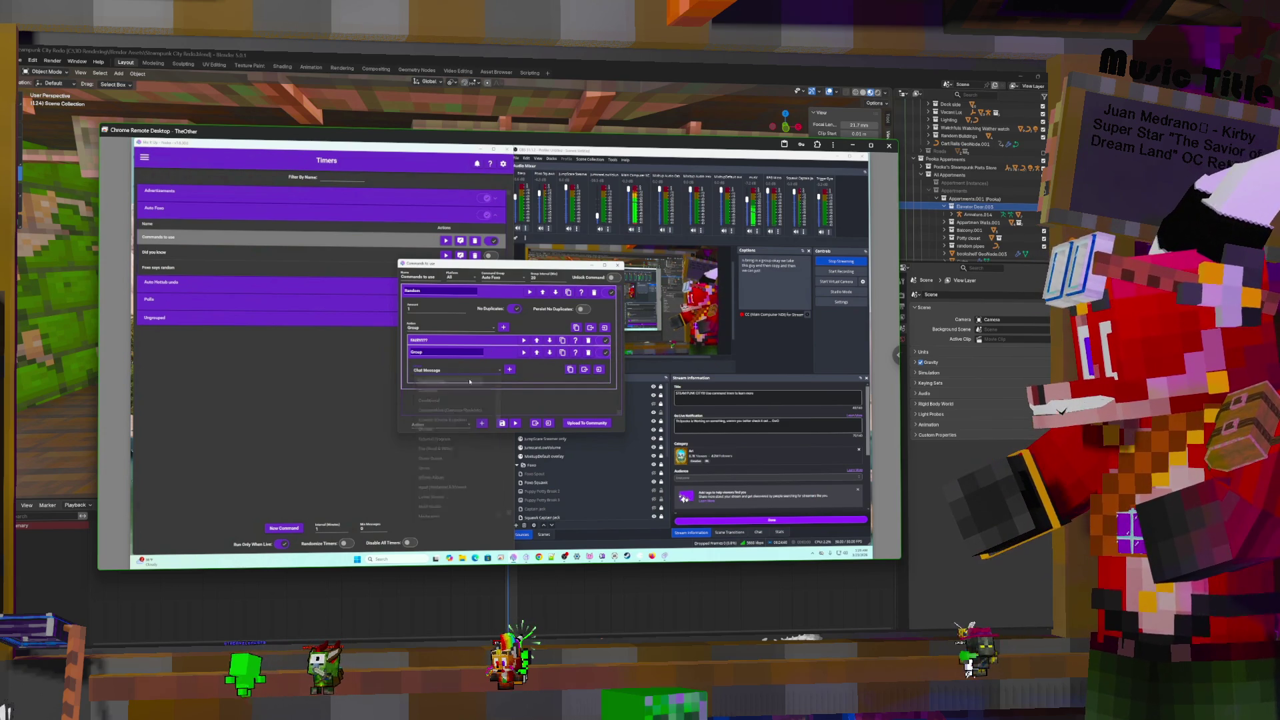
click(509, 369)
scroll(495, 380, down, 2)
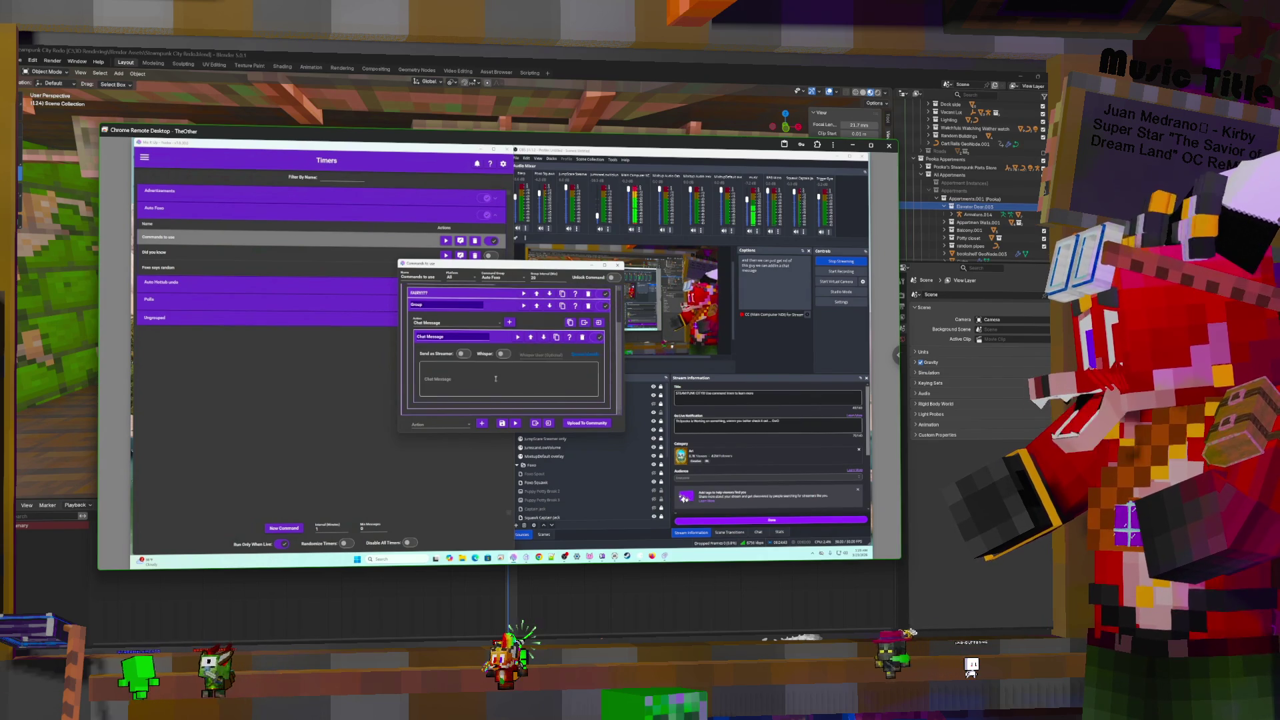
click(495, 379)
key(ctrl+v)
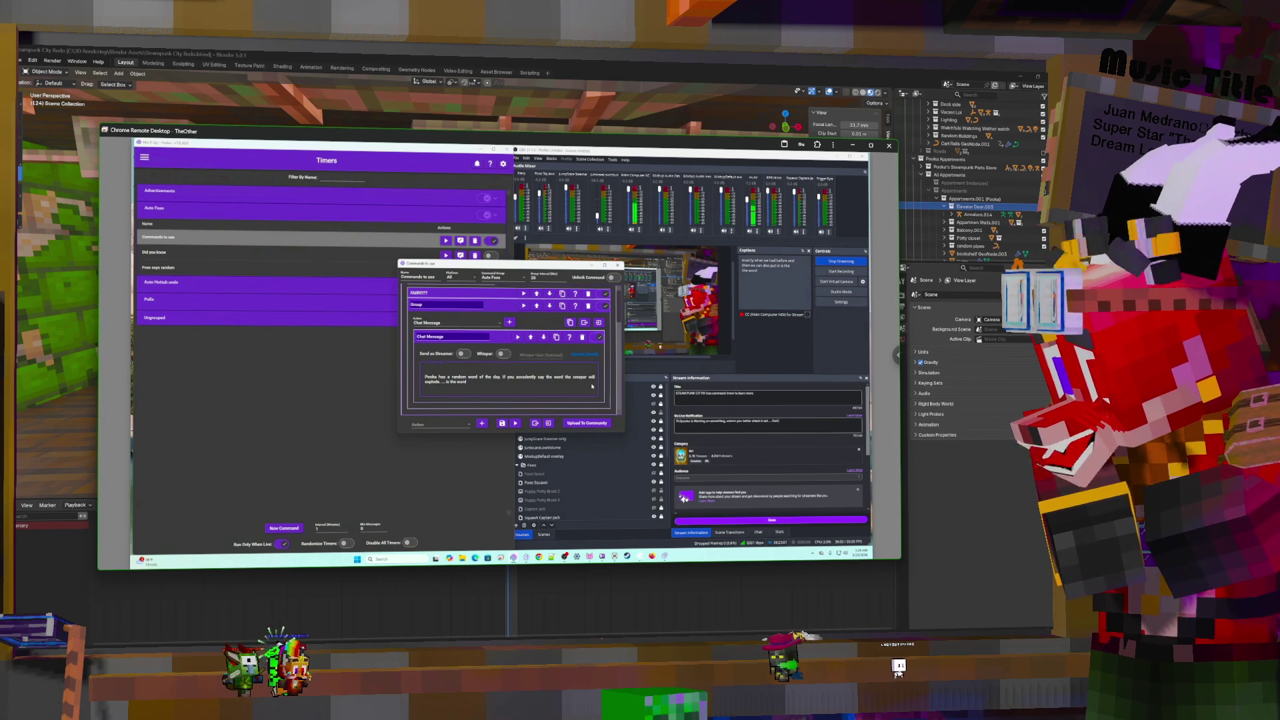
Type '$horseshoe' at the end of the word of the day announcement
text( $)
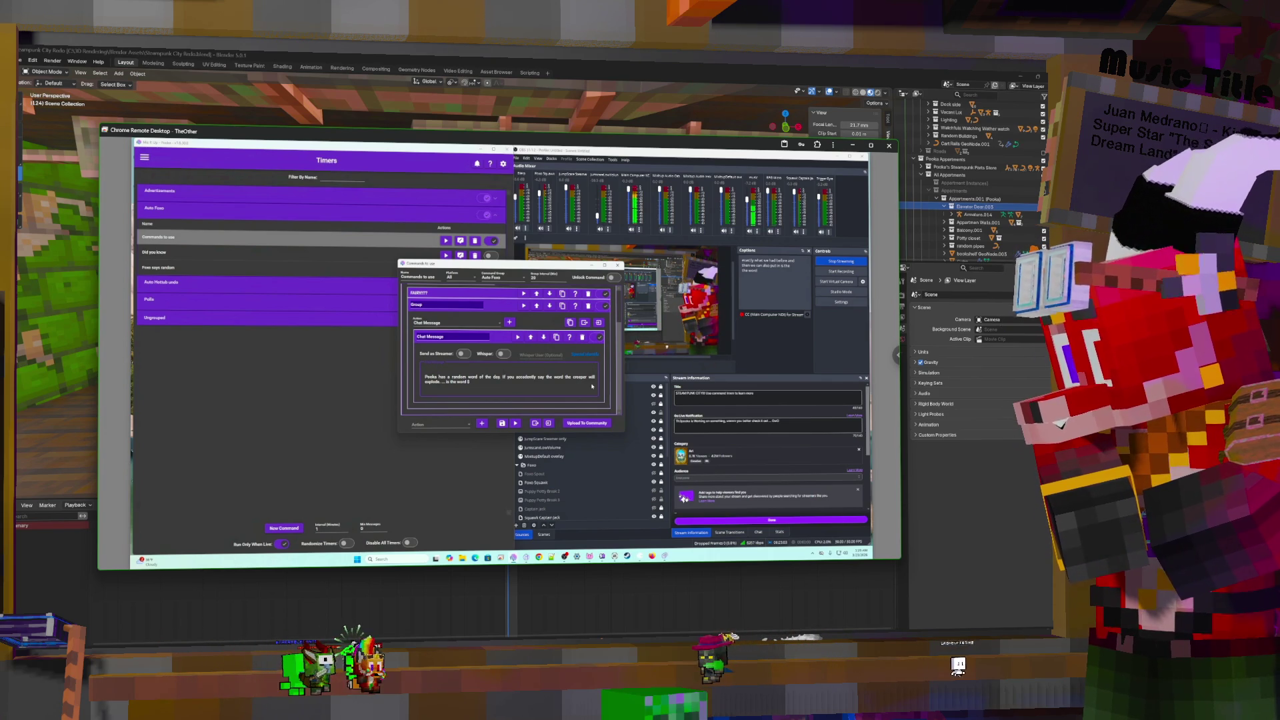
text(horseshoe)
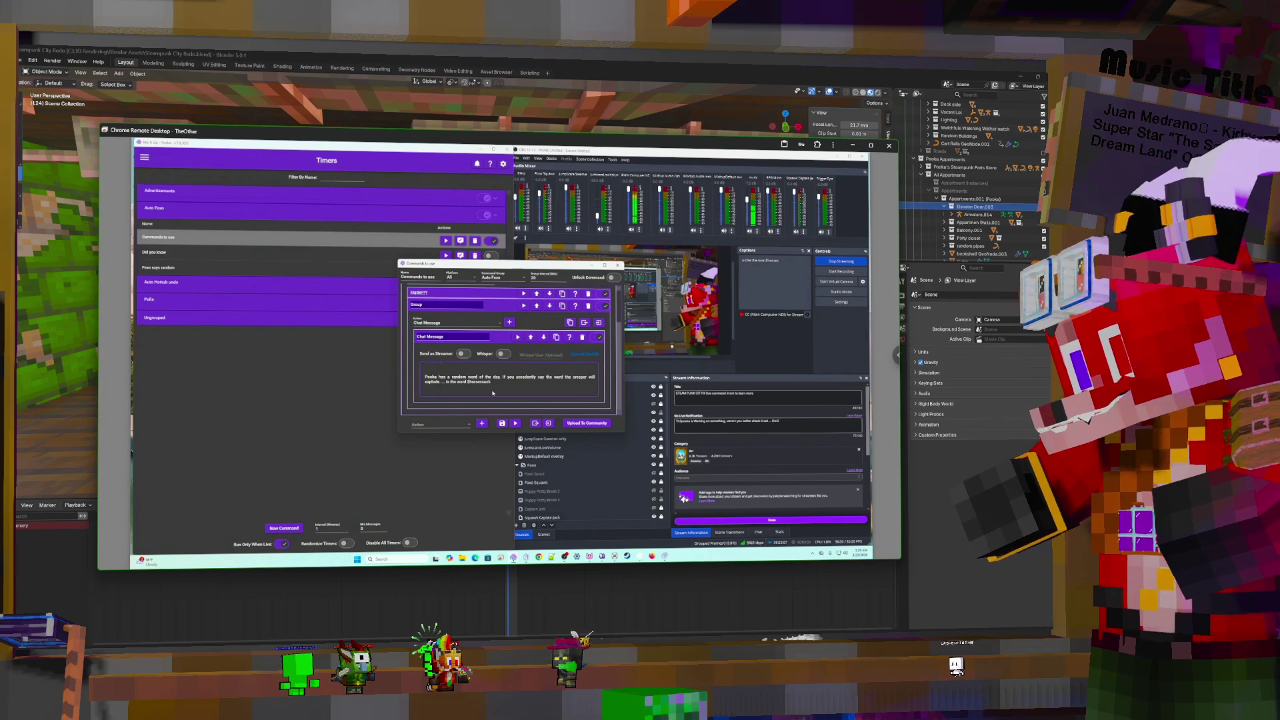
Add a File (Read & Write) action to the group and move it above the Chat Message
click(501, 338)
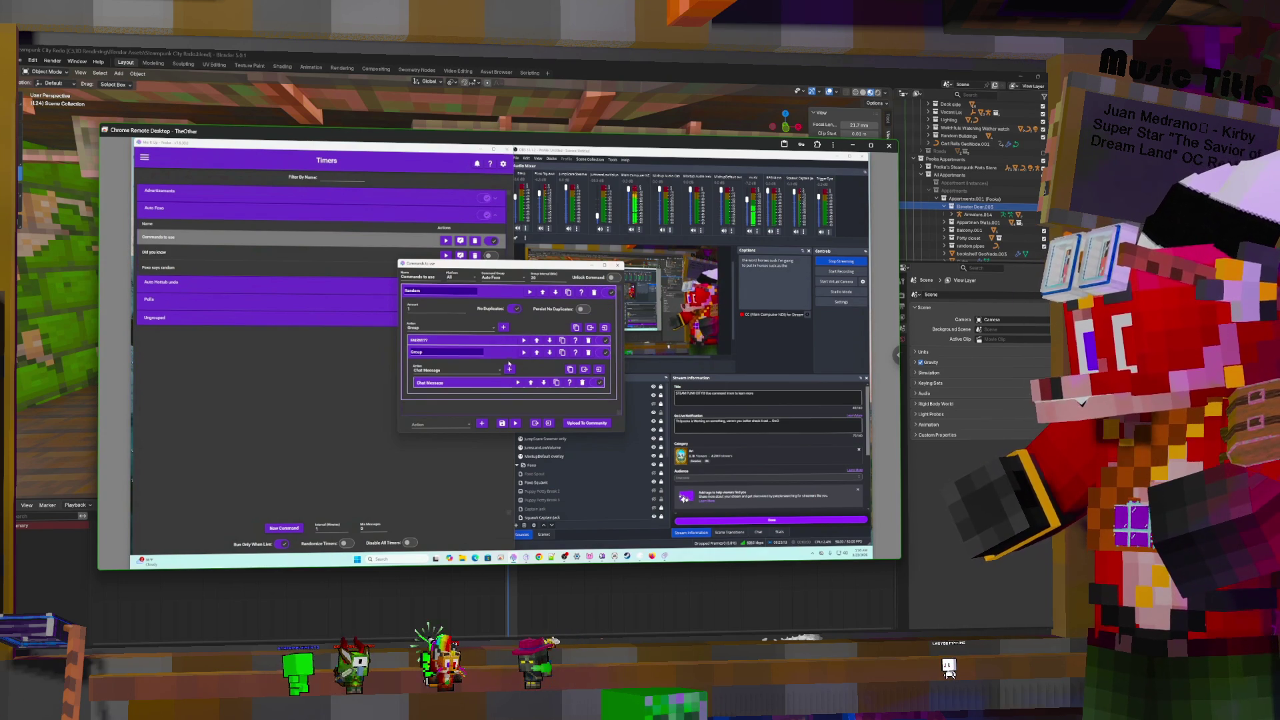
click(498, 371)
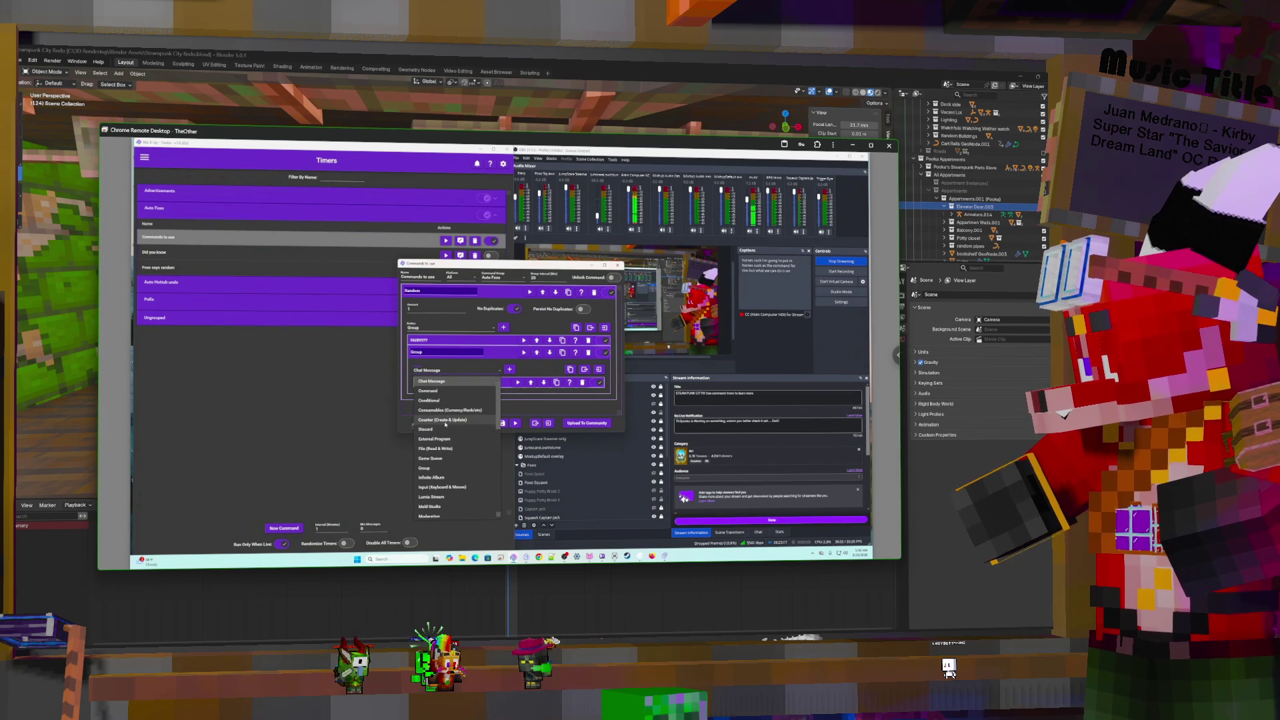
click(446, 449)
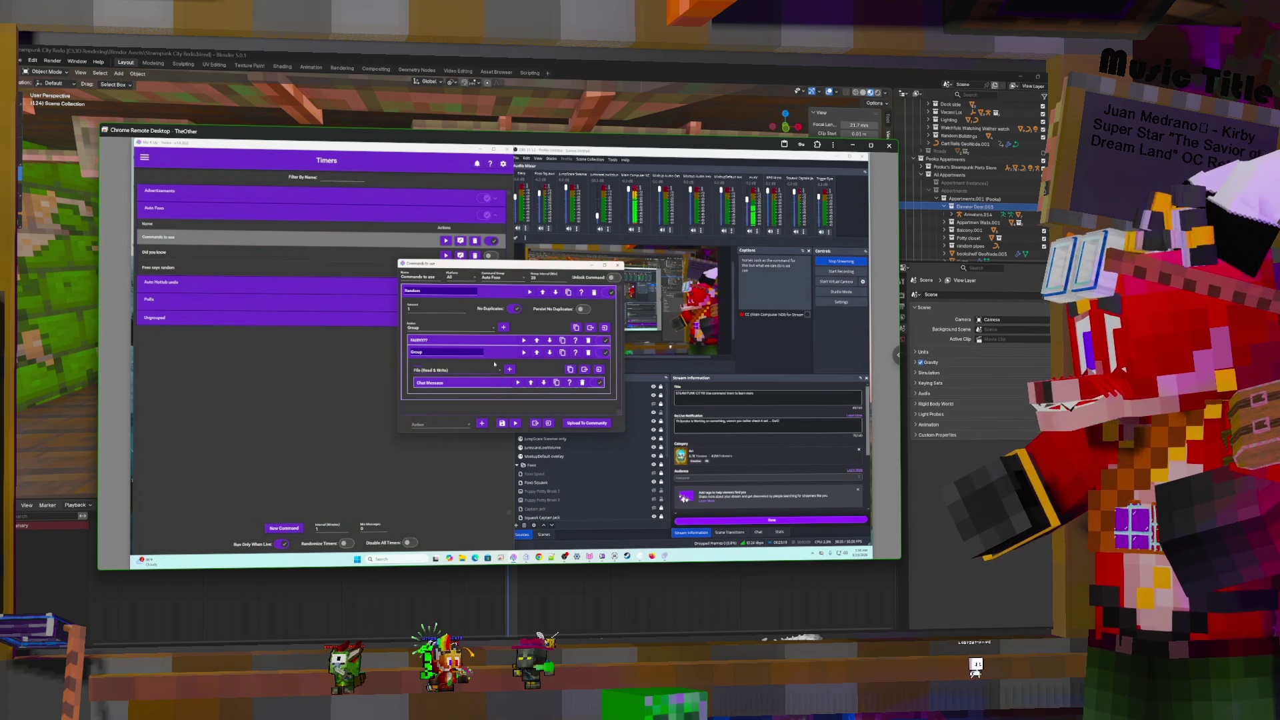
click(511, 370)
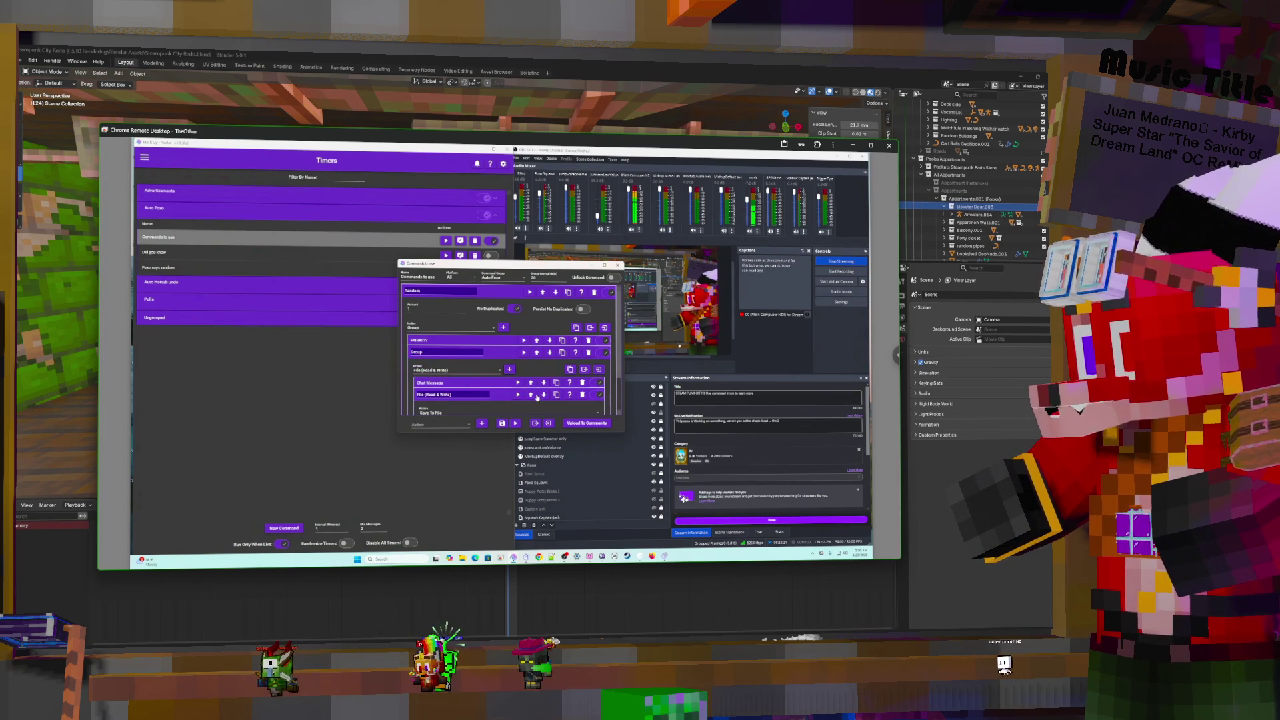
click(531, 395)
Set the file action to Read Random Line From File and browse for the source file
scroll(515, 357, down, 1)
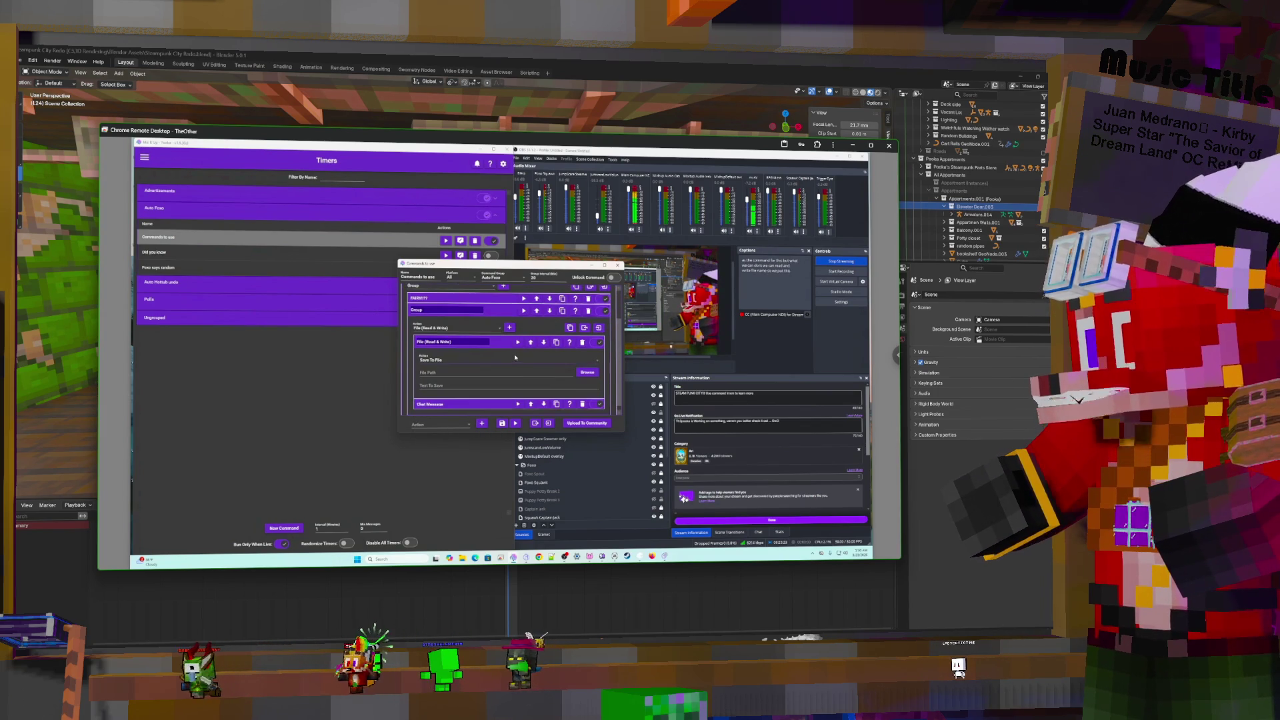
click(527, 362)
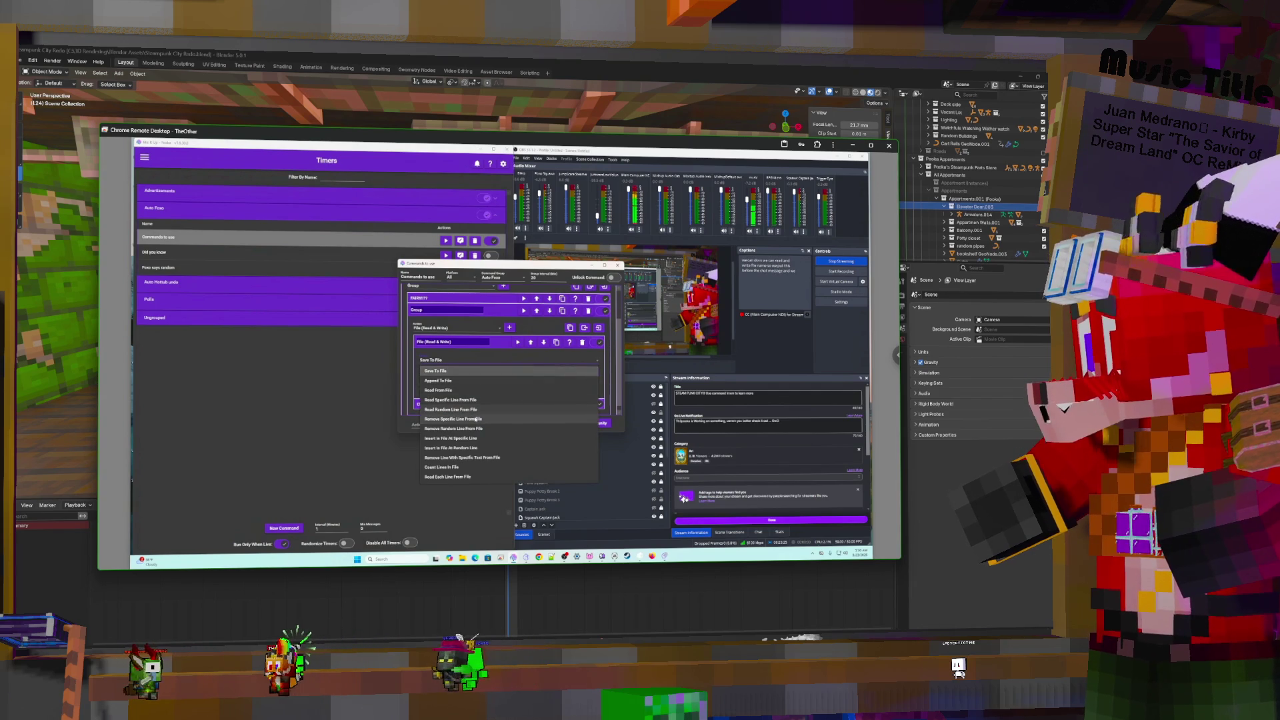
click(460, 410)
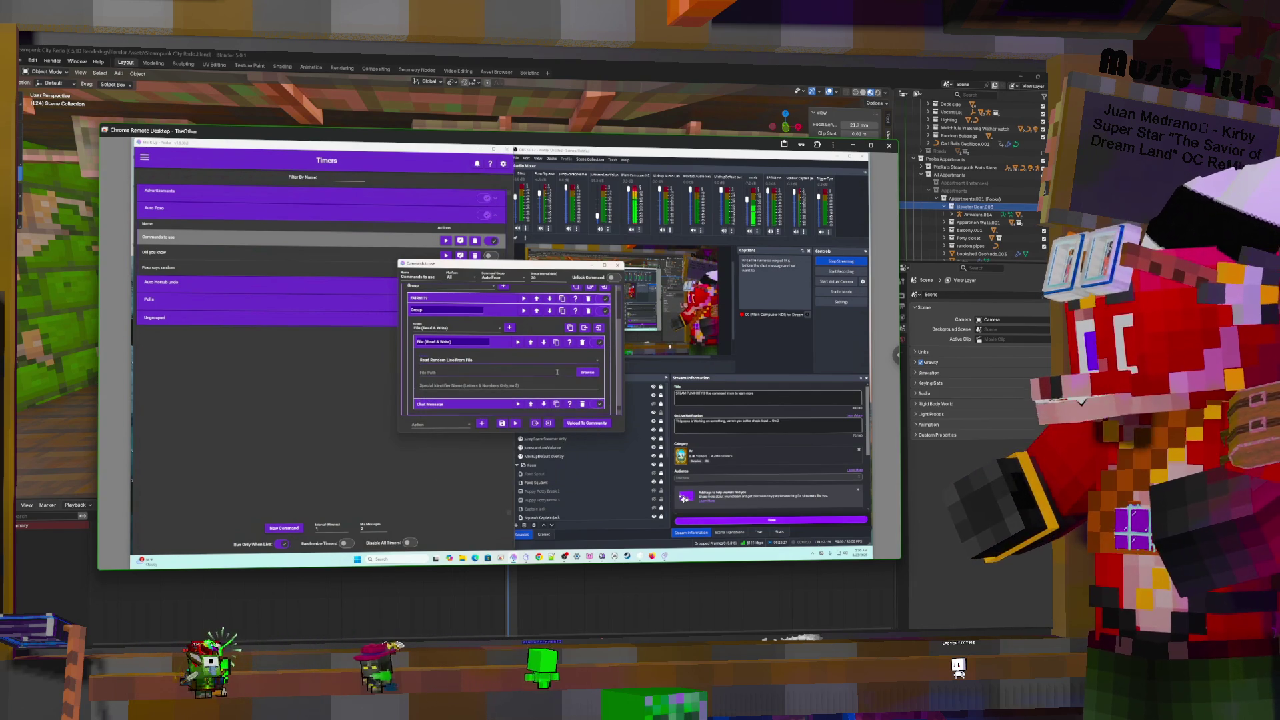
click(588, 374)
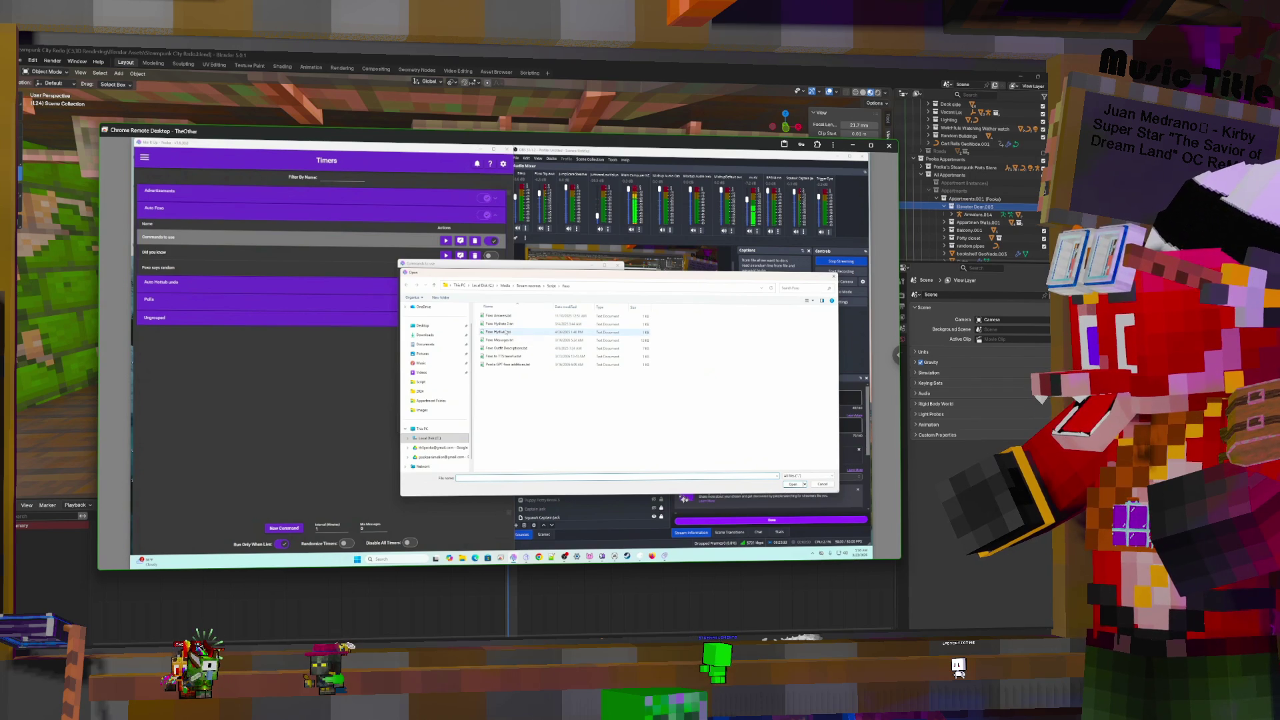
Choose POSABLE words of the day.txt from the Script folder and name the variable 'heresu'
click(552, 287)
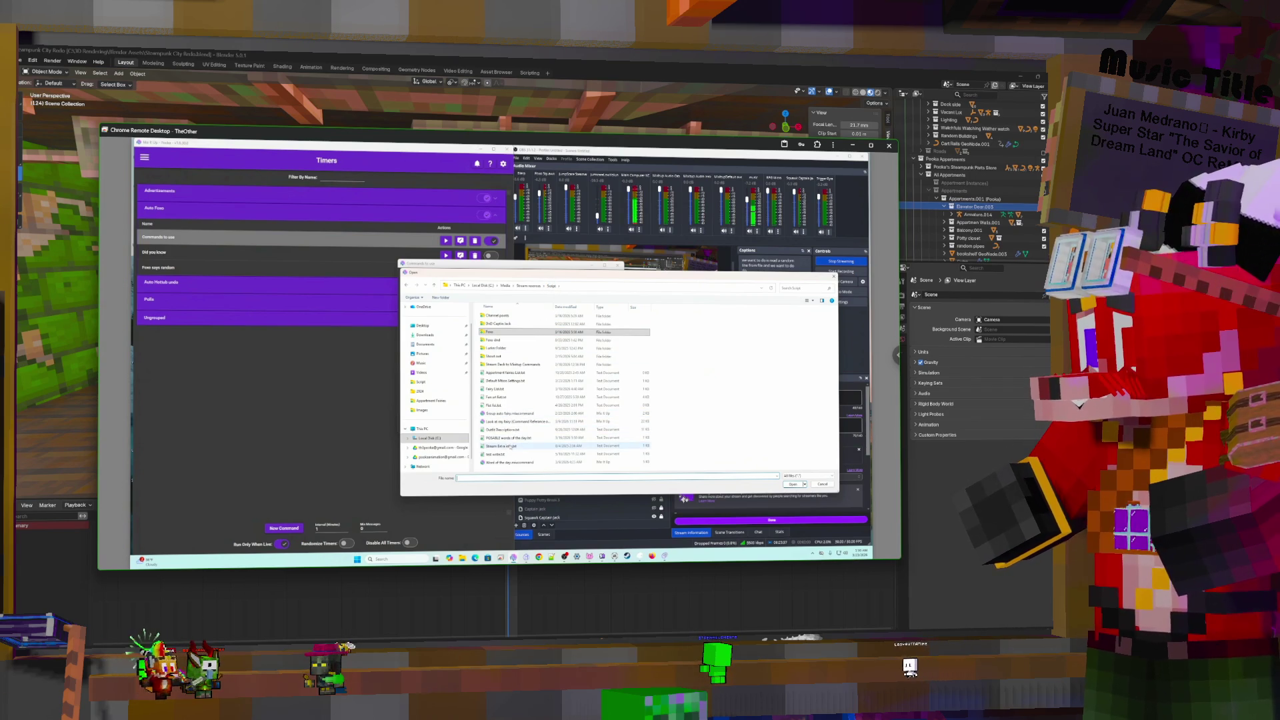
double_click(518, 438)
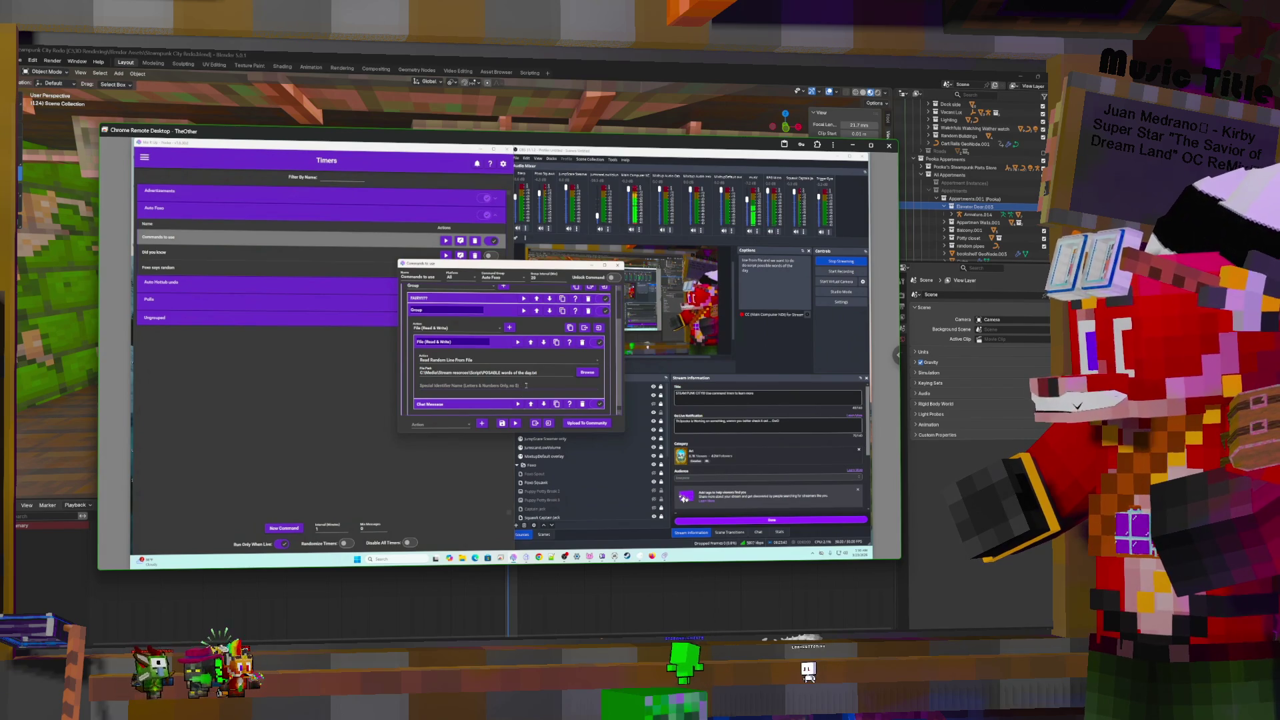
click(525, 386)
text(heress)
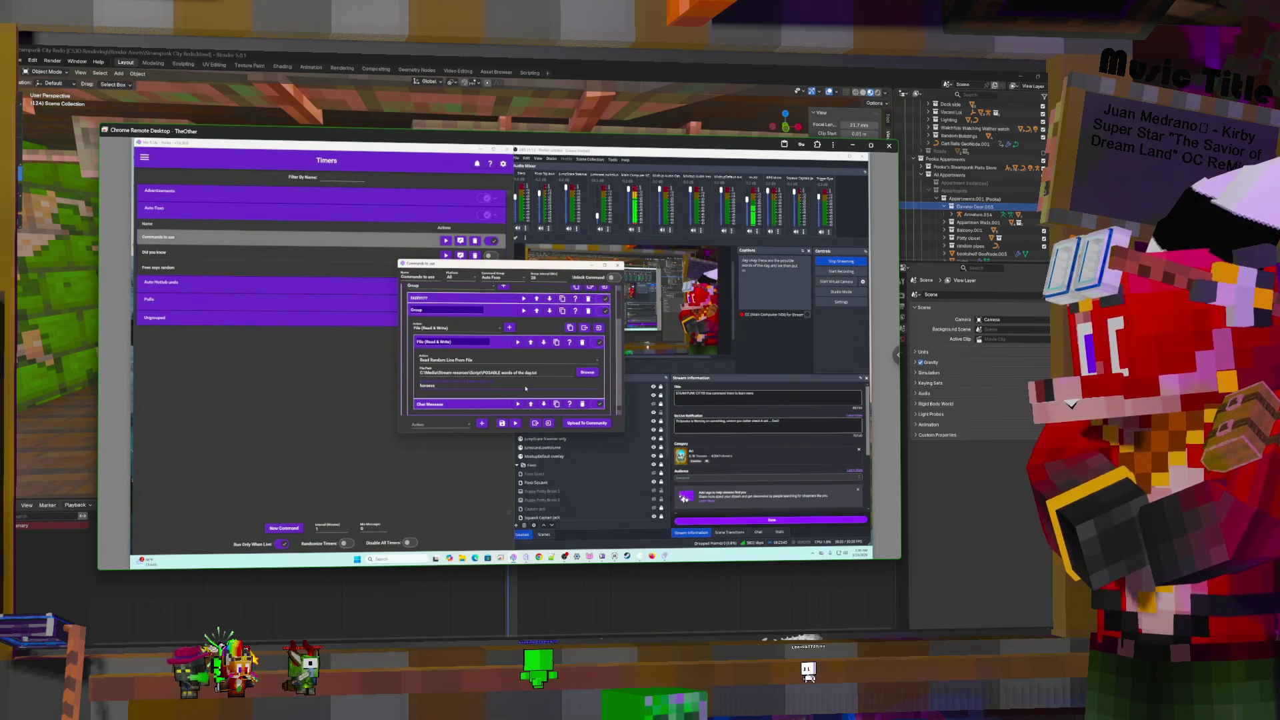
text(uck)
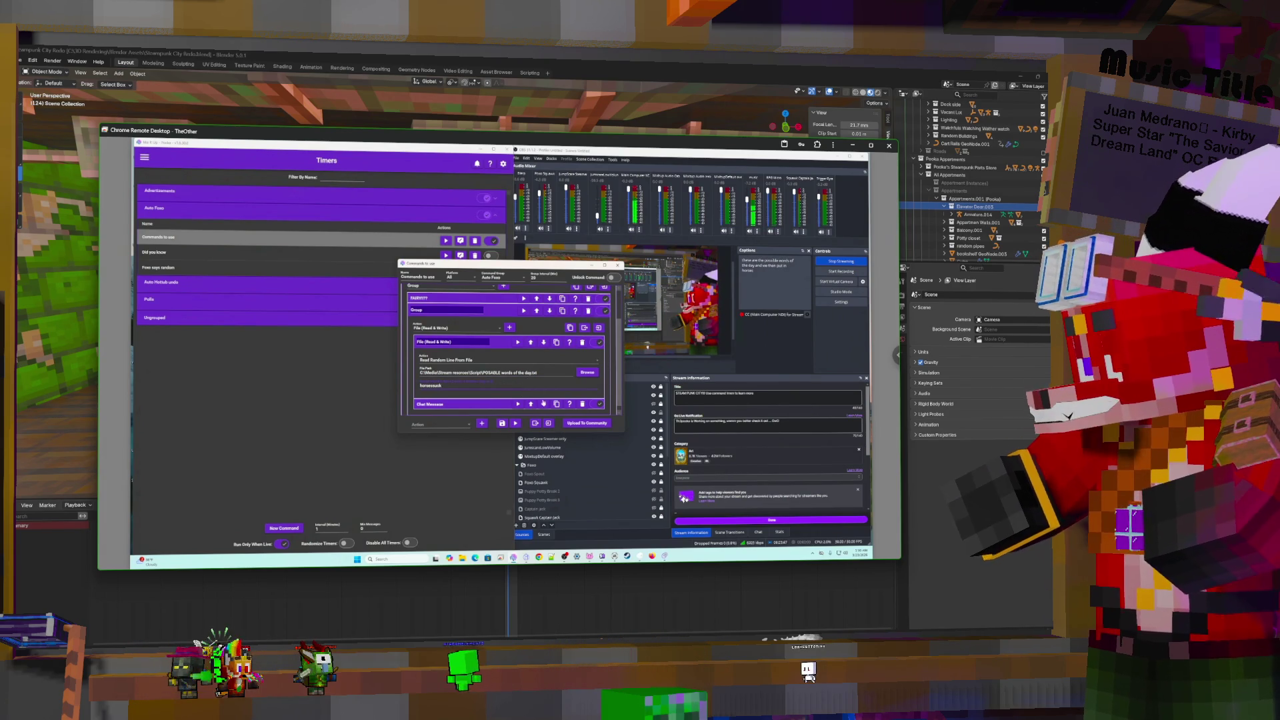
scroll(503, 350, up, 3)
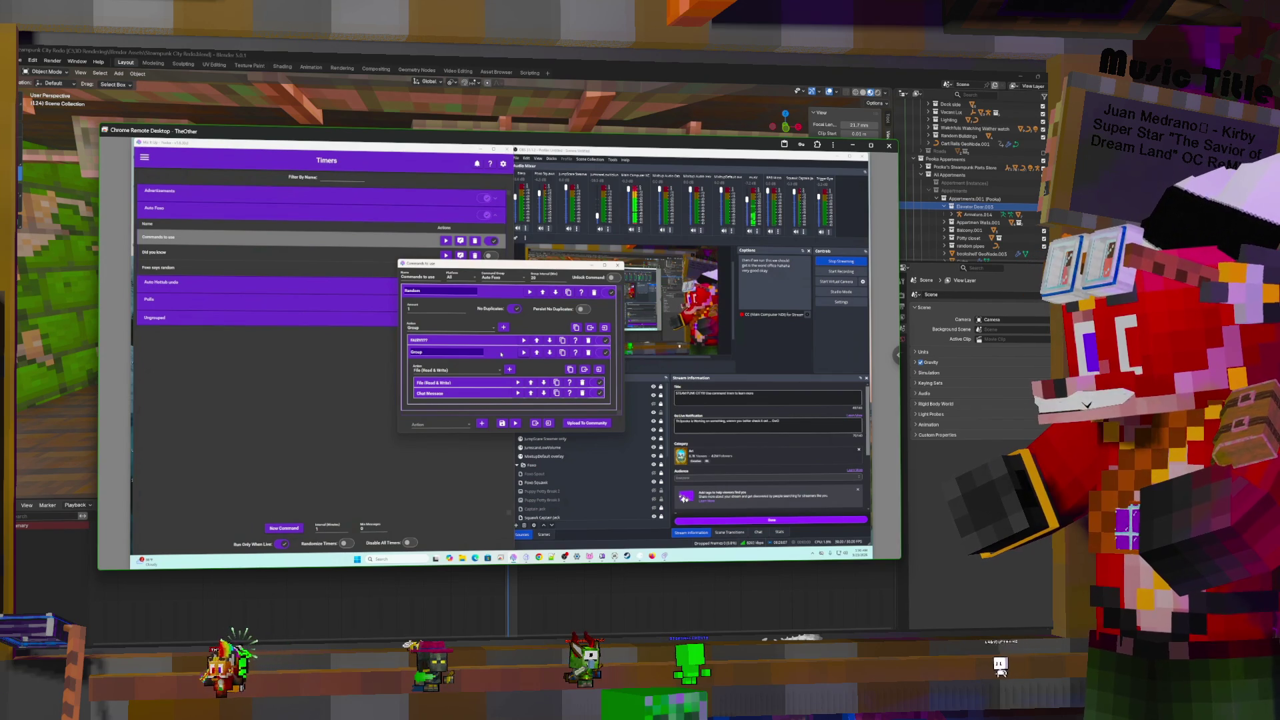
Duplicate the collapsed group, set the Auto Foxo interval to 10, and close the editor
click(501, 354)
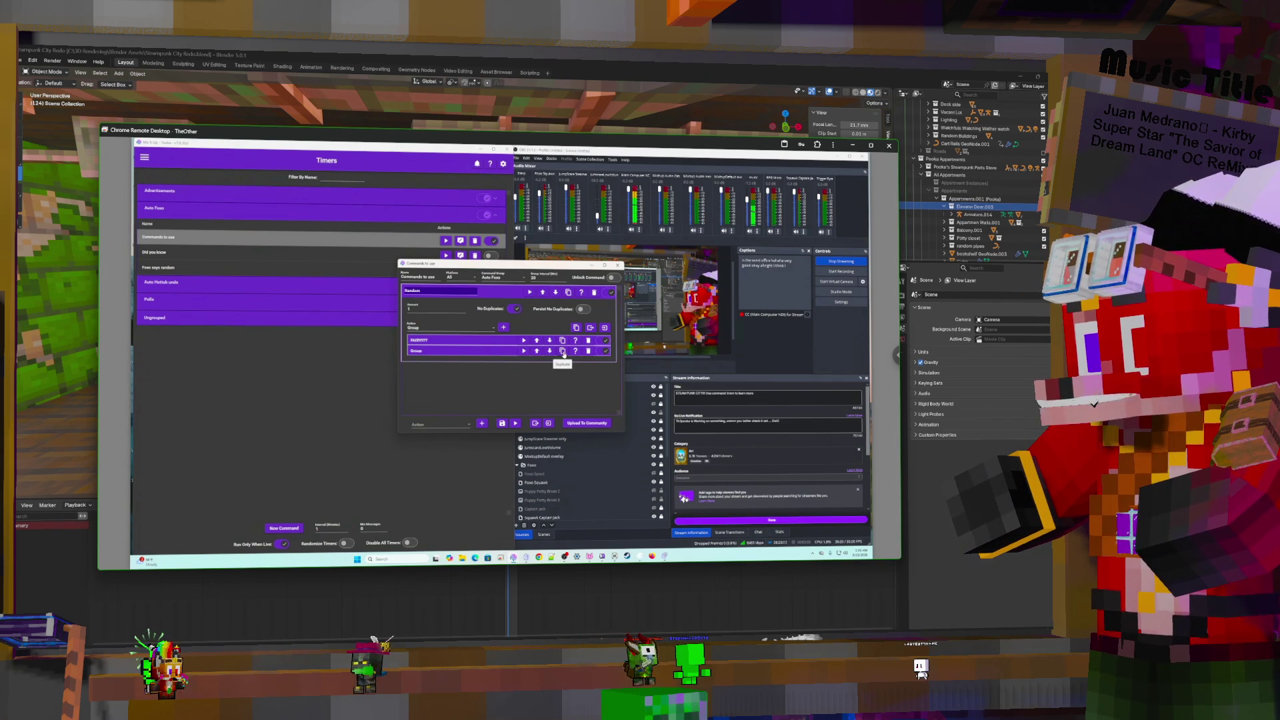
click(563, 351)
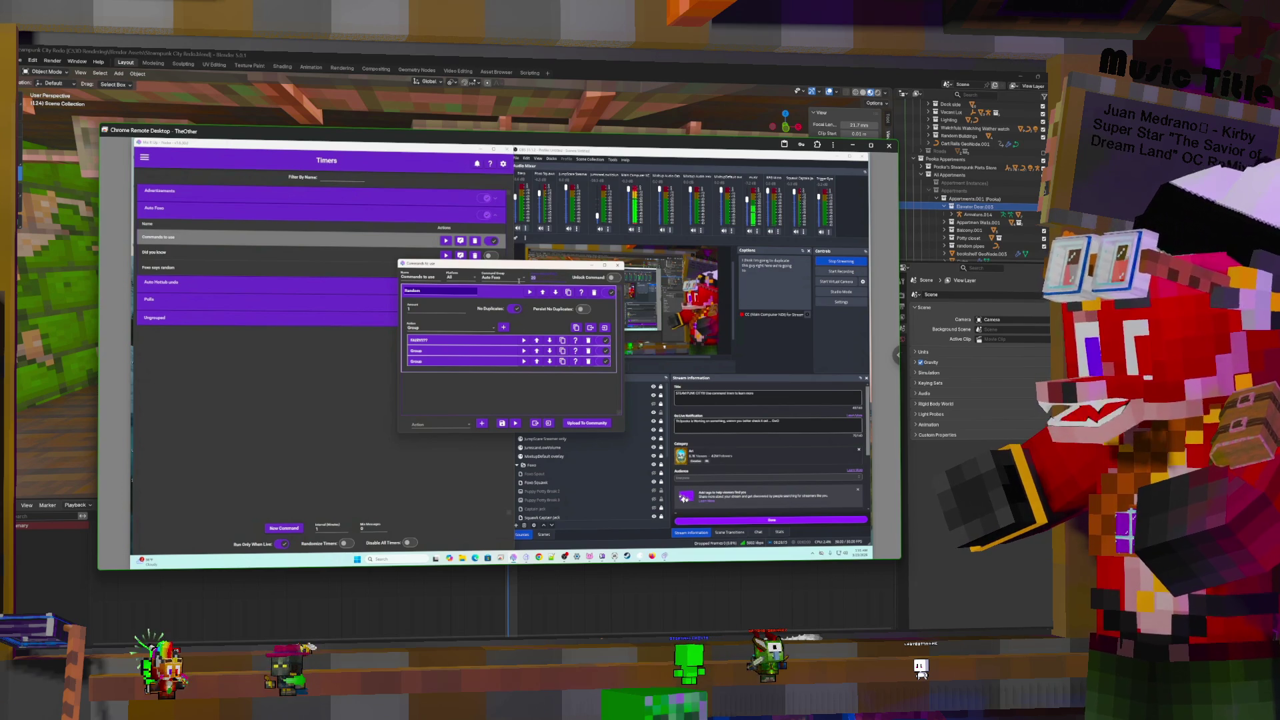
text(10)
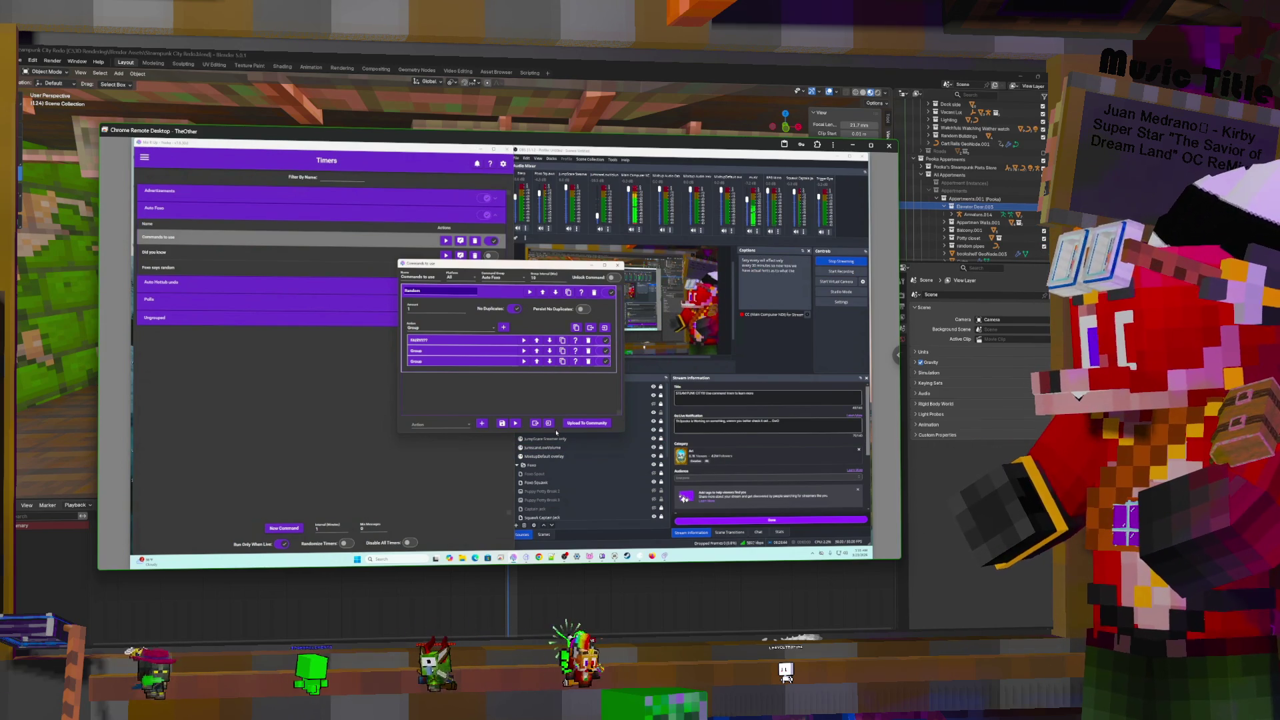
click(502, 422)
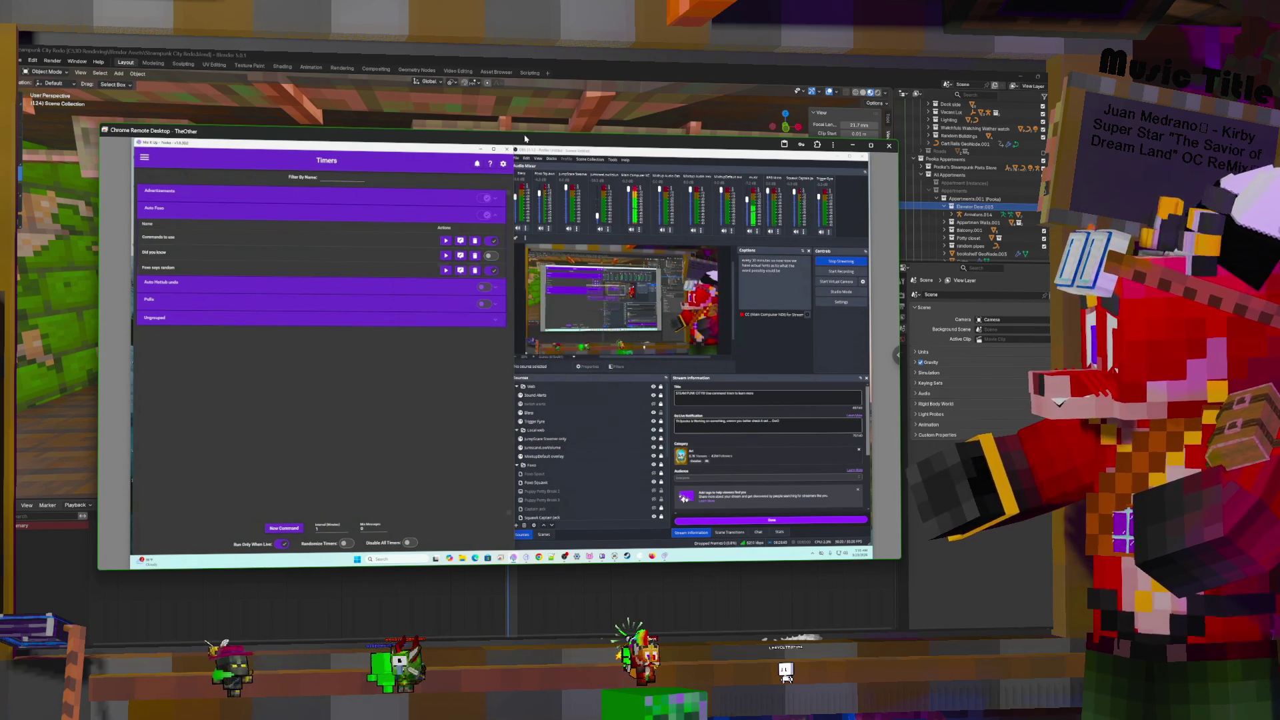
key(alt+Tab)
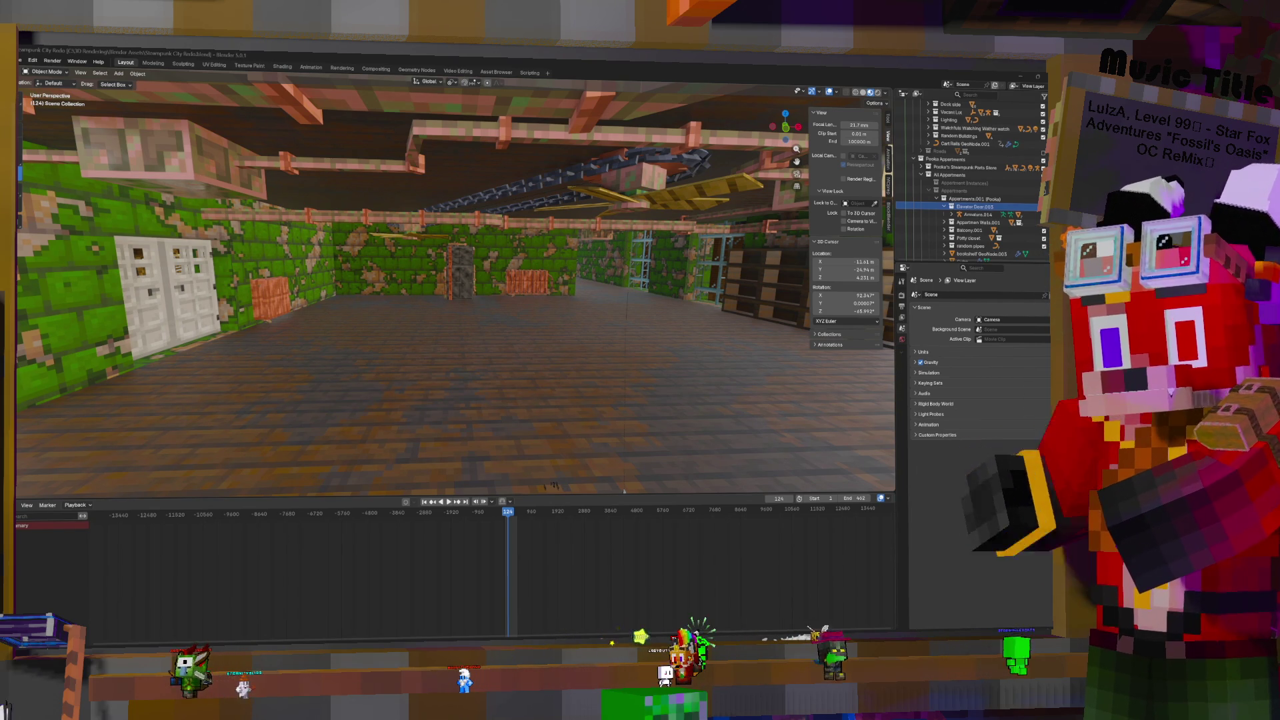
Open the clipboard history, then enter first-person walk navigation with Shift+` to cross the room
key(super+v)
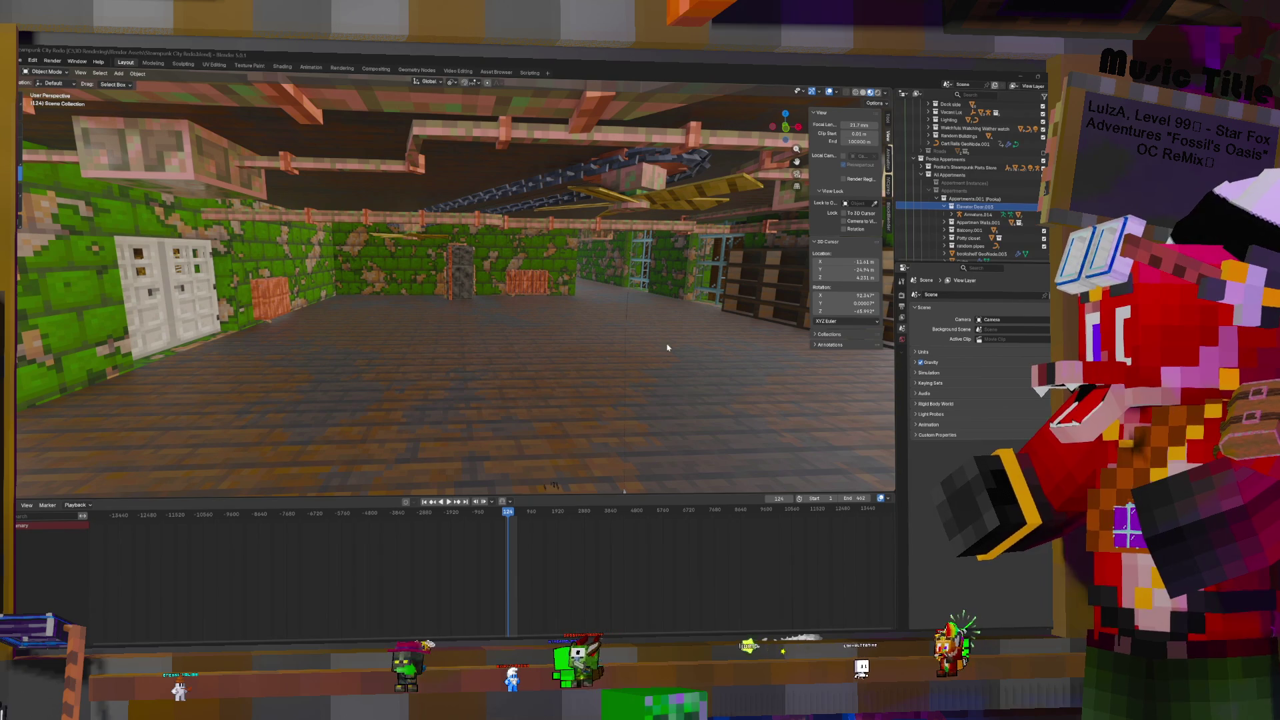
key(shift+grave)
Walk through the room, then collapse Elevator Door.003 and expand Appartmen Walls.001 in the Outliner
key(w)
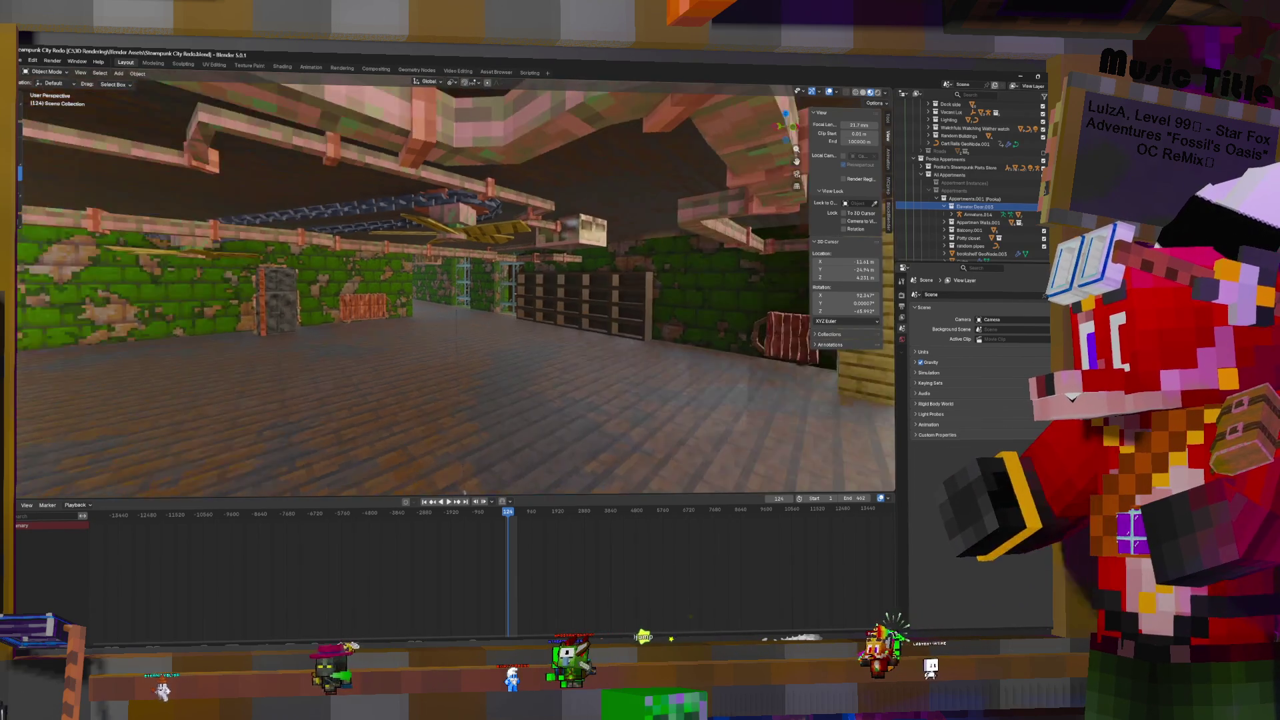
key(s)
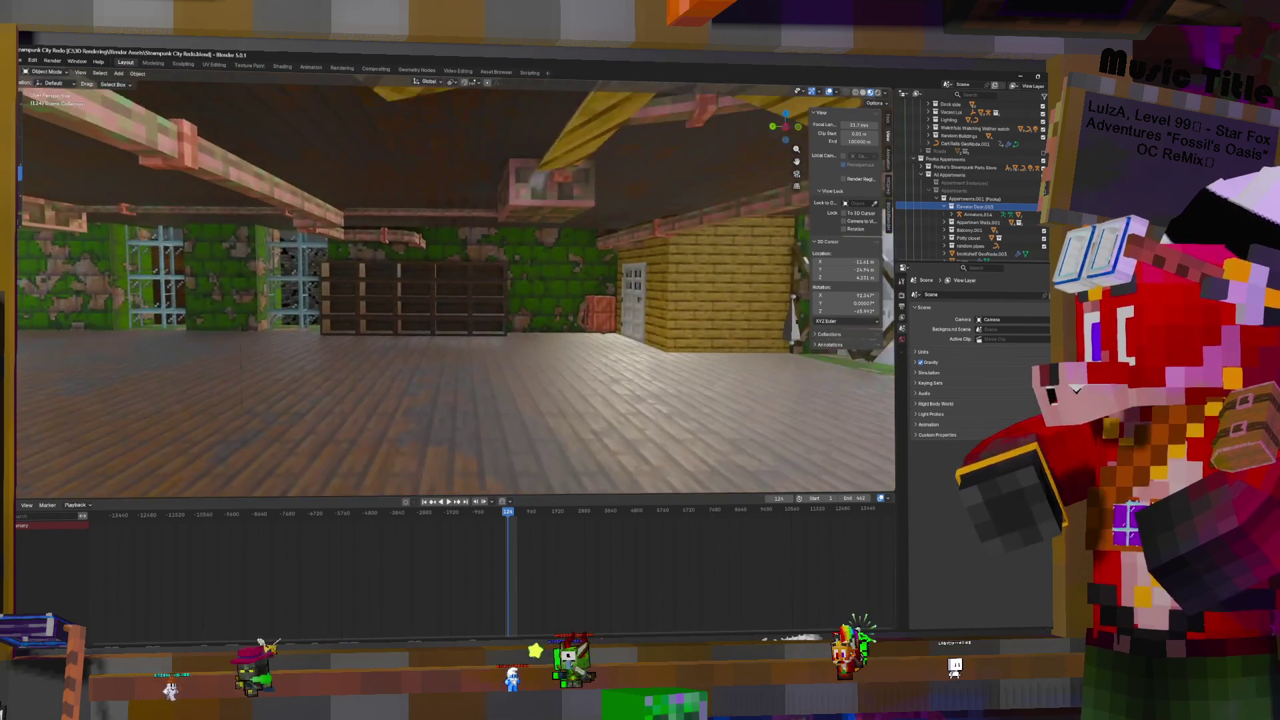
key(w)
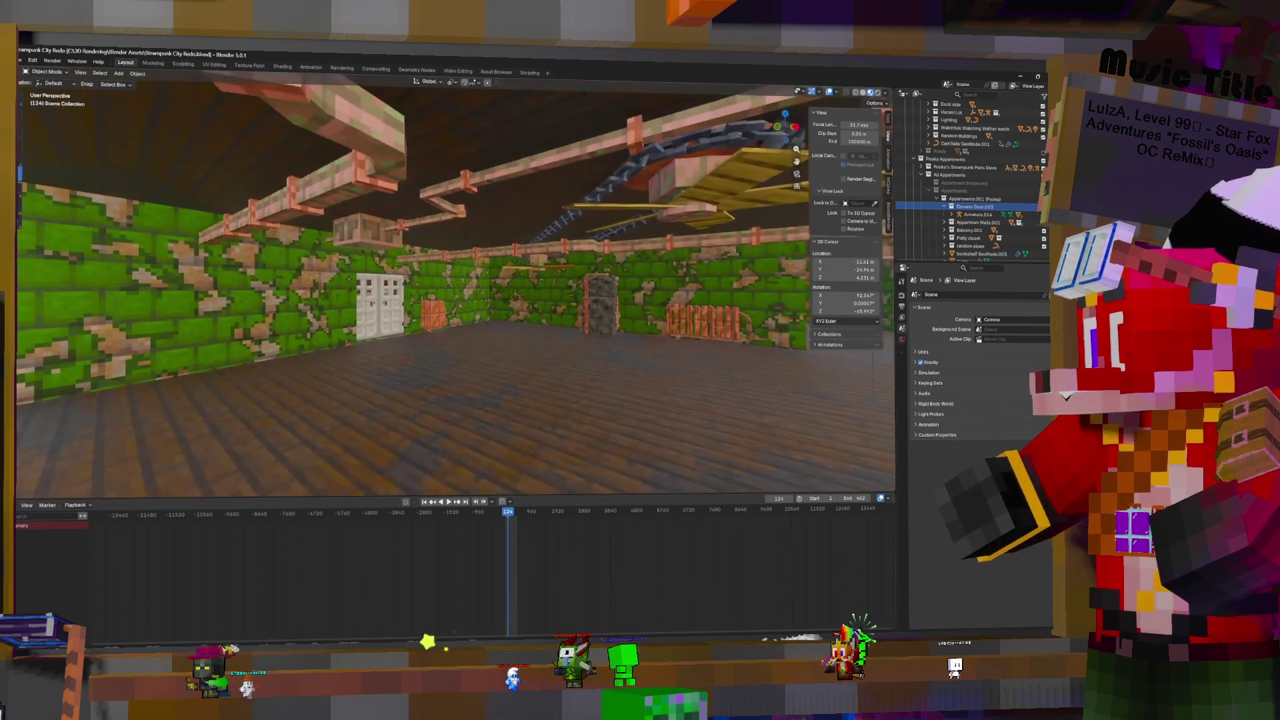
click(944, 270)
click(944, 208)
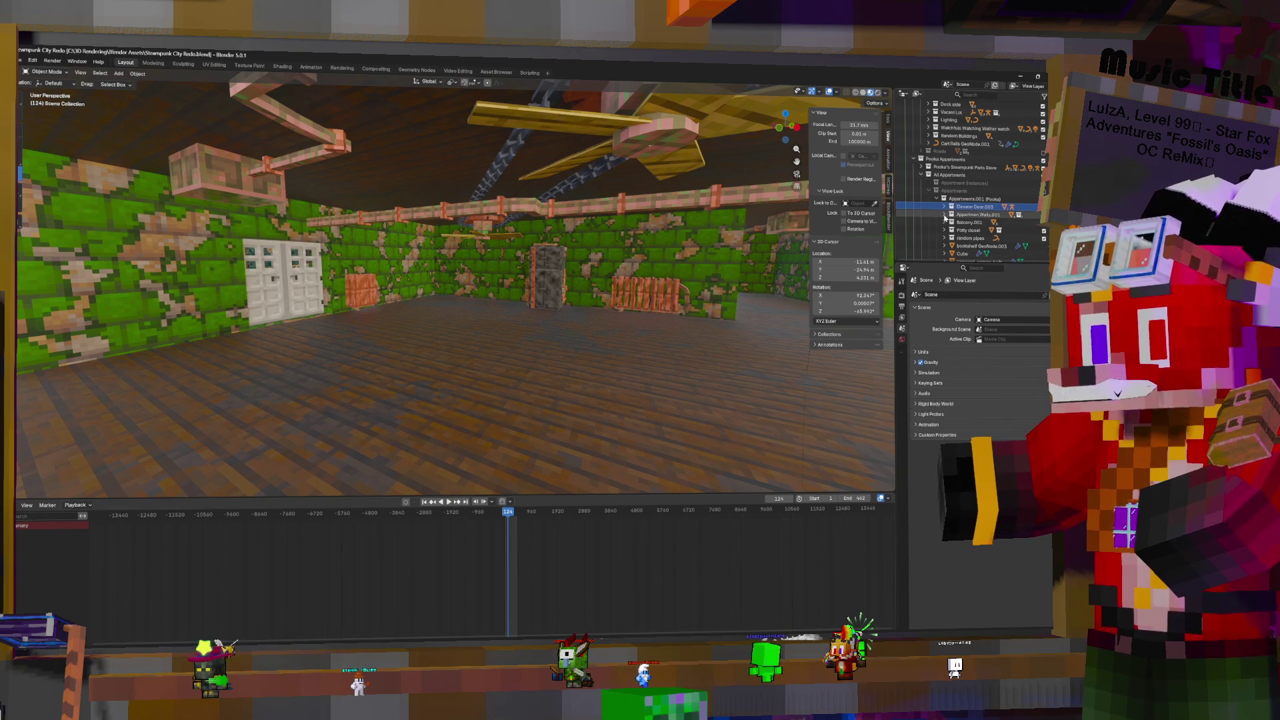
click(944, 215)
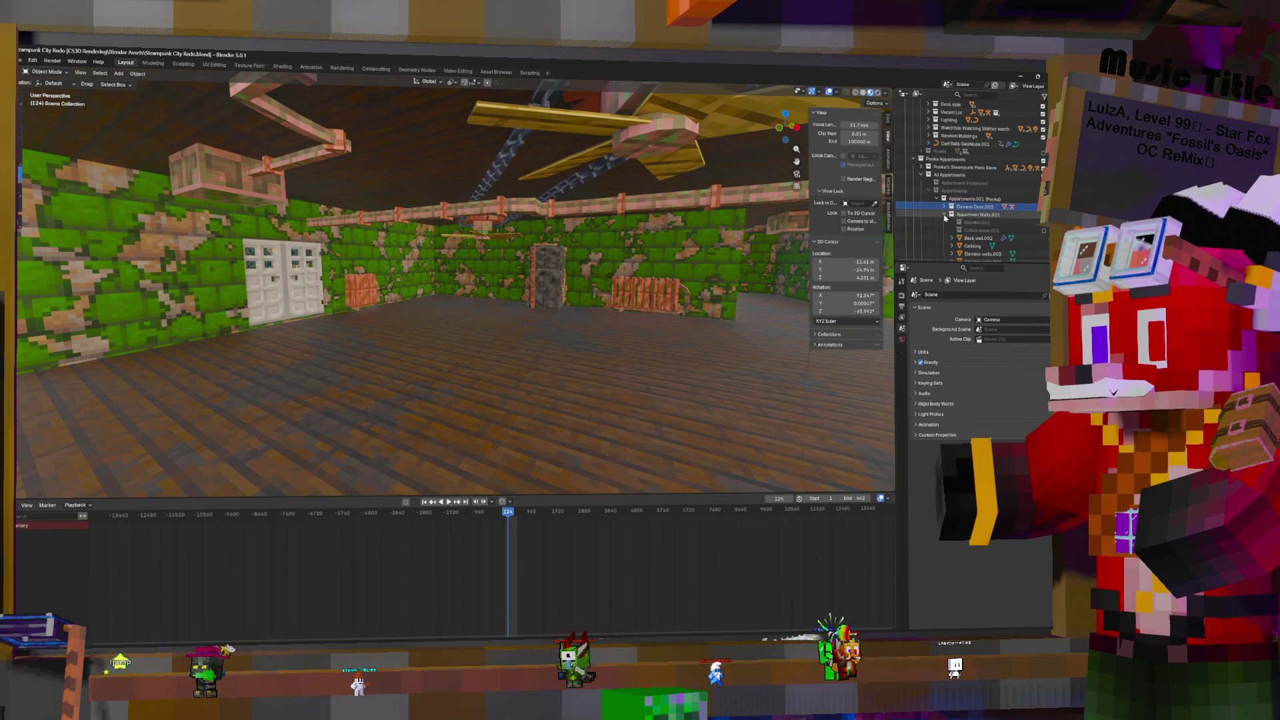
Exclude the Appartmen Walls.001 and Balcony.001 collections to reveal the city behind
click(1012, 215)
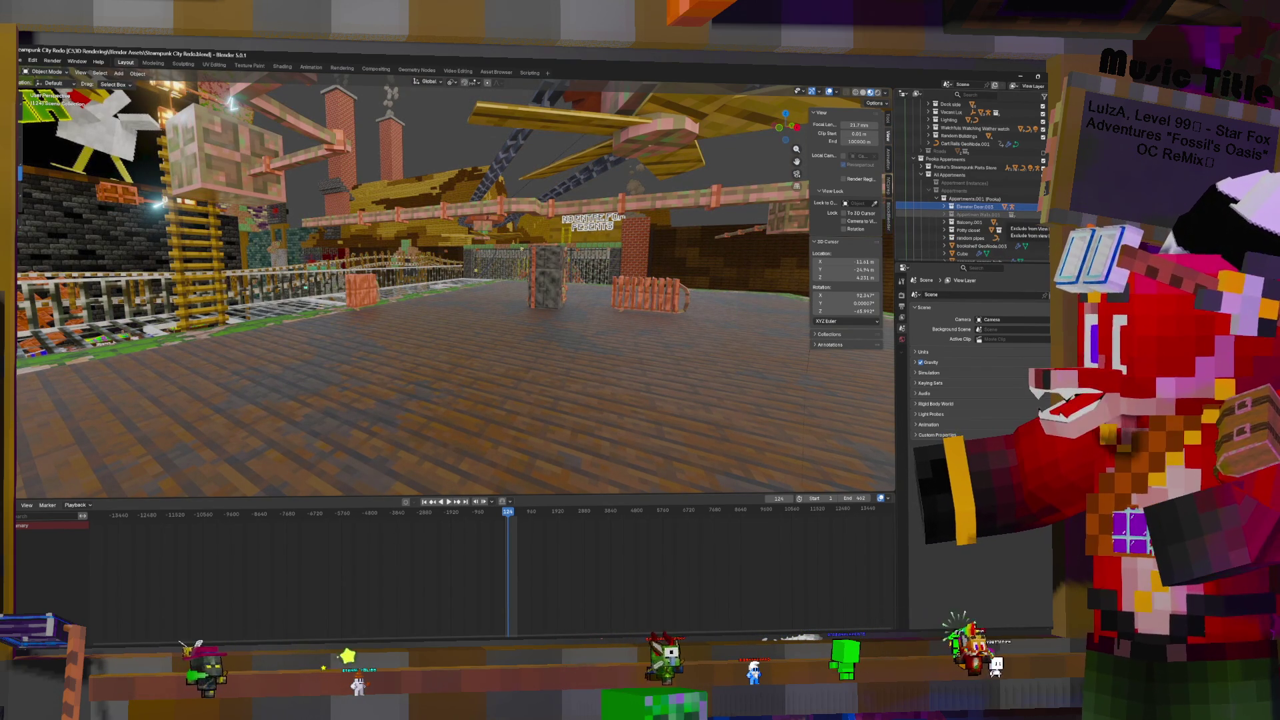
click(1013, 214)
click(1012, 215)
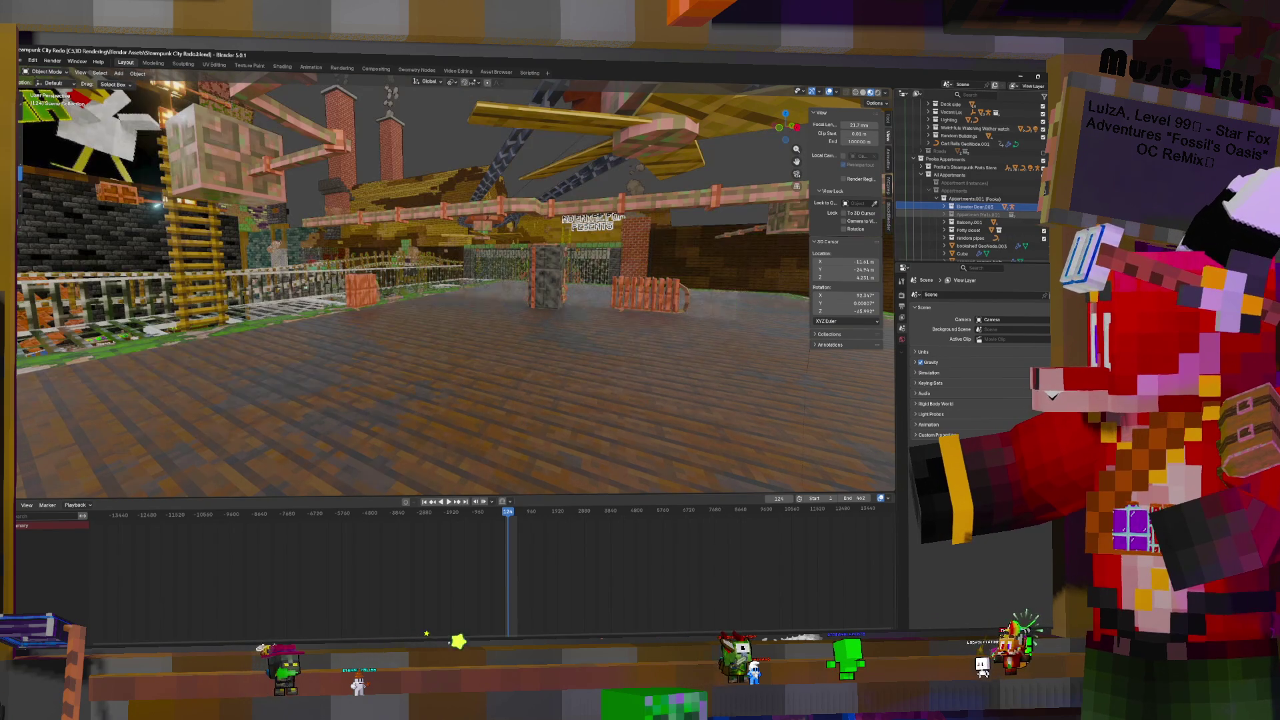
click(1013, 214)
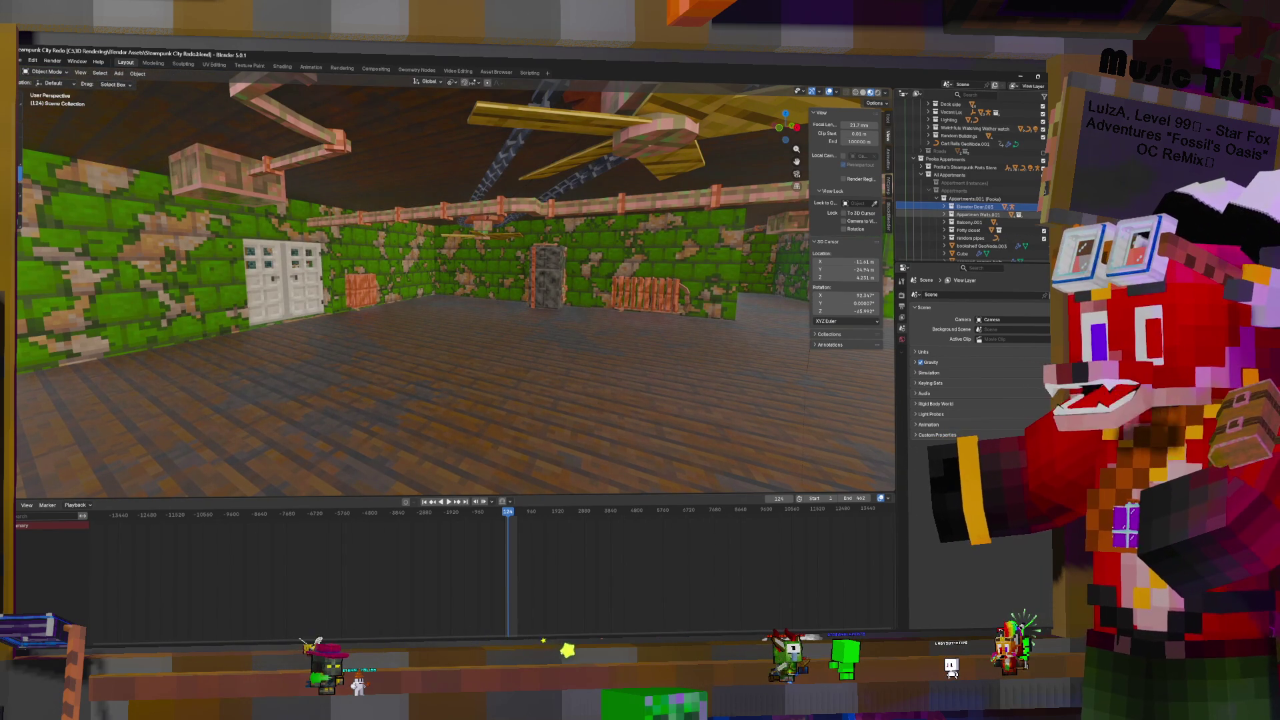
click(1013, 215)
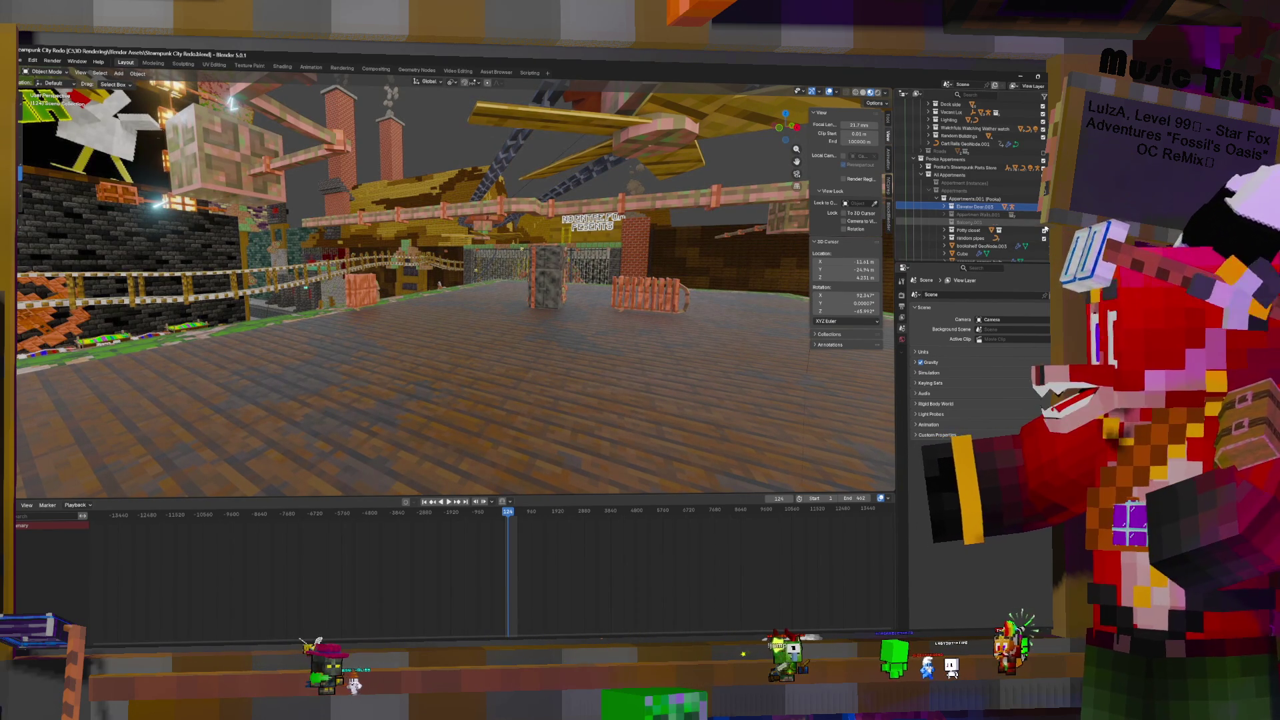
click(1044, 222)
Select the string of lanterns and bring the yellow shed doorway into view
click(505, 270)
middle_drag(504, 270, 447, 279)
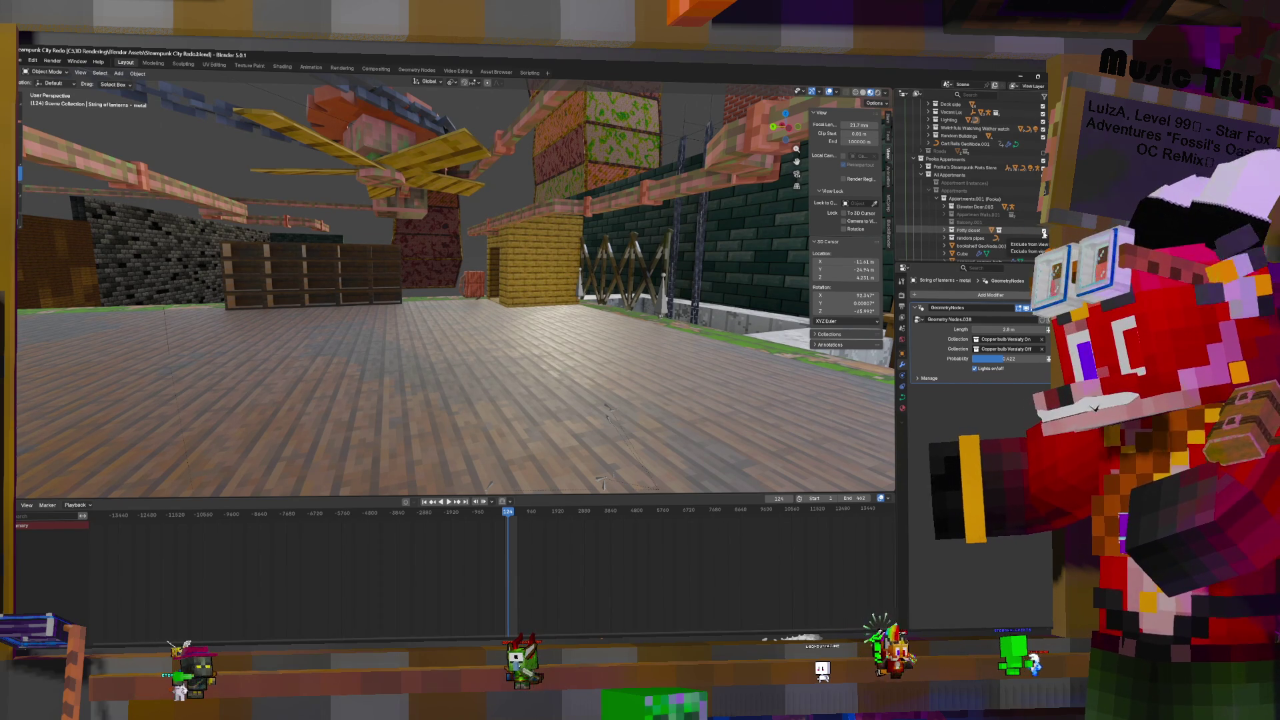
mouse_move(603, 276)
middle_down()
mouse_move(750, 325)
mouse_move(732, 333)
mouse_move(807, 367)
middle_up()
mouse_move(442, 448)
middle_down()
mouse_move(589, 476)
mouse_move(554, 478)
middle_up()
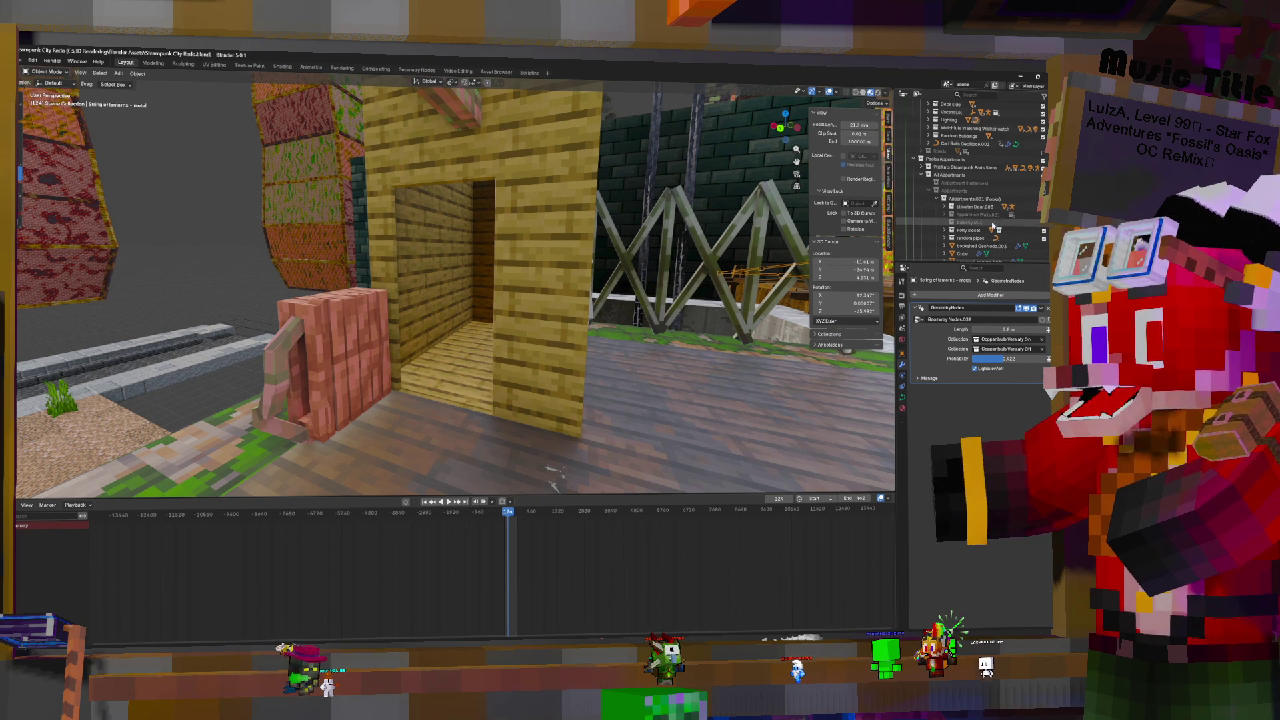
Re-enable Appartmen Walls.001 and Balcony.001, then select the Fire escape.001 object
drag(1044, 214, 1044, 223)
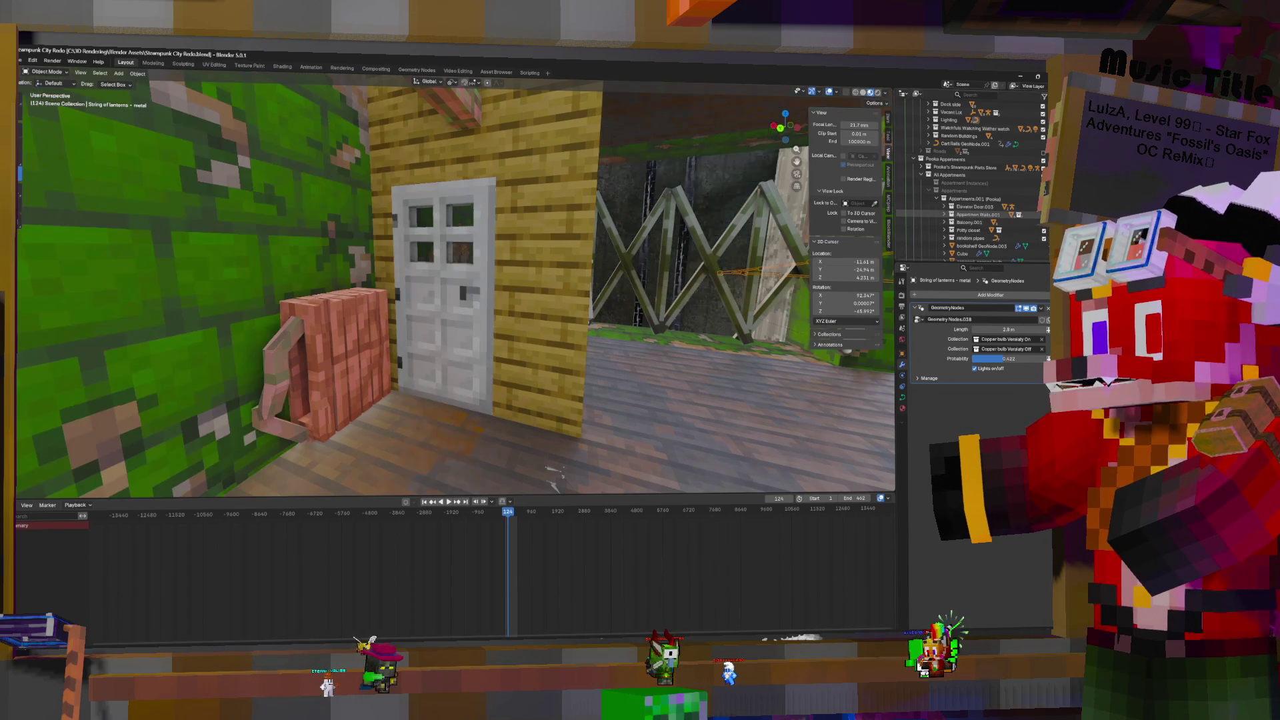
middle_drag(470, 294, 384, 334)
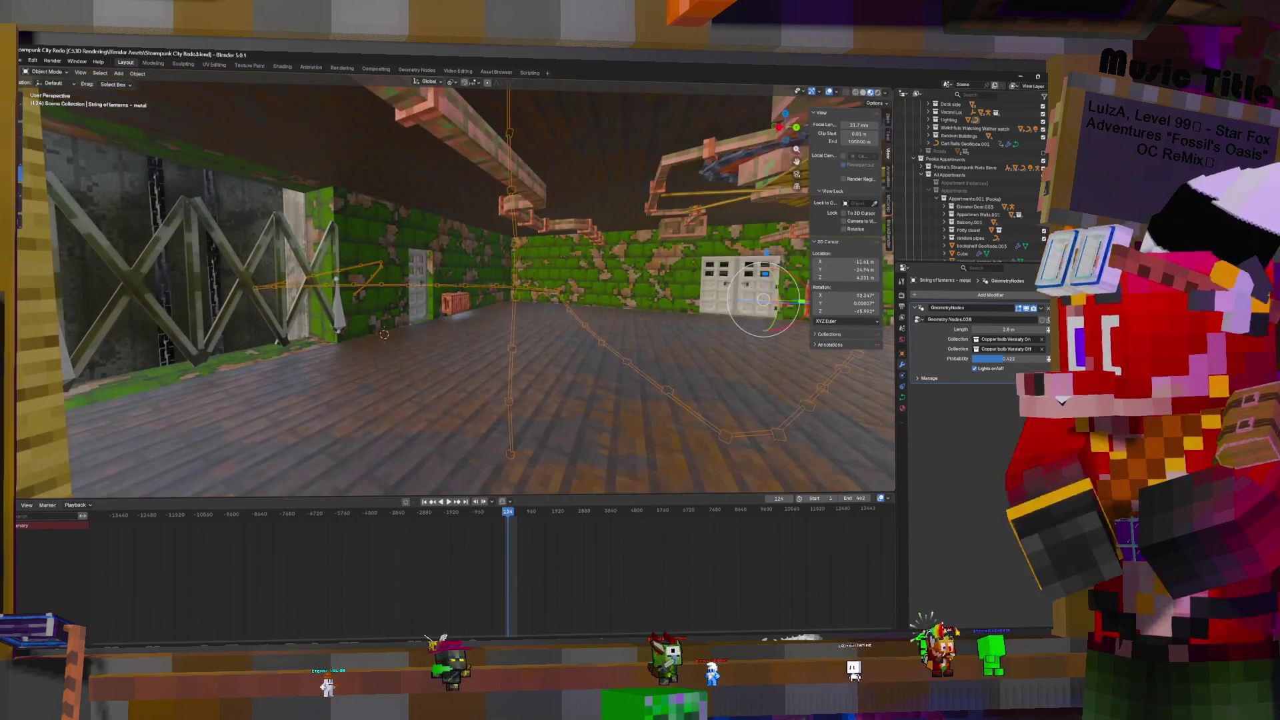
scroll(430, 378, up, 10)
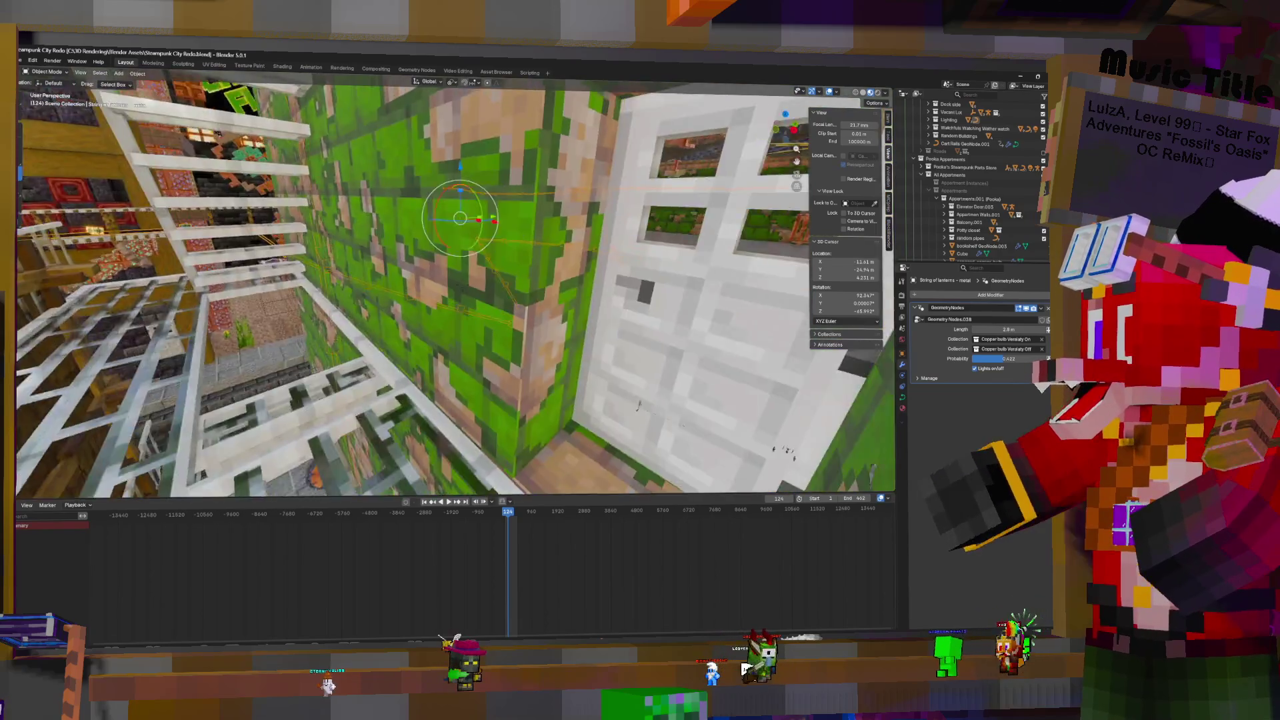
middle_drag(426, 313, 347, 327)
click(524, 243)
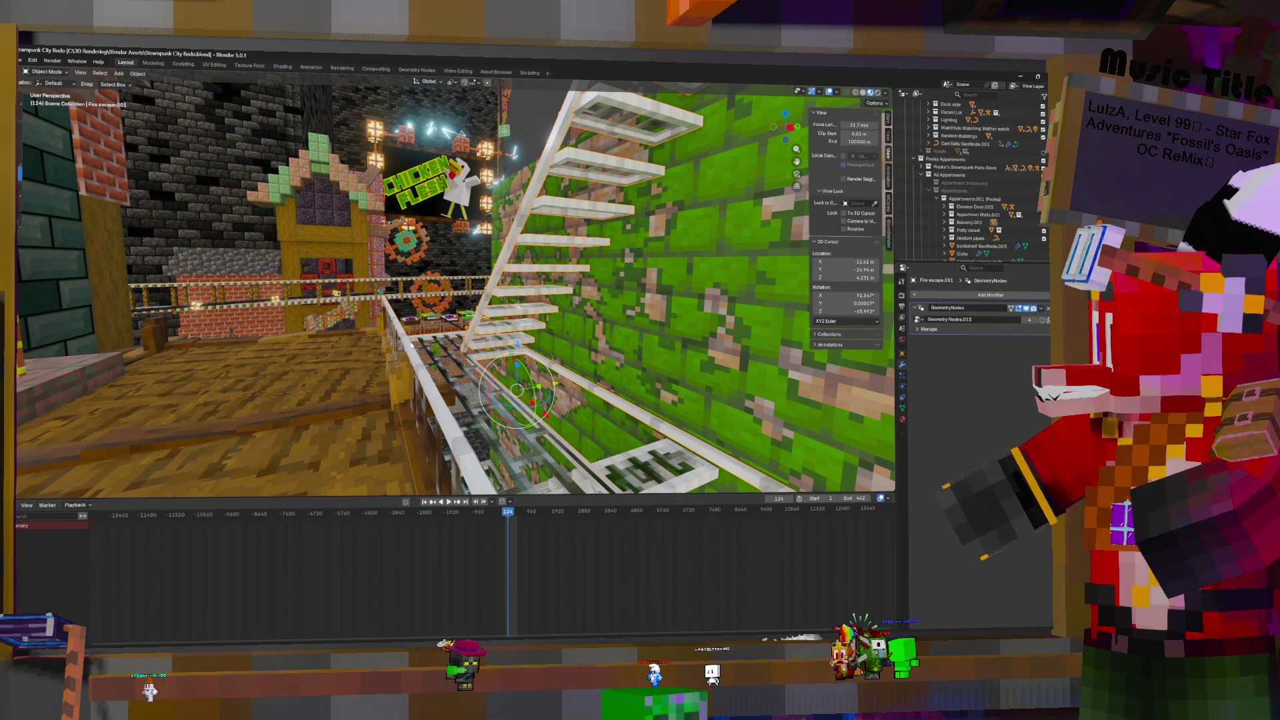
Walk to the bookshelves in first-person view and select the black Steam punk monitor.002
mouse_move(467, 360)
middle_down()
mouse_move(519, 360)
mouse_move(365, 318)
mouse_move(412, 344)
middle_up()
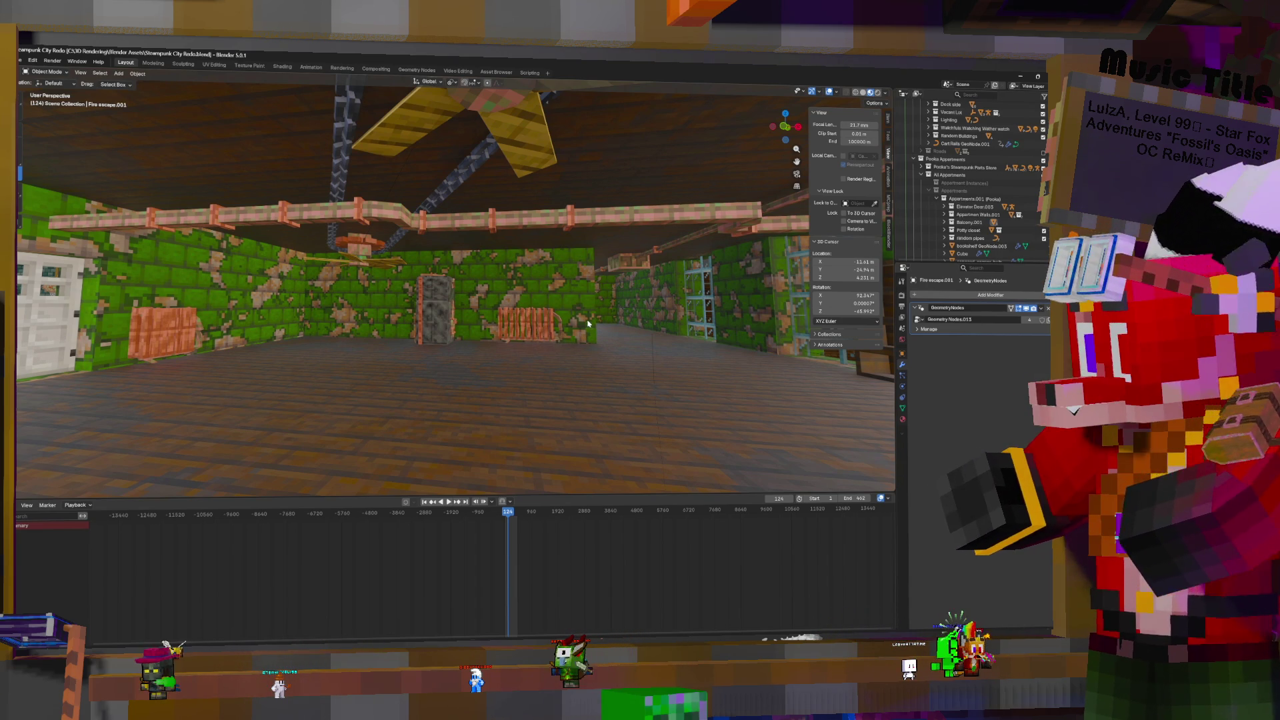
key(shift+grave)
key(w)
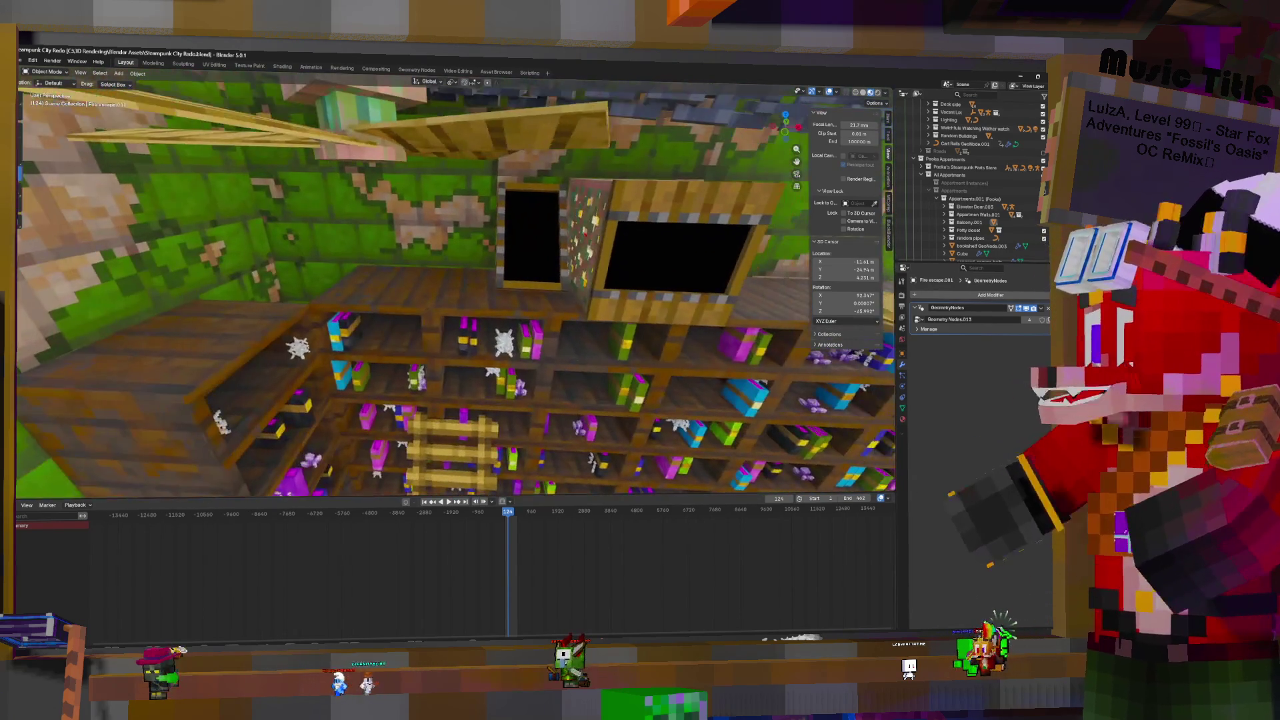
click(587, 324)
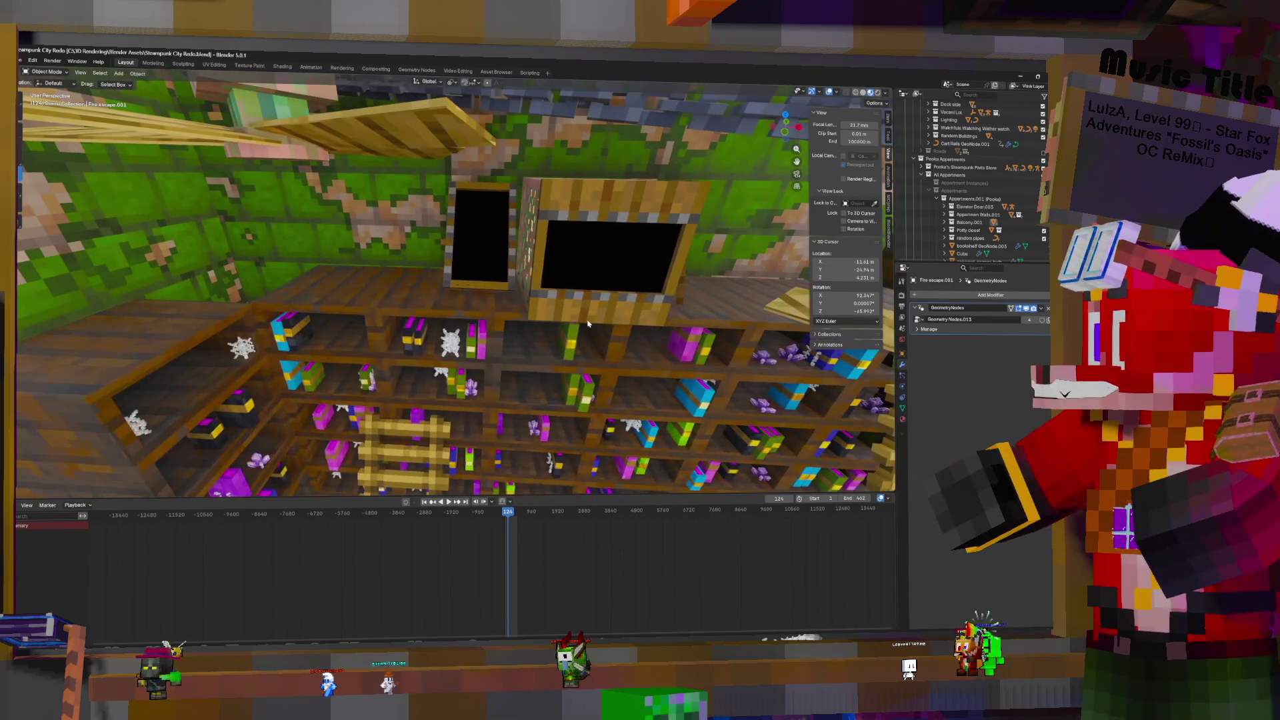
click(509, 252)
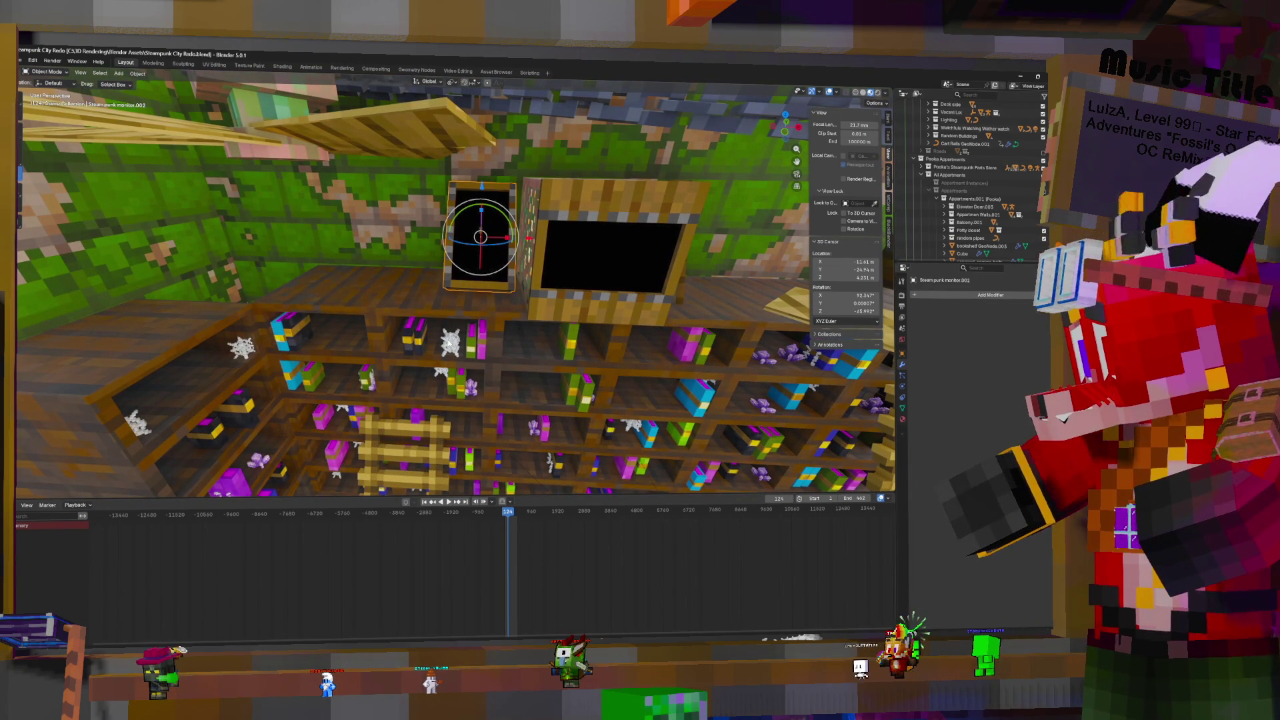
Duplicate the monitor in place and move the copy to a New Collection under Appartments.001 (Pooka)
key(shift+d)
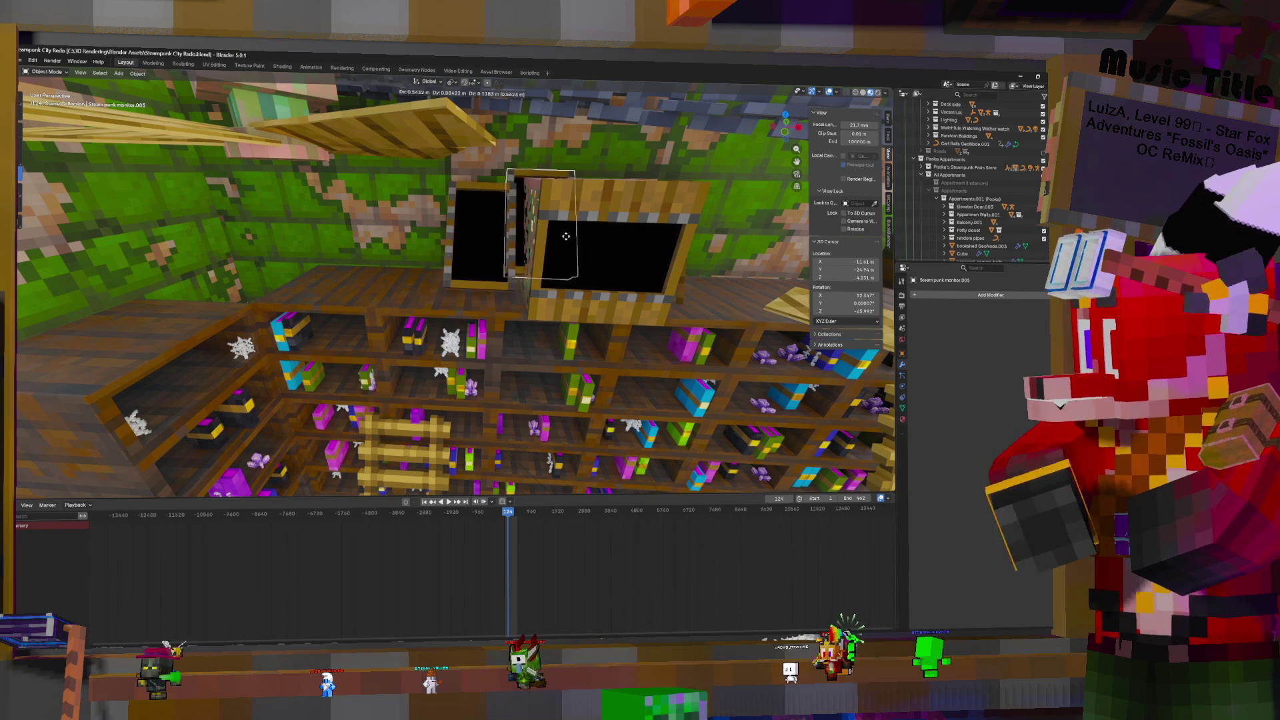
right_click(459, 215)
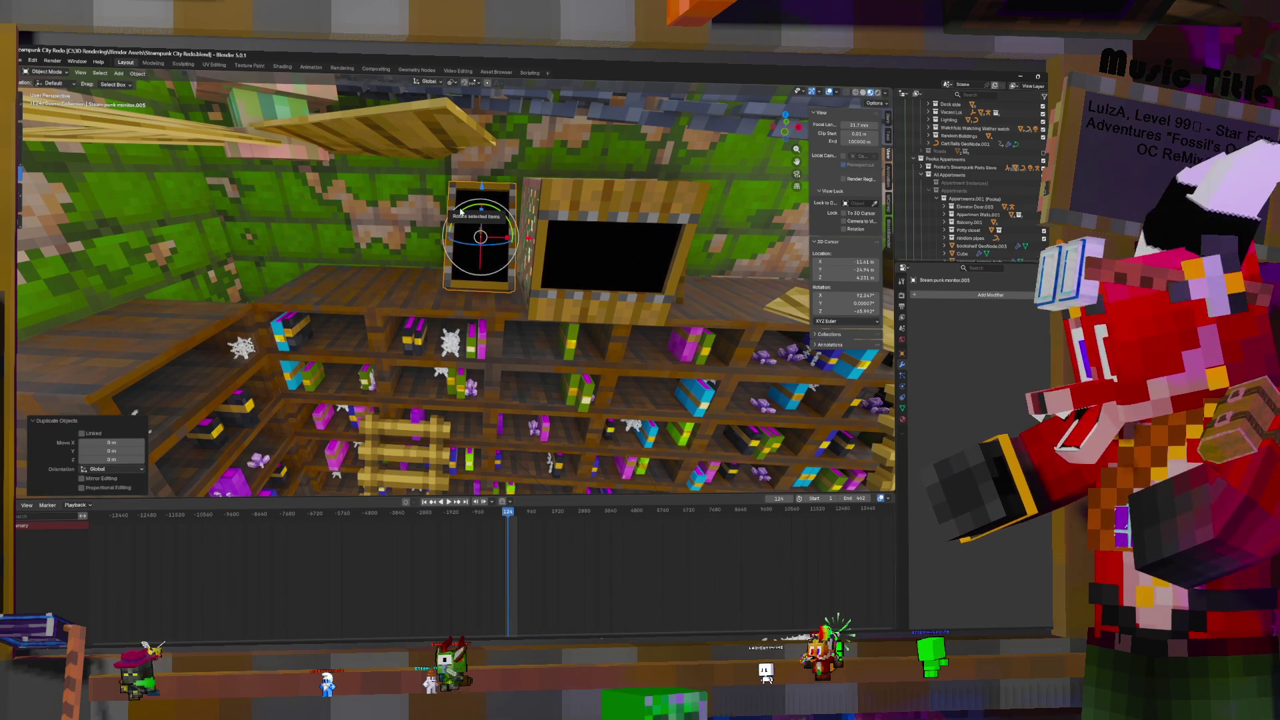
key(m)
mouse_move(456, 238)
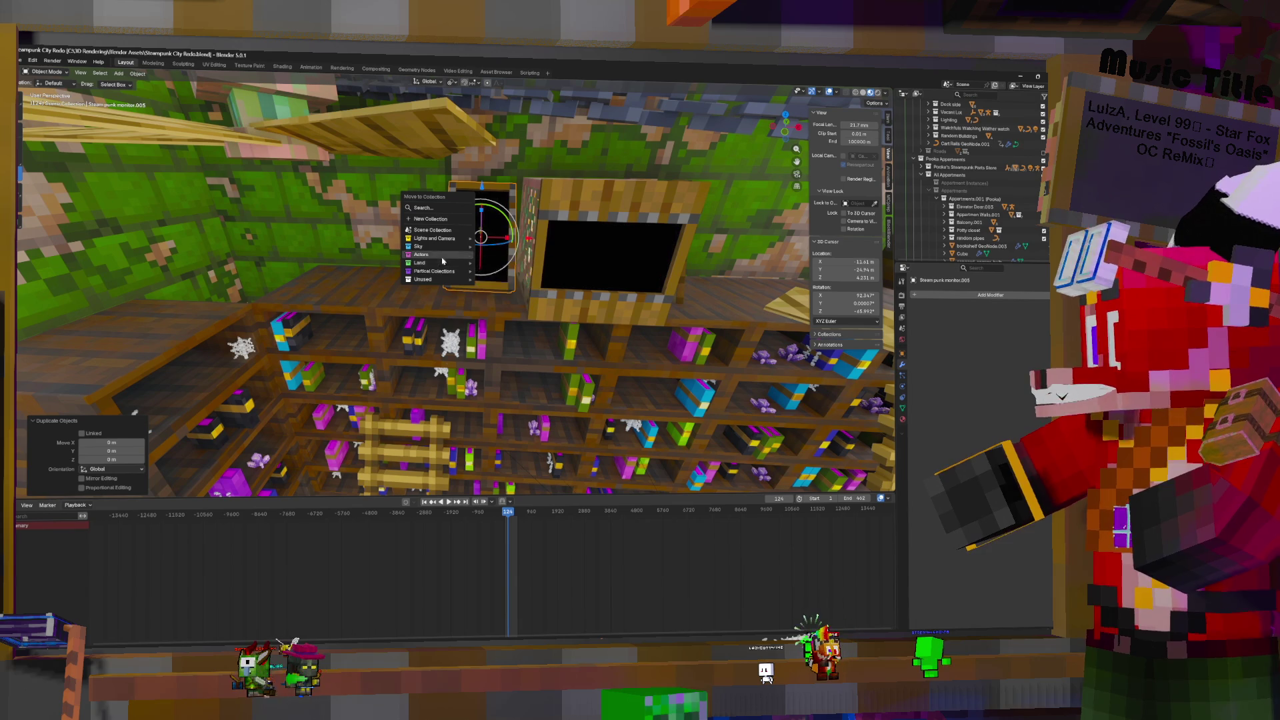
mouse_move(443, 265)
mouse_move(511, 290)
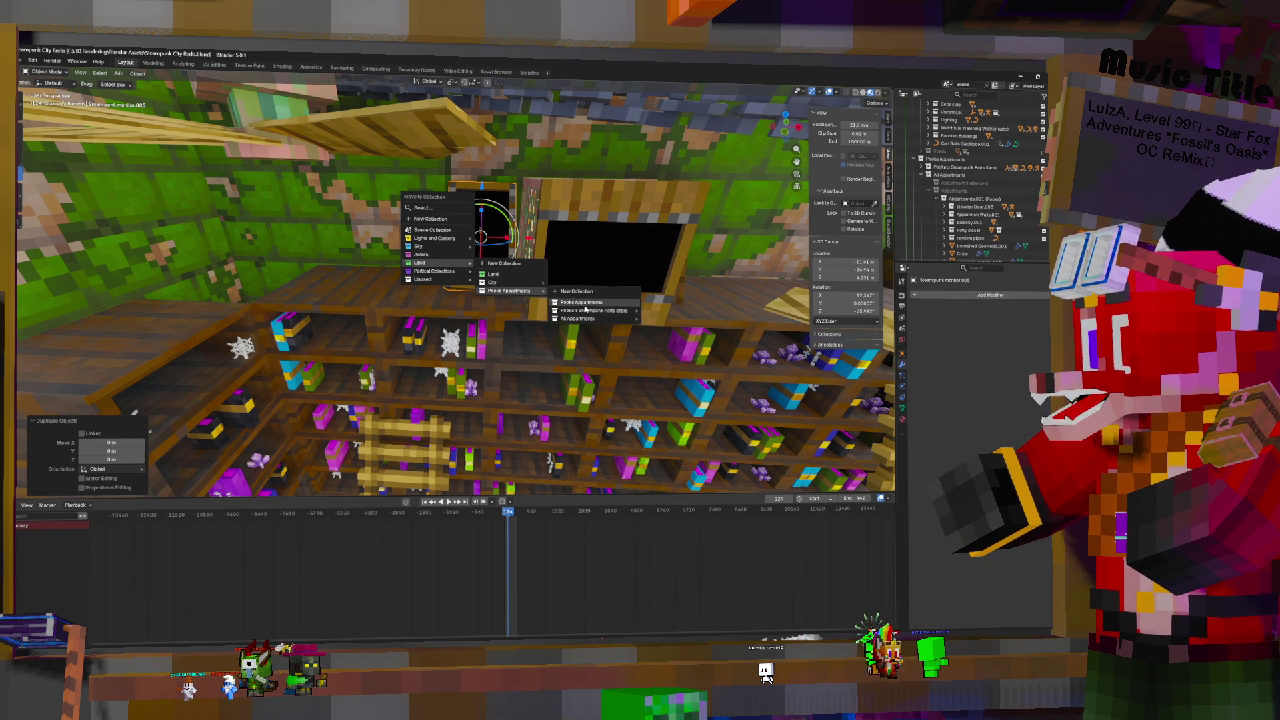
mouse_move(586, 311)
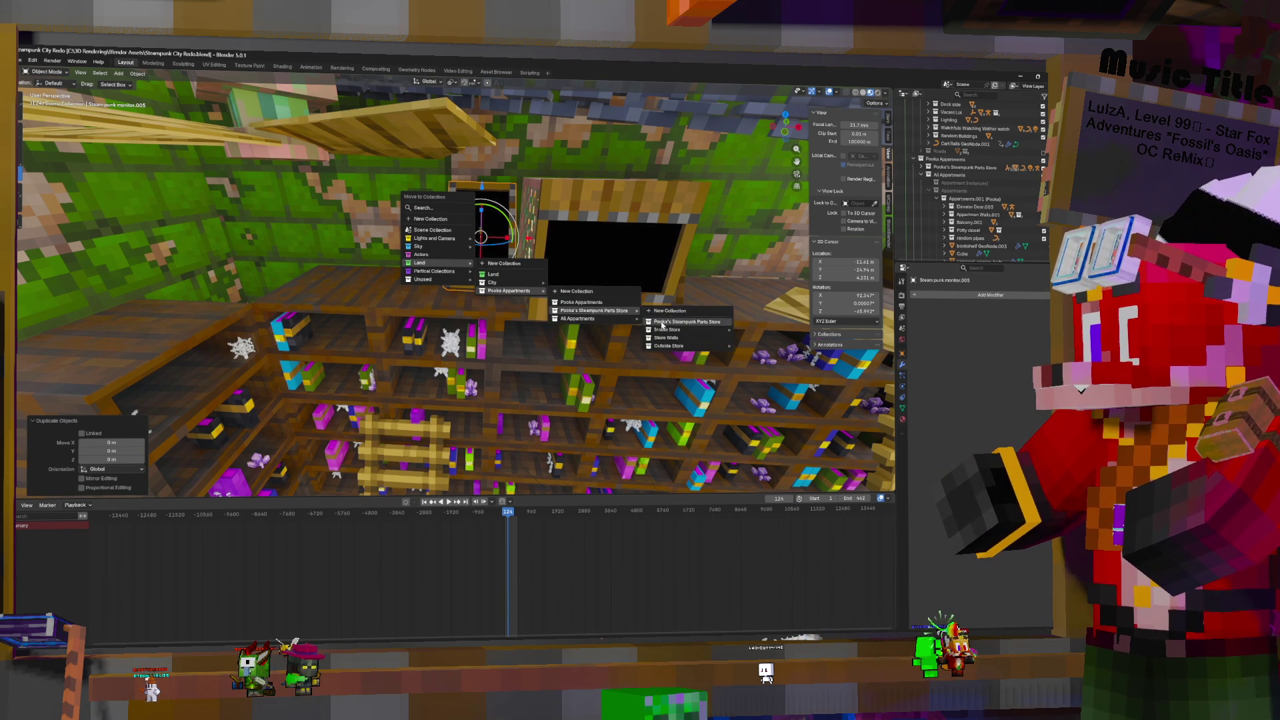
mouse_move(629, 323)
mouse_move(680, 348)
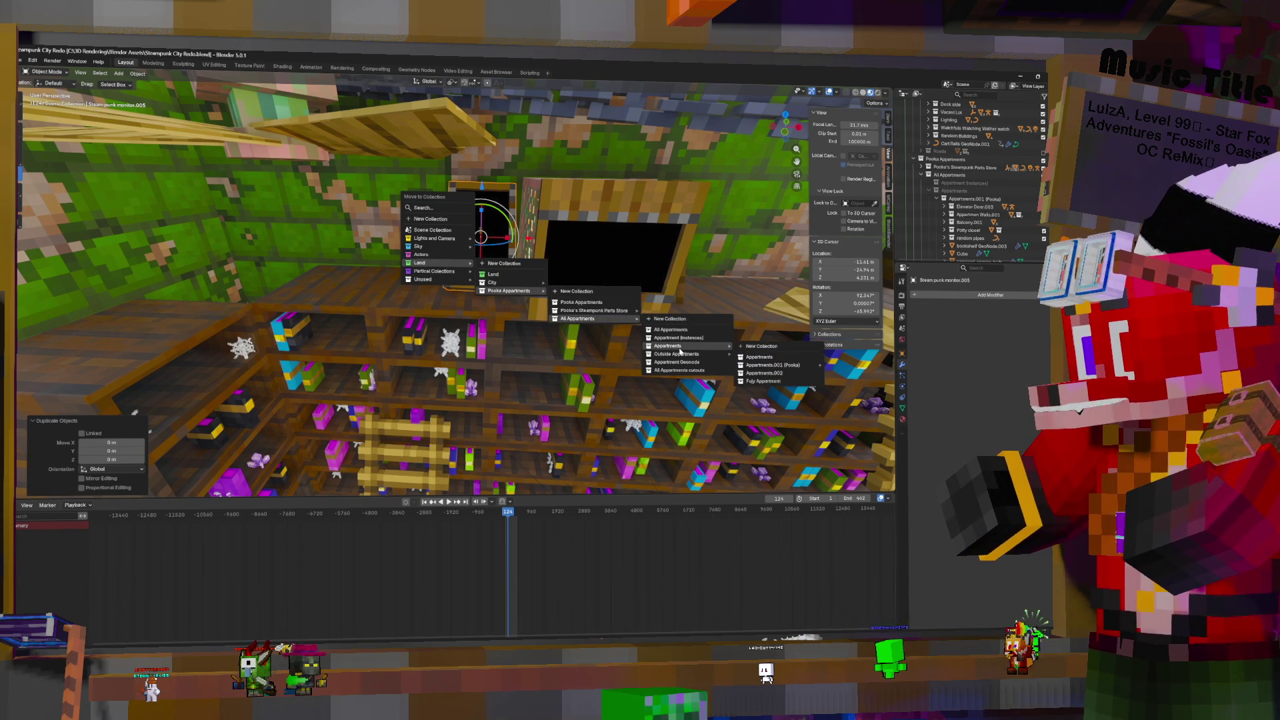
mouse_move(776, 365)
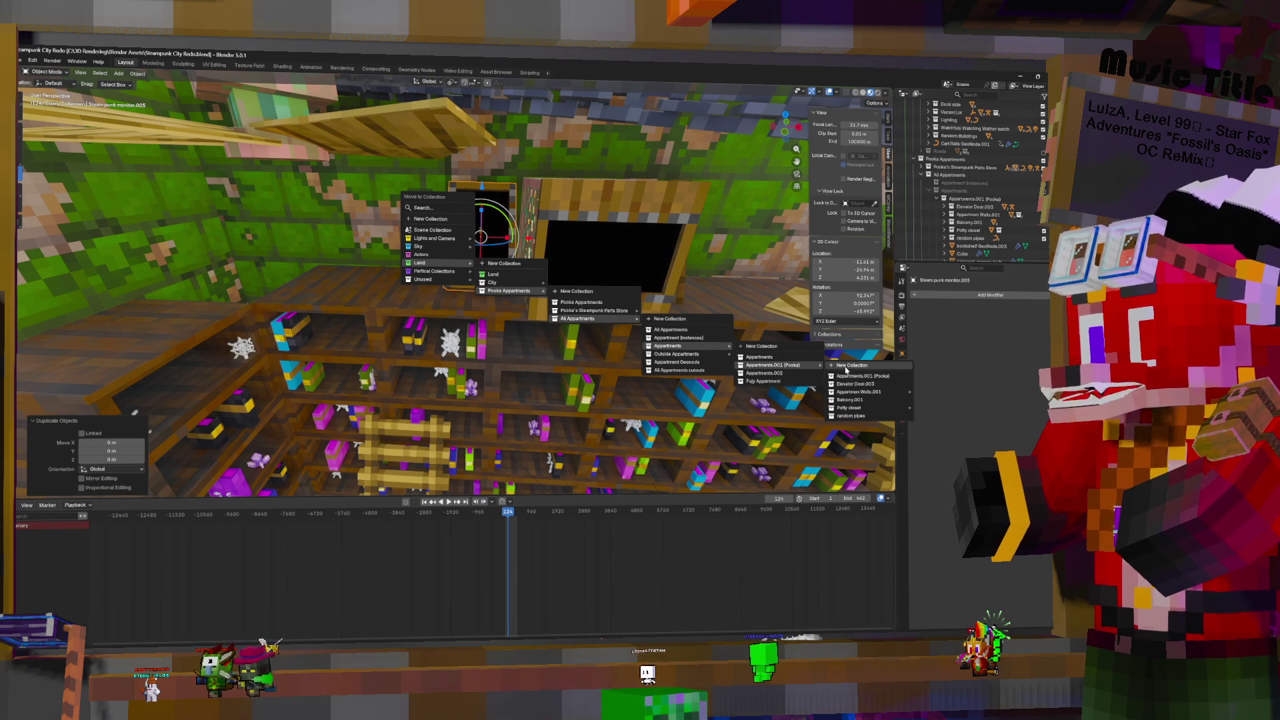
click(847, 377)
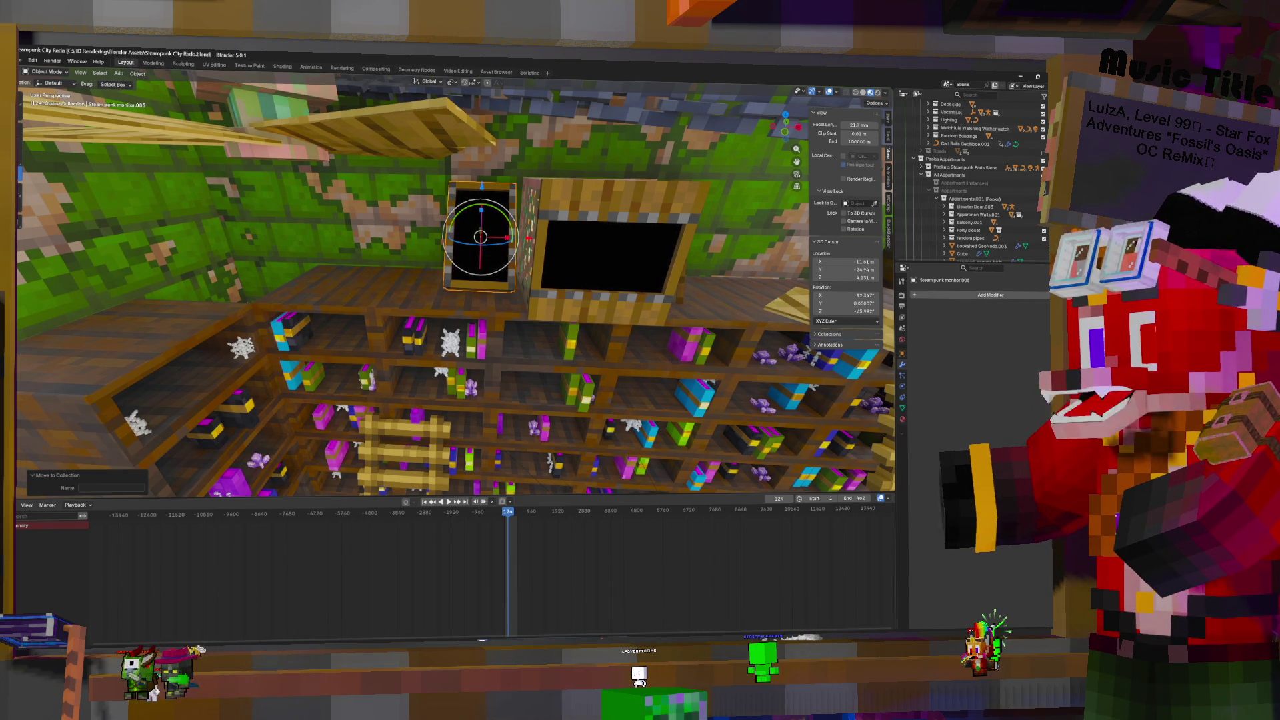
Rename the new collection to 'Main Furnishings'
right_click(974, 199)
click(932, 200)
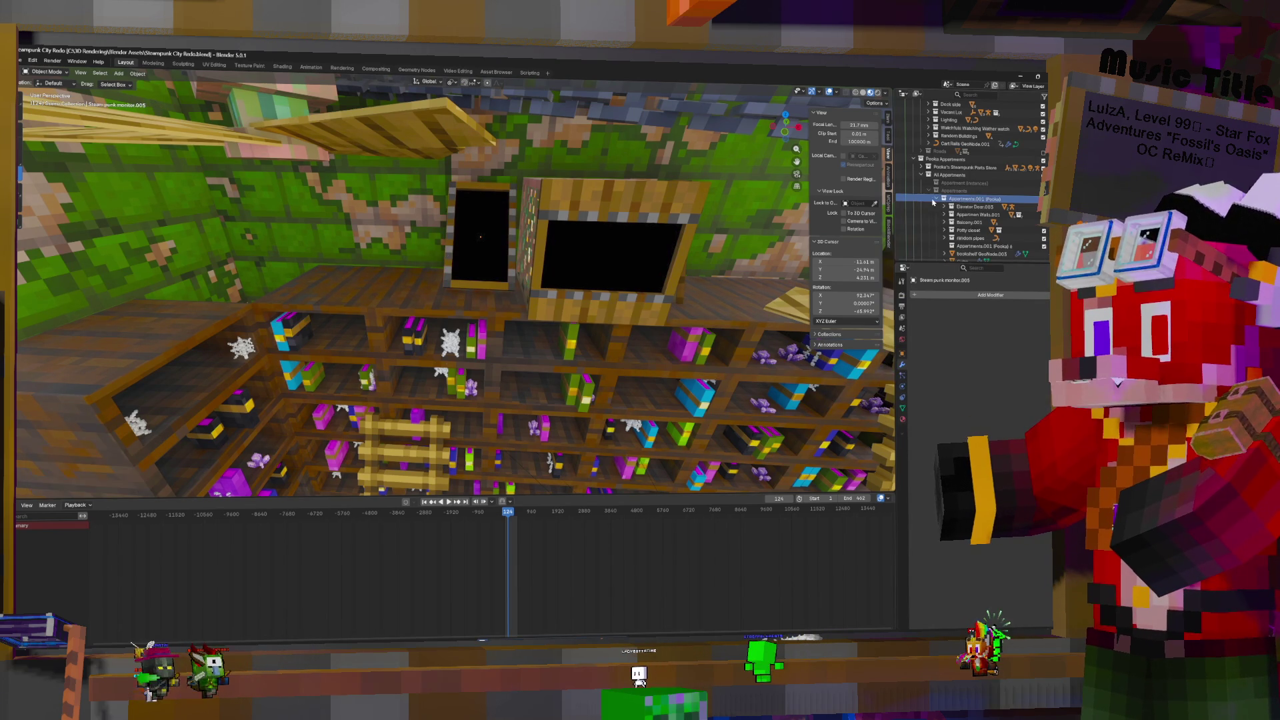
double_click(979, 246)
scroll(979, 200, down, 3)
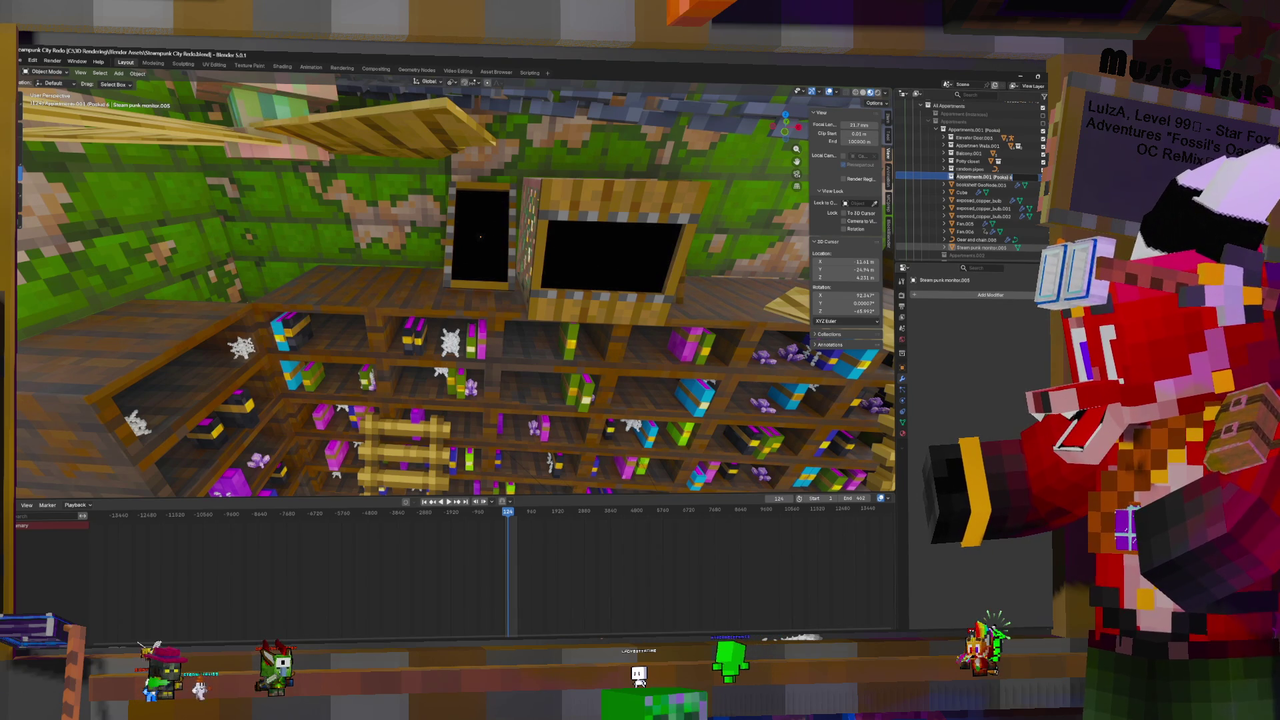
text(Main Furn)
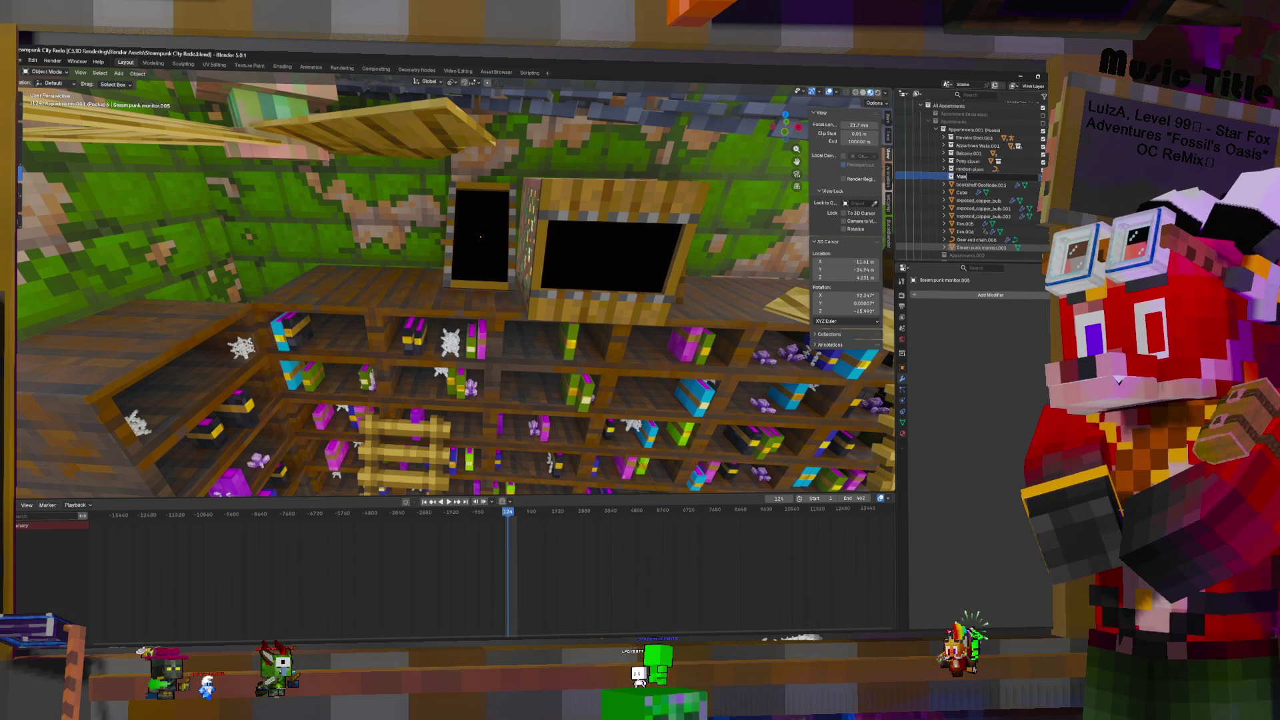
text(i)
text(shings)
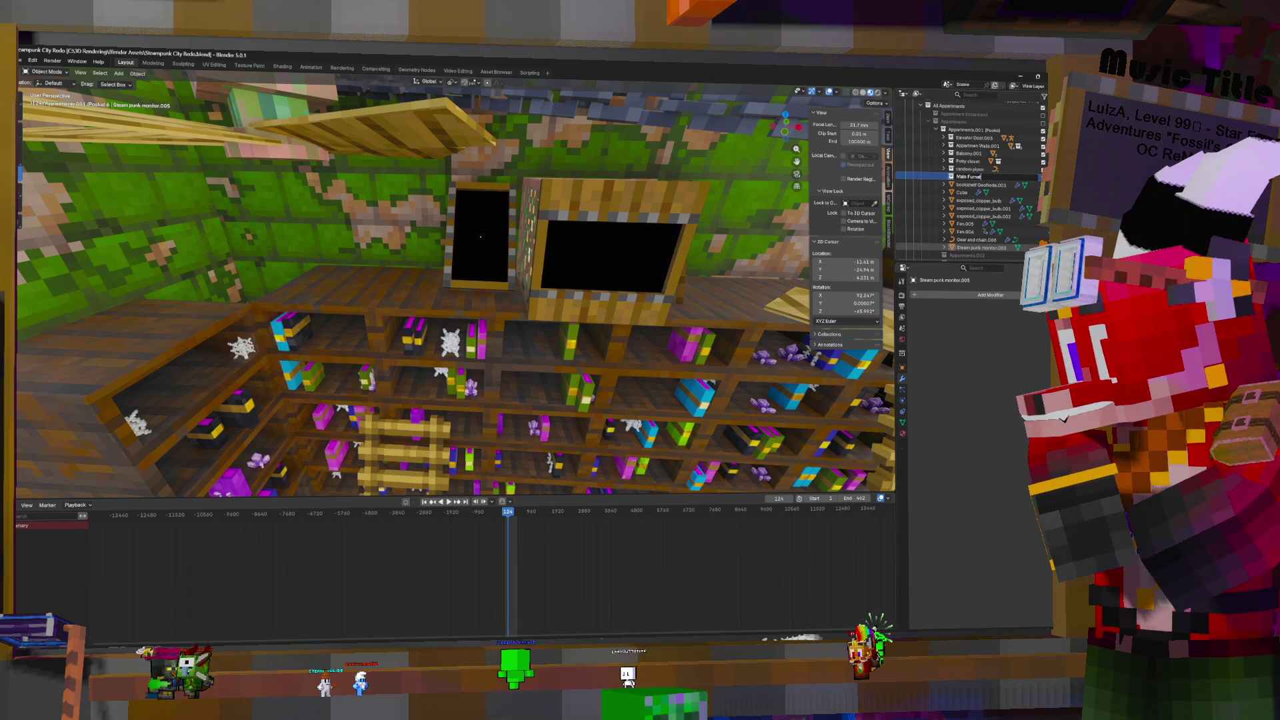
key(Return)
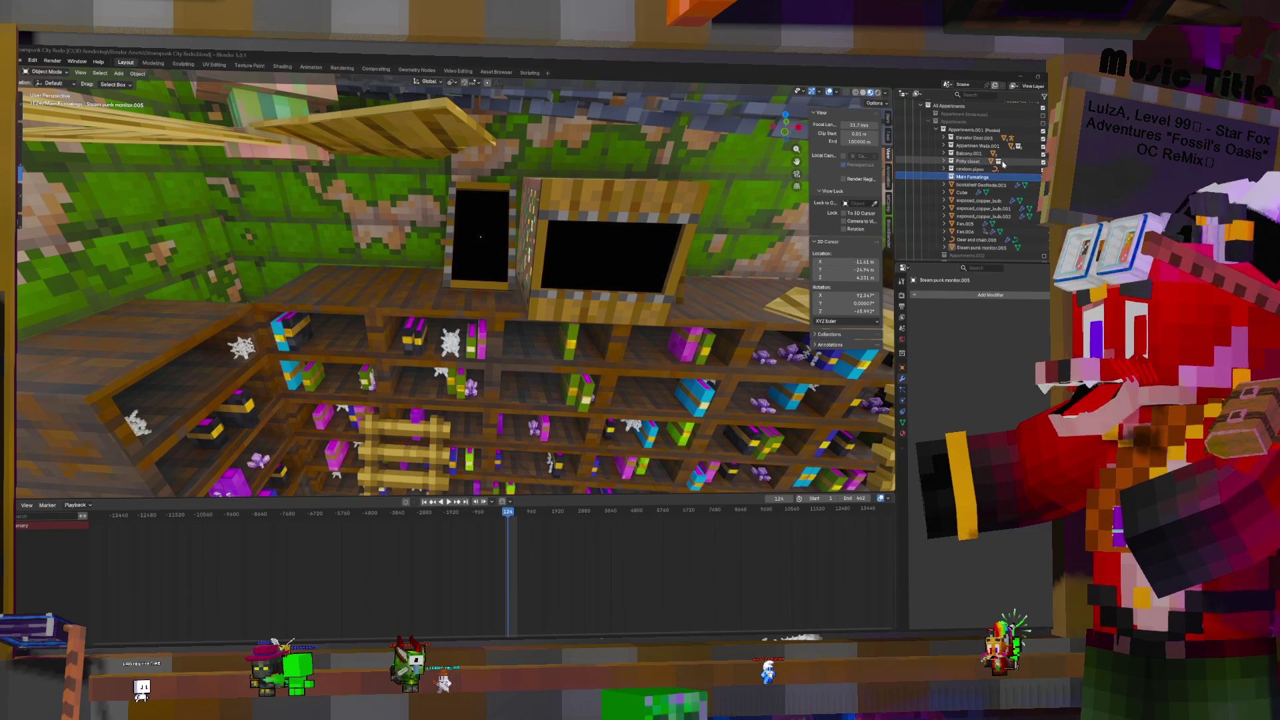
Correct the misspelled collection name with voice typing, then close the voice-typing toolbar
double_click(991, 178)
click(968, 177)
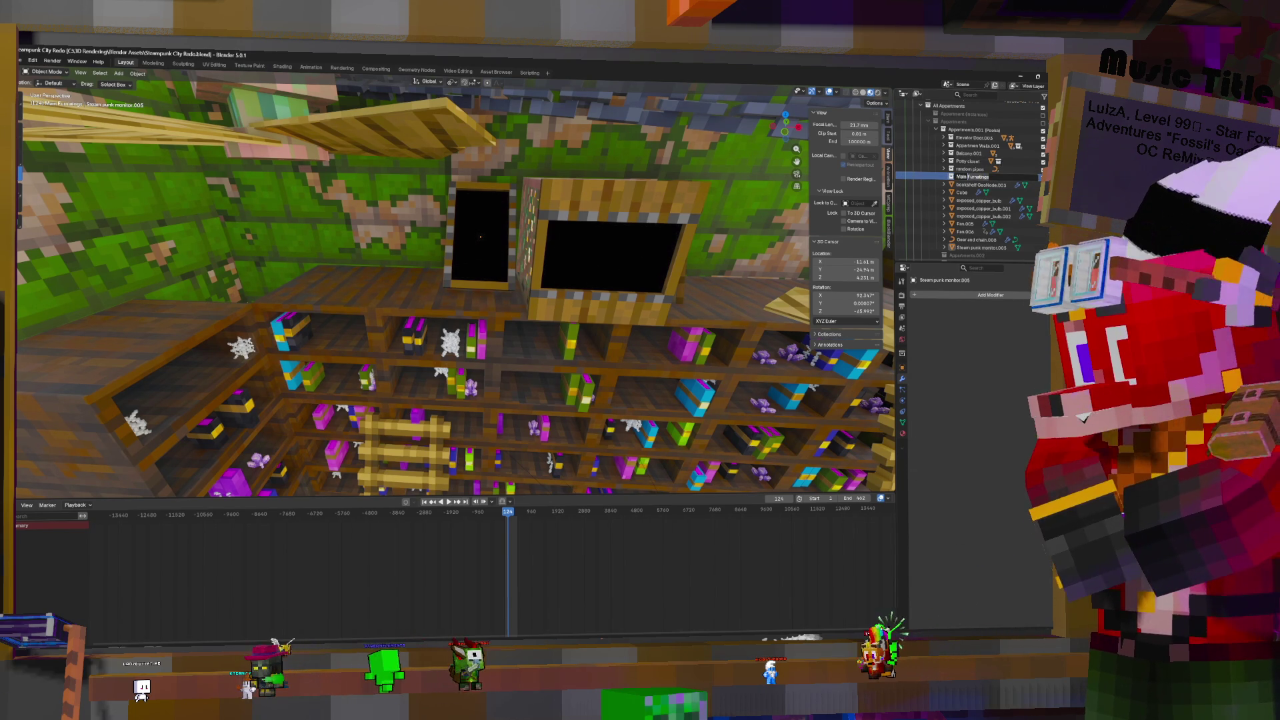
key(super+h)
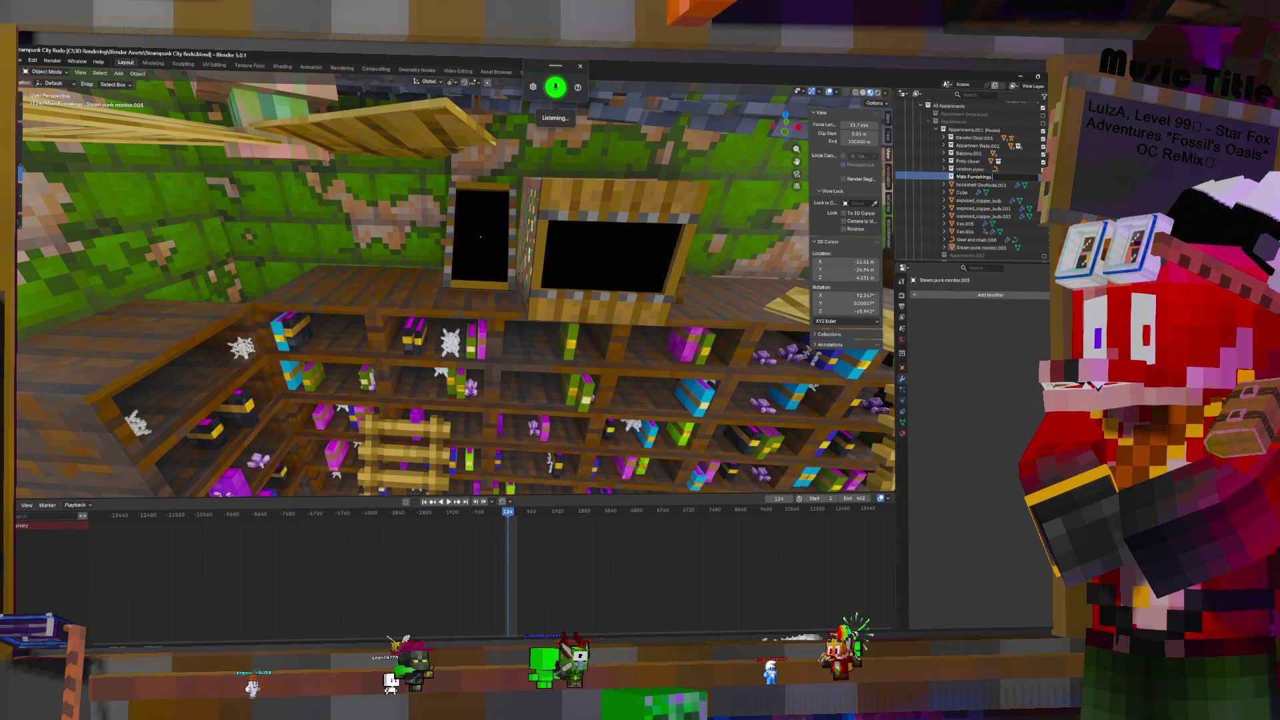
key(Return)
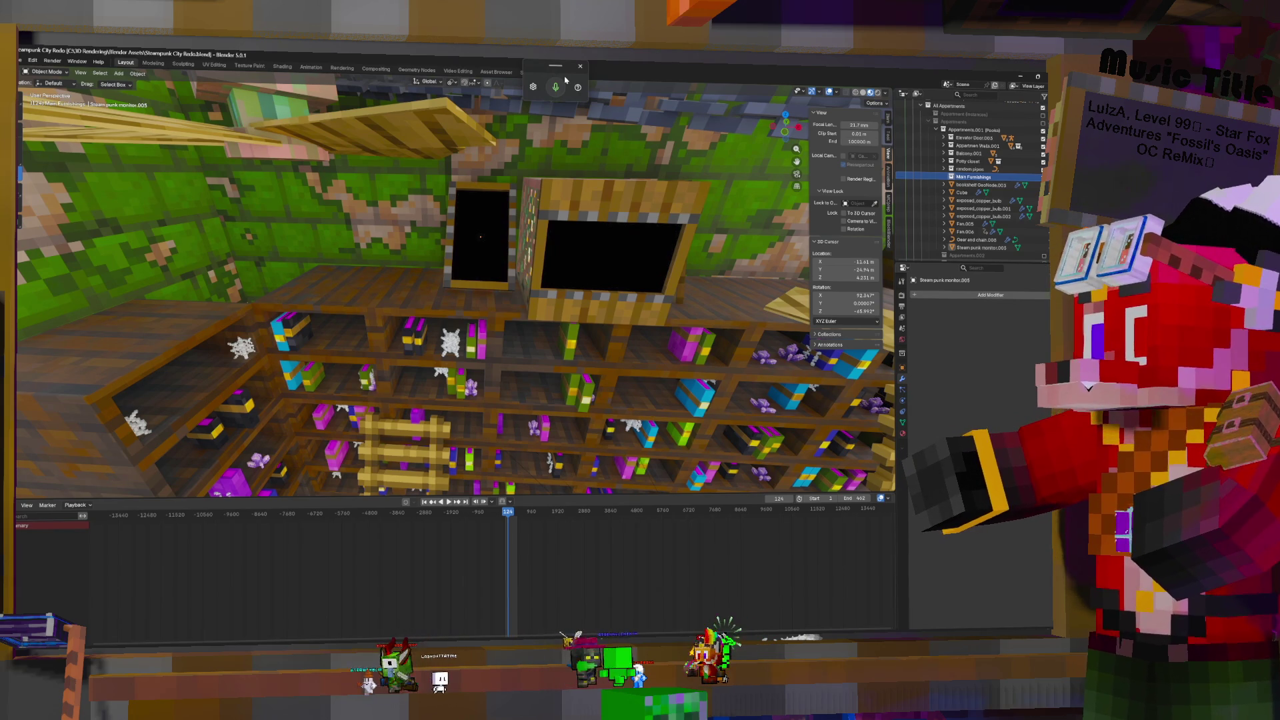
click(580, 67)
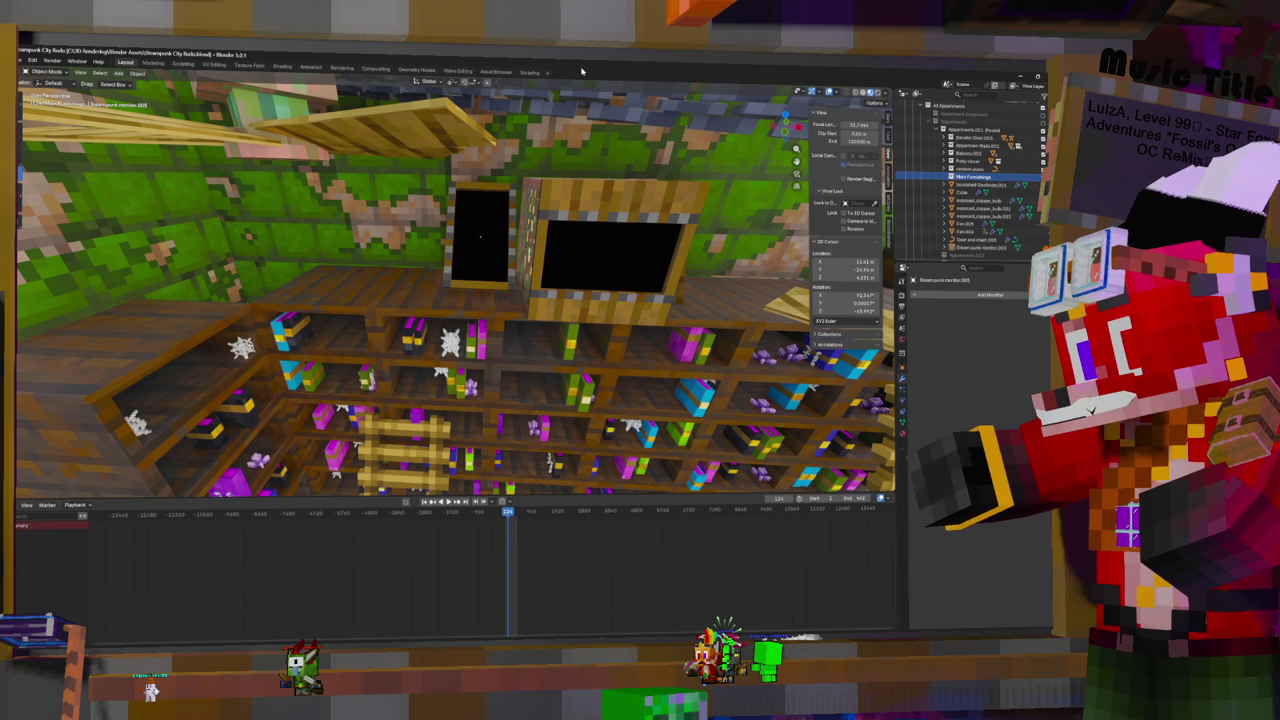
Snap Steam punk monitor.005 to the 3D cursor and move it onto the wall by the door
click(983, 248)
scroll(695, 250, down, 6)
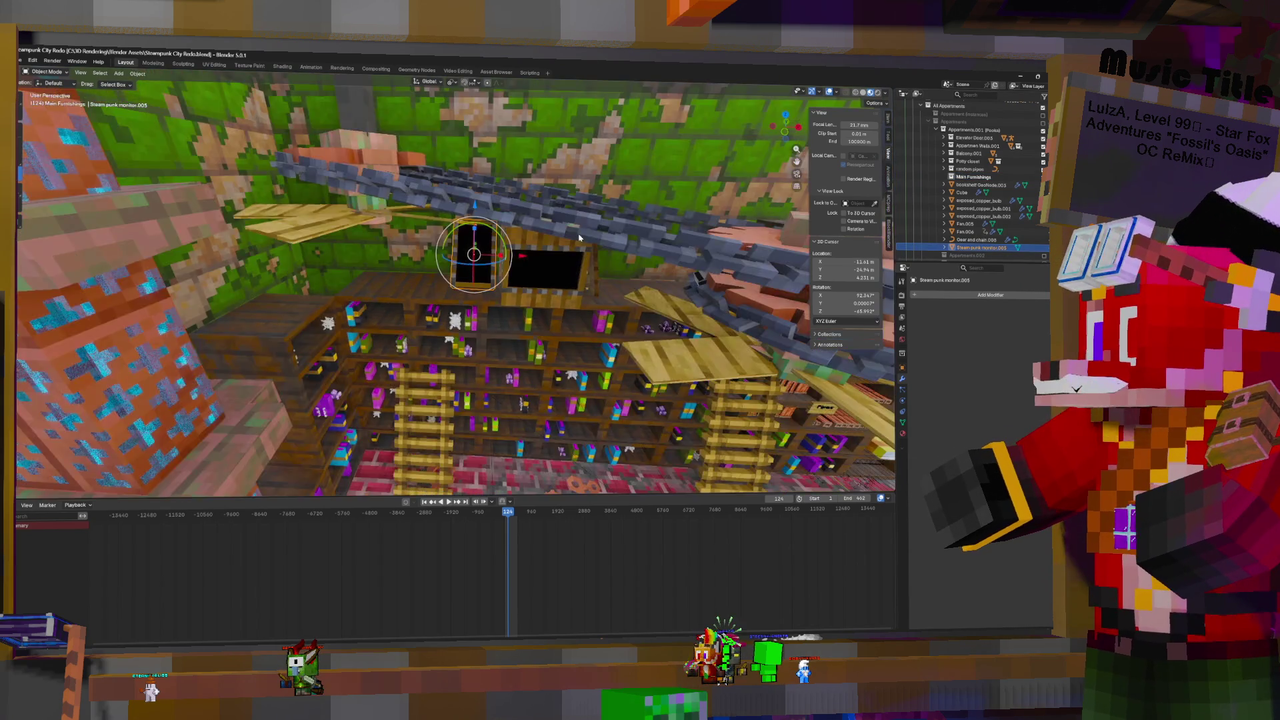
scroll(582, 230, up, 8)
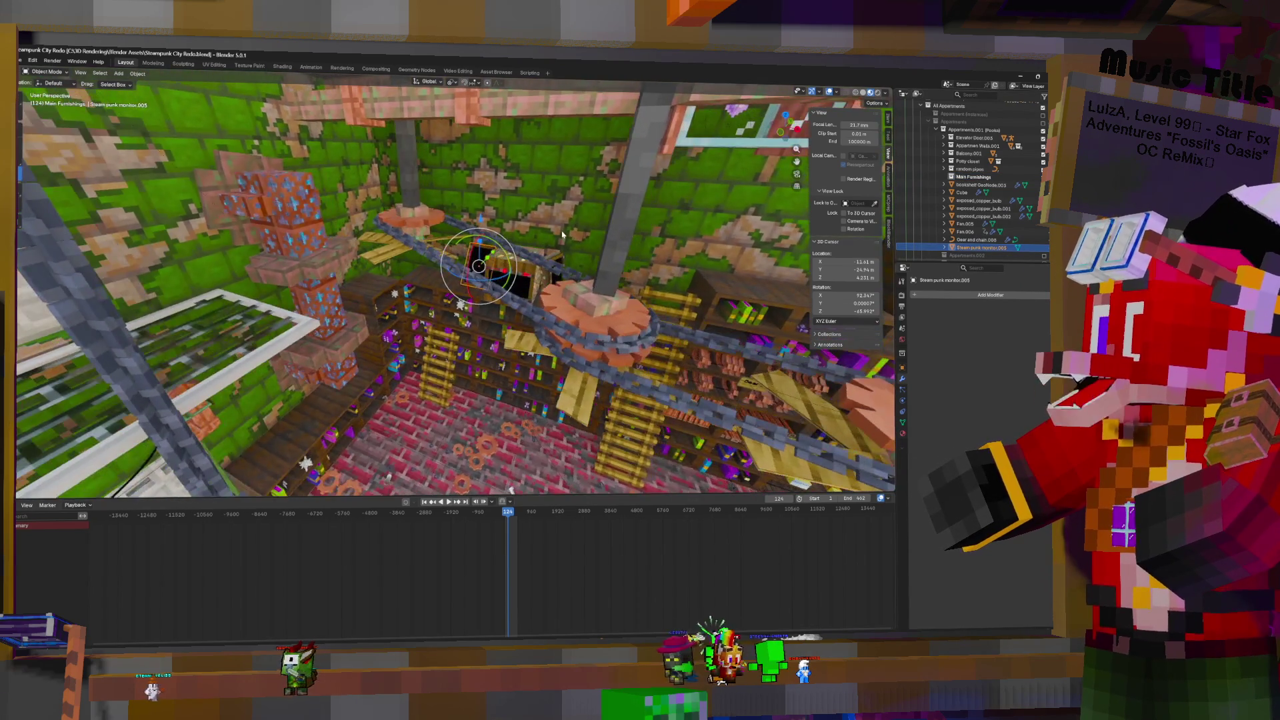
scroll(527, 260, down, 3)
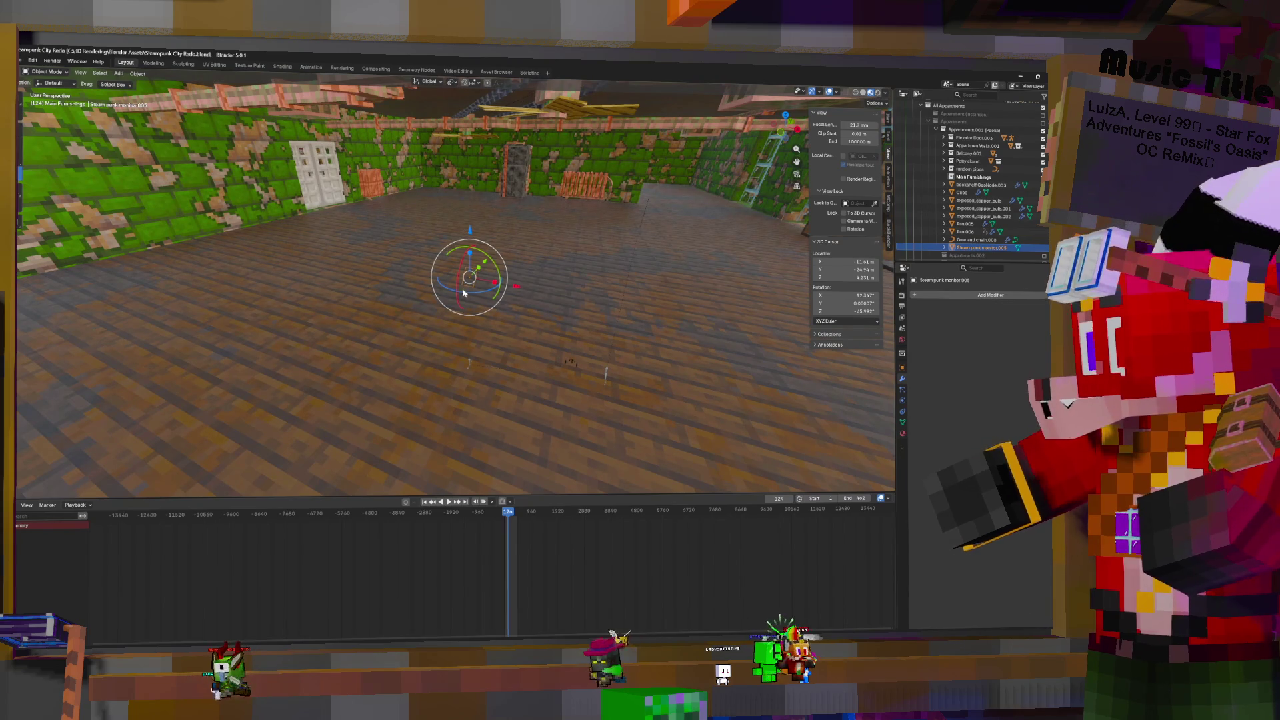
key(shift+s)
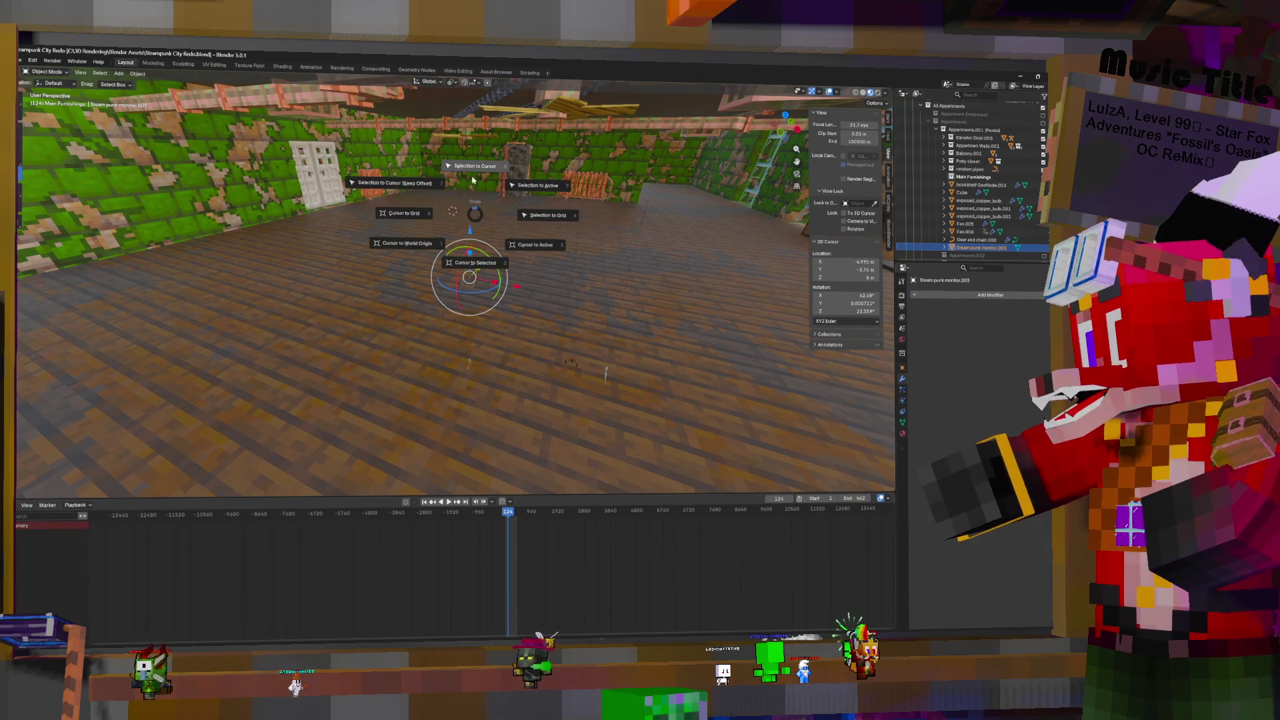
click(473, 172)
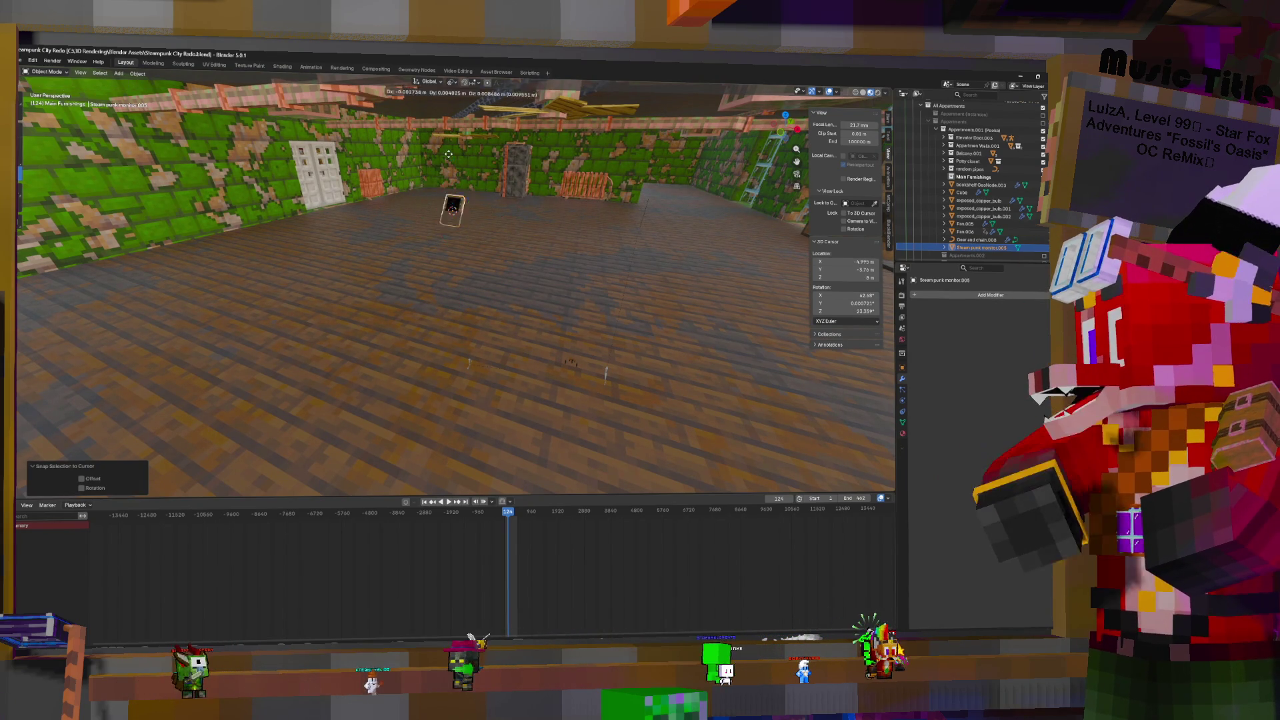
key(g)
click(411, 128)
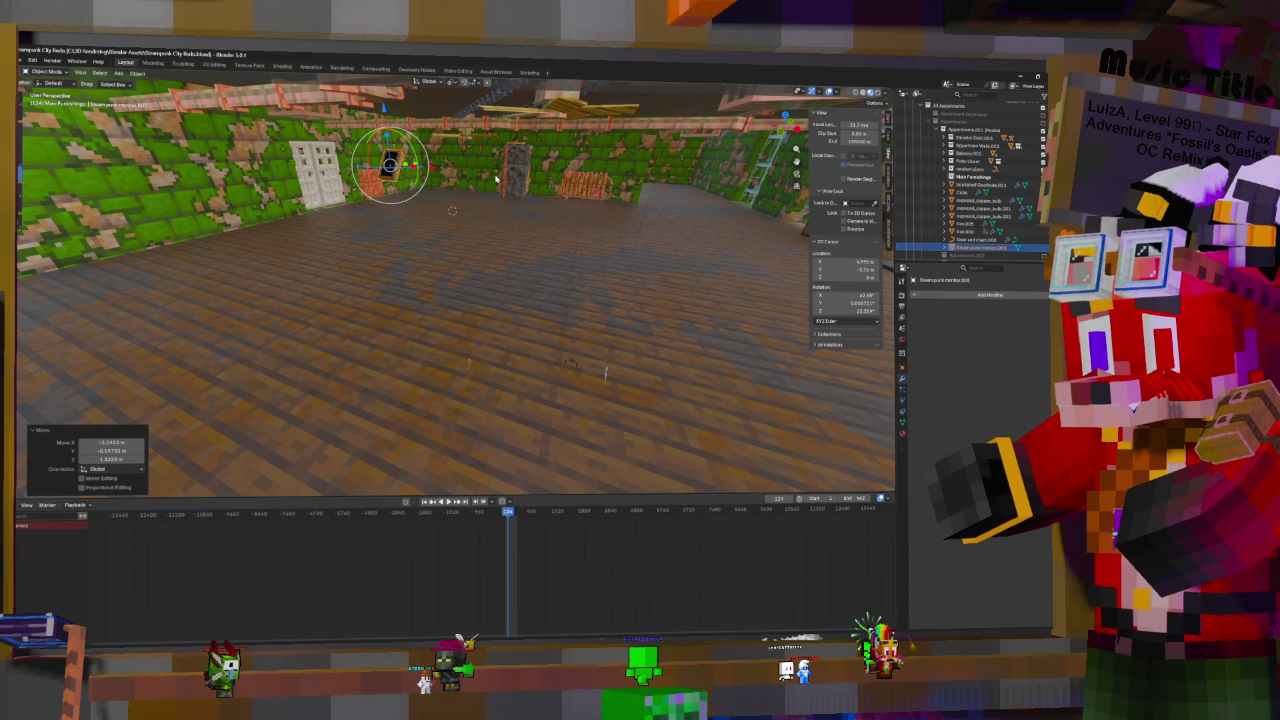
Orbit and zoom around the room to check the monitor's placement beside the door
middle_drag(412, 256, 458, 198)
middle_drag(540, 402, 540, 427)
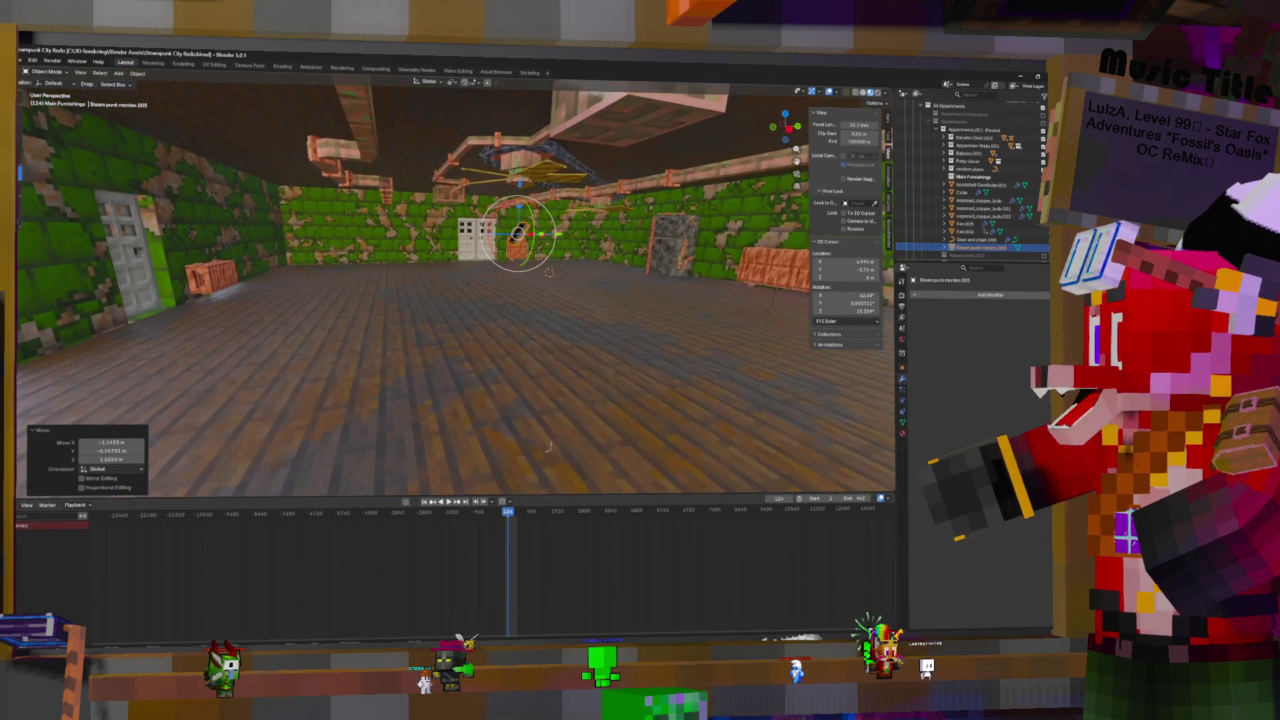
scroll(540, 426, up, 4)
scroll(565, 328, up, 3)
mouse_move(565, 327)
middle_down()
mouse_move(698, 383)
mouse_move(480, 347)
mouse_move(266, 346)
mouse_move(347, 360)
middle_up()
scroll(480, 347, up, 3)
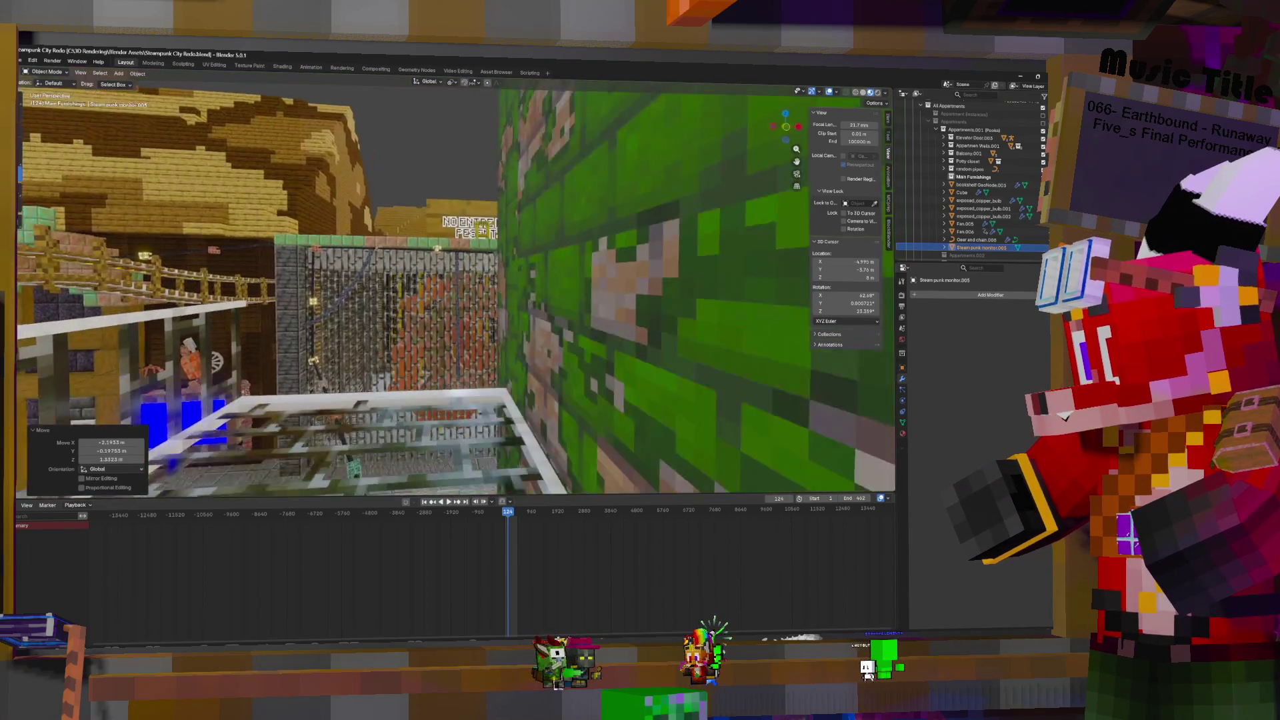
middle_drag(638, 318, 493, 303)
scroll(992, 168, down, 3)
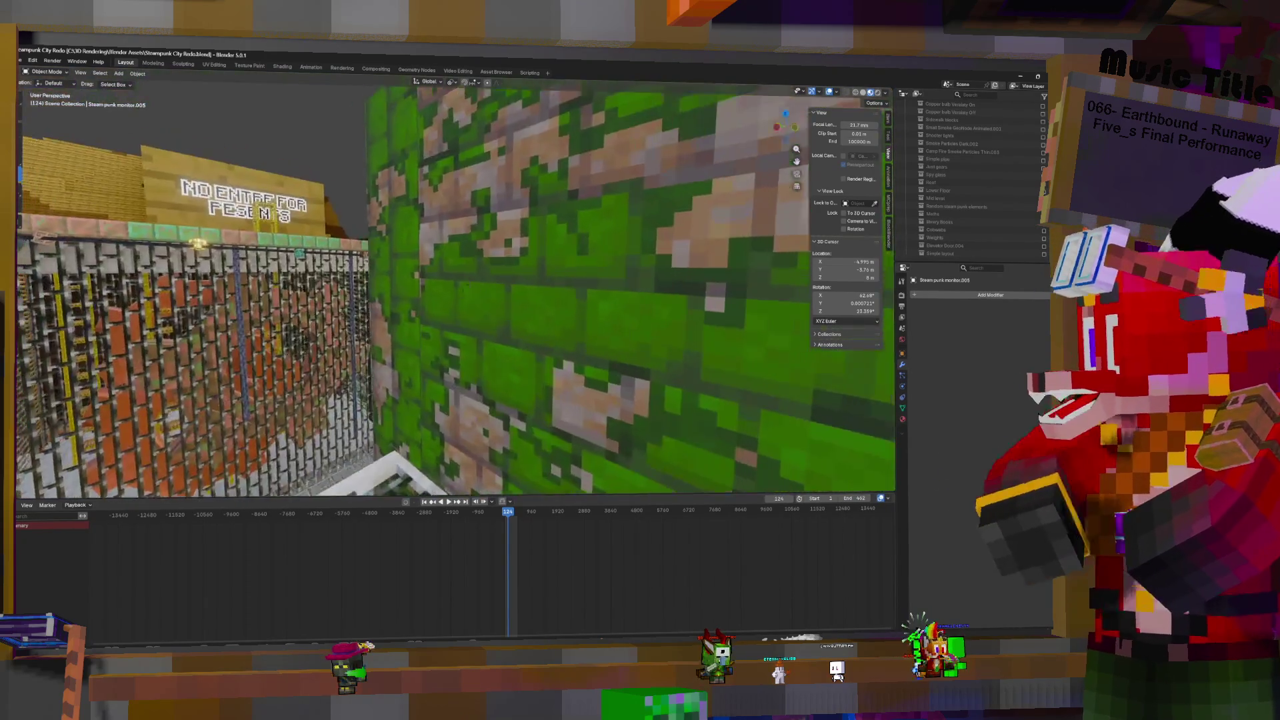
key(w)
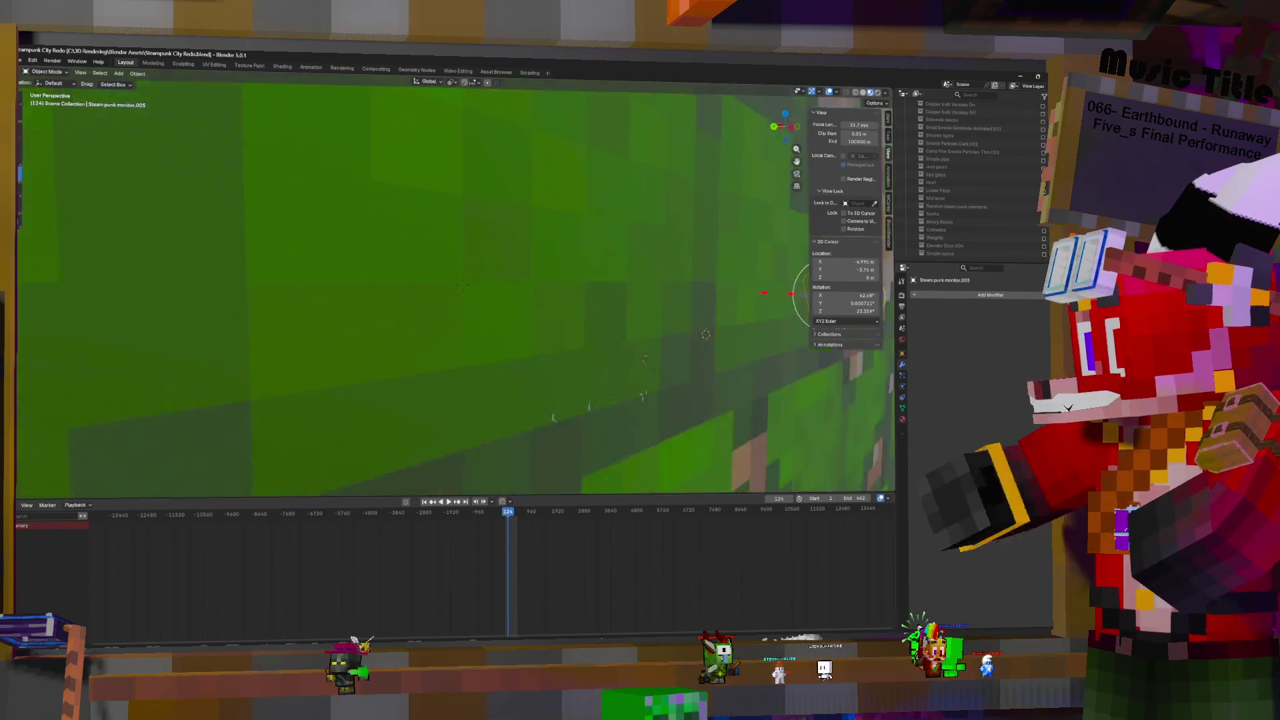
key(s)
key(Return)
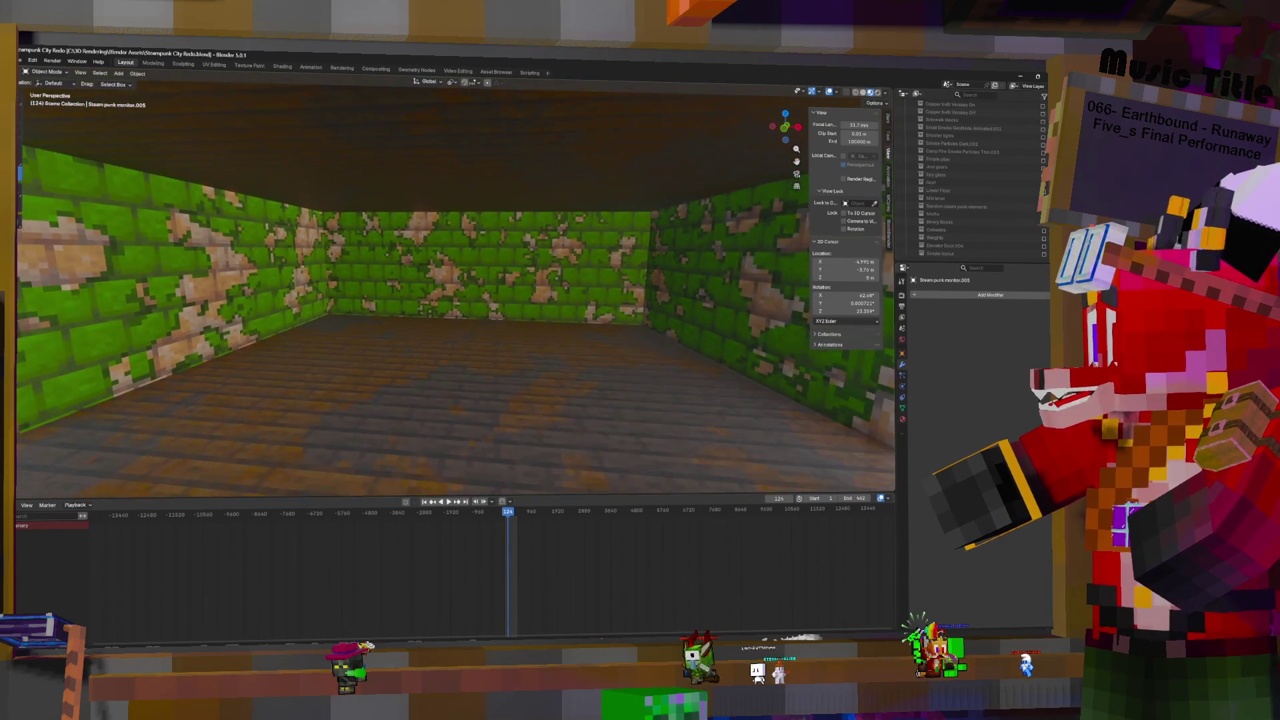
key(w)
key(s)
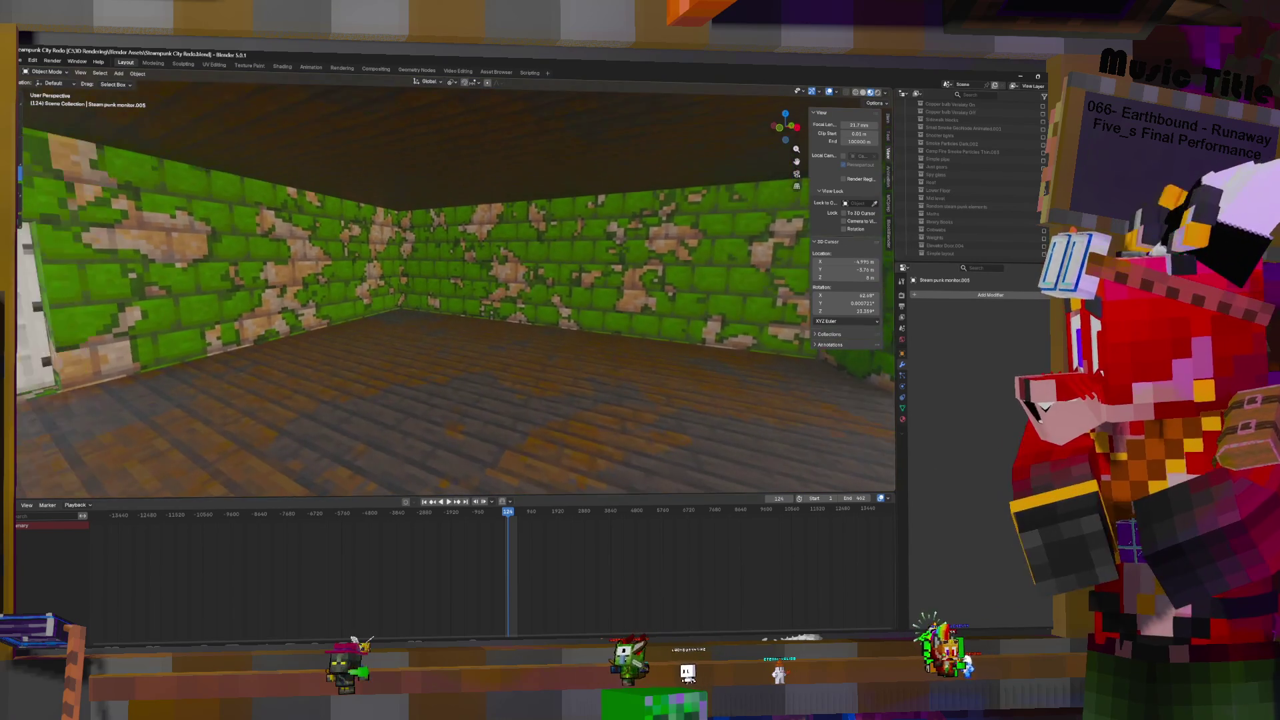
key(s)
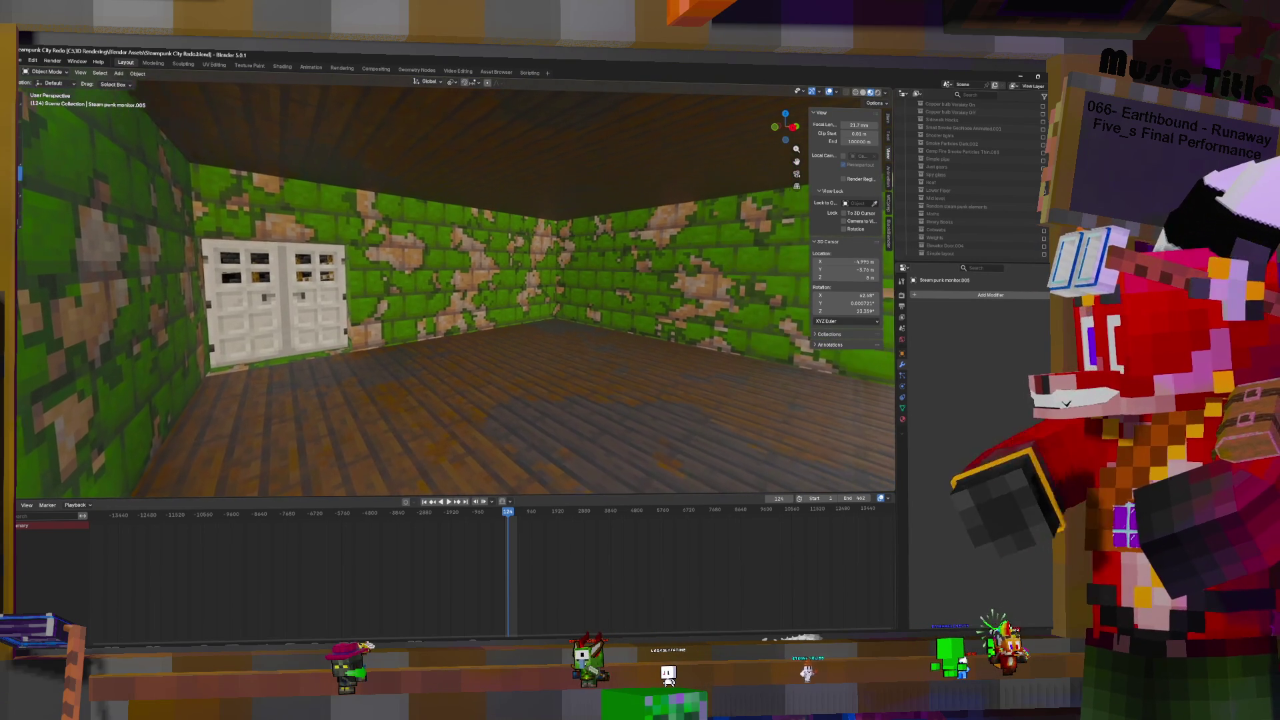
key(w)
key(s)
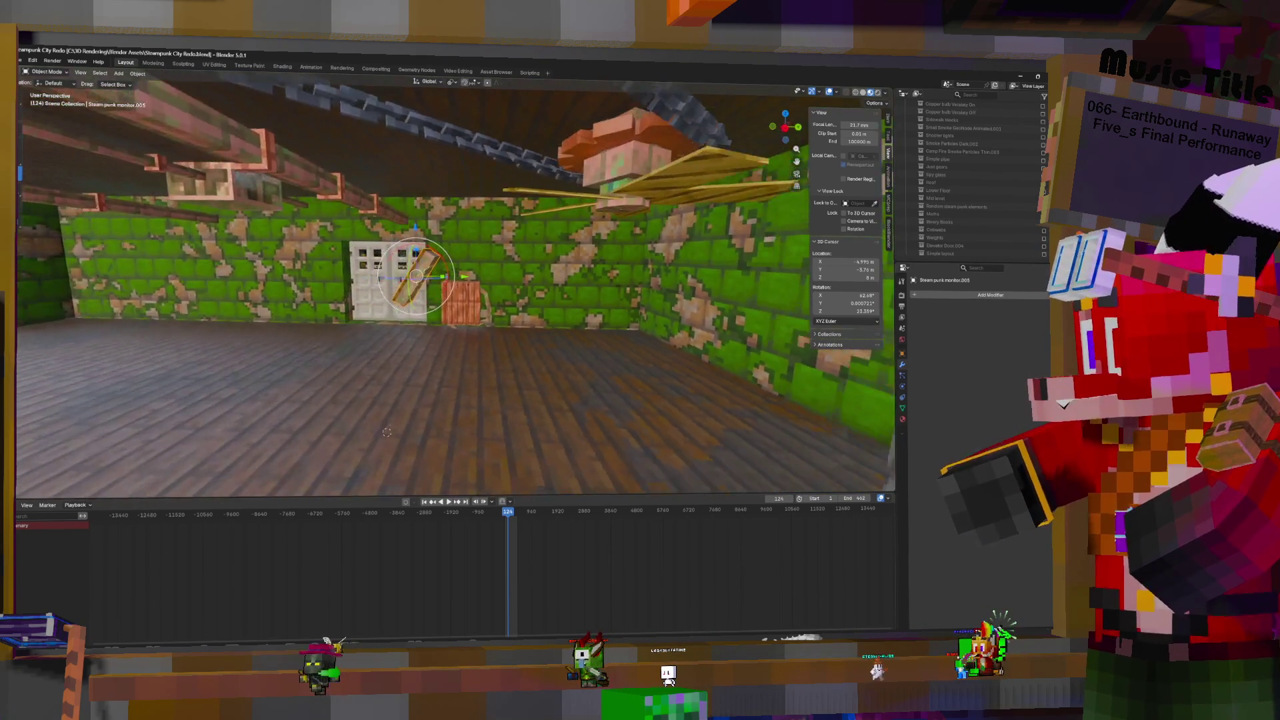
key(w)
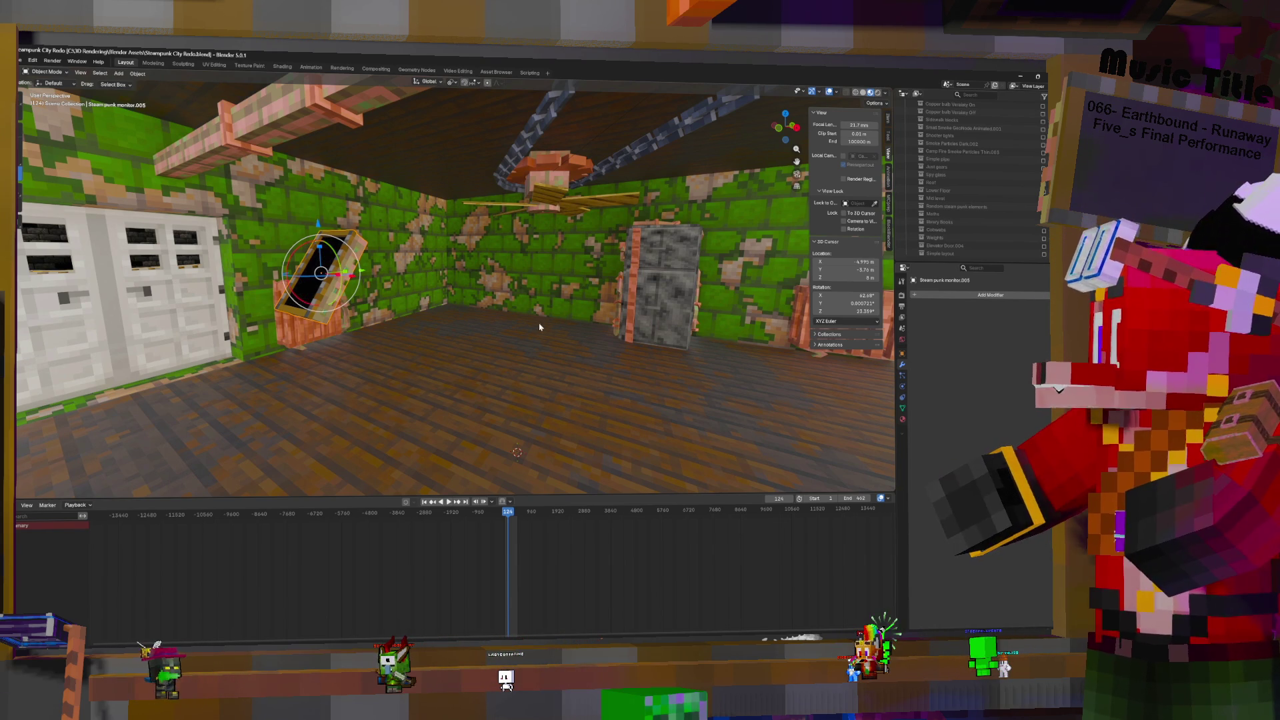
Orbit the room to inspect the monitor, door wall, fan and ceiling pipes
mouse_move(537, 317)
middle_down()
mouse_move(549, 310)
mouse_move(527, 488)
mouse_move(500, 380)
mouse_move(550, 318)
middle_up()
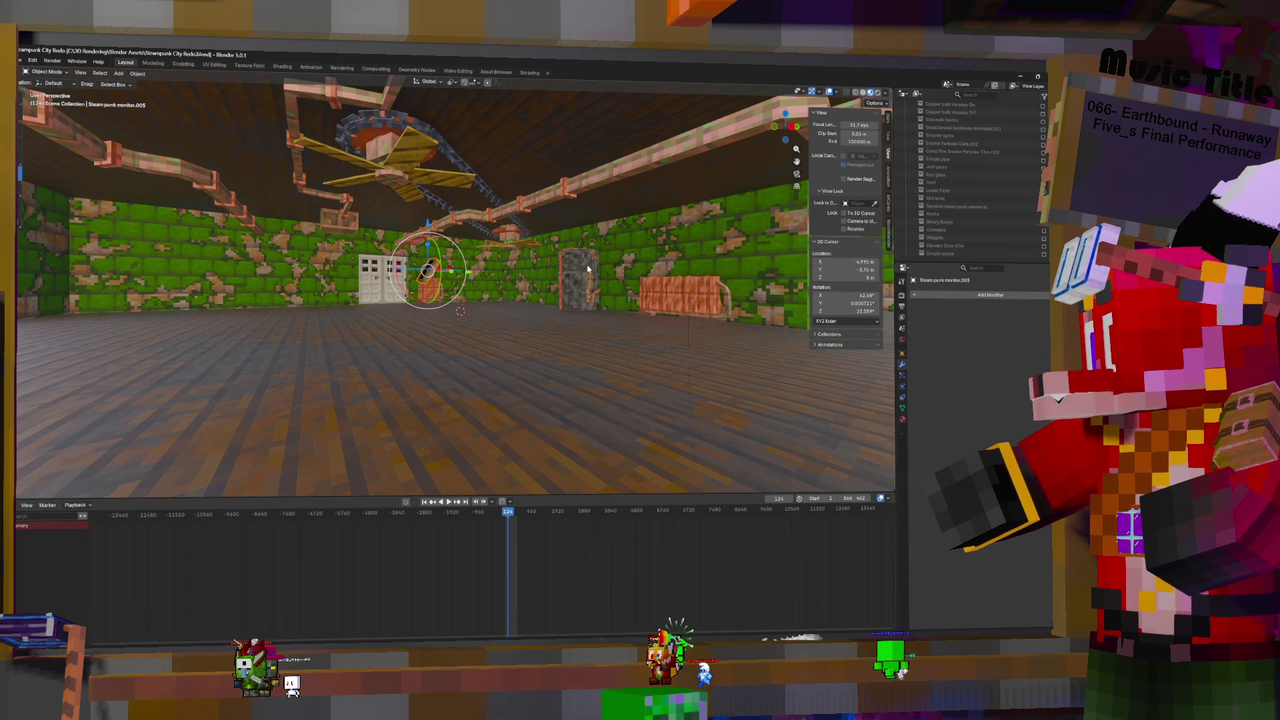
scroll(525, 281, up, 5)
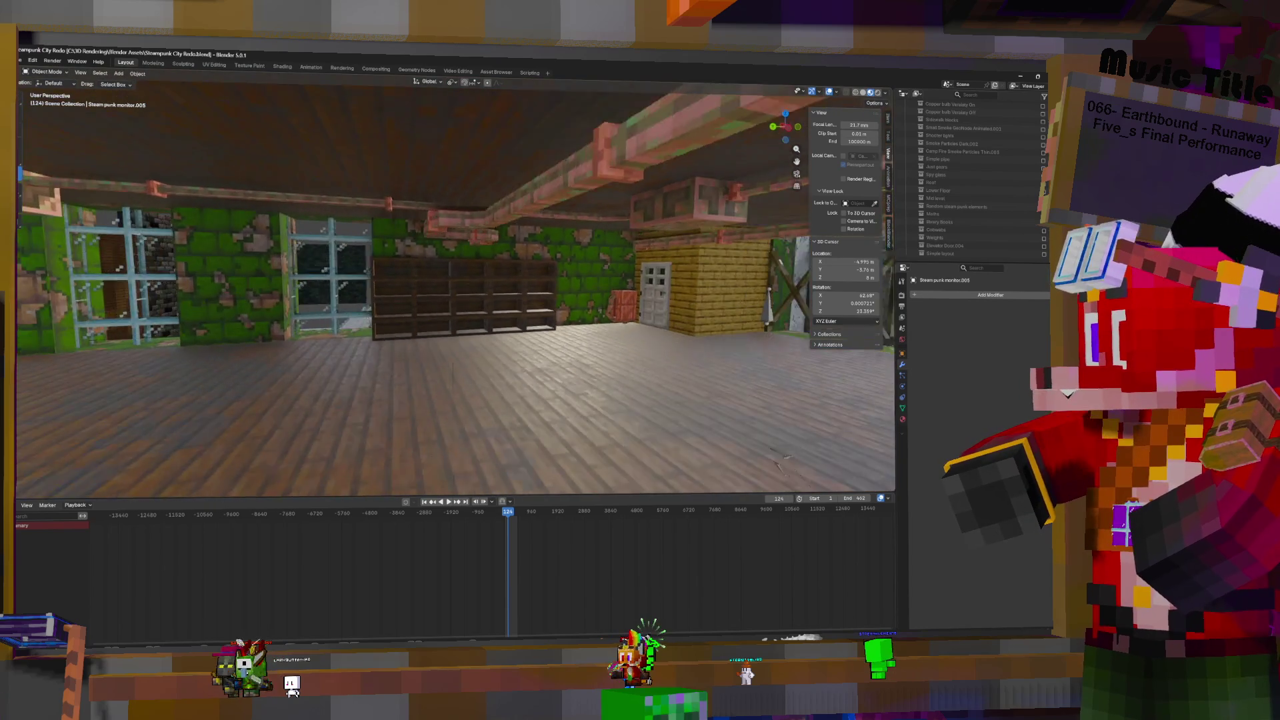
middle_drag(453, 300, 187, 300)
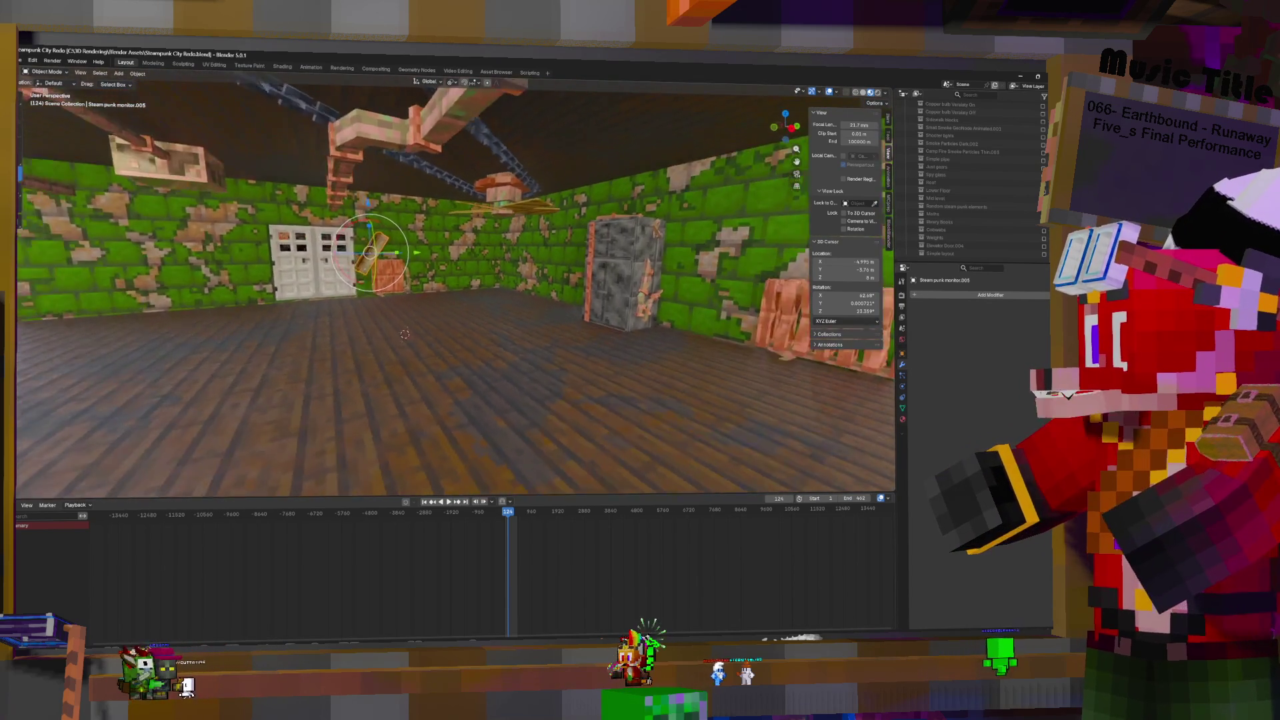
middle_drag(187, 300, 120, 300)
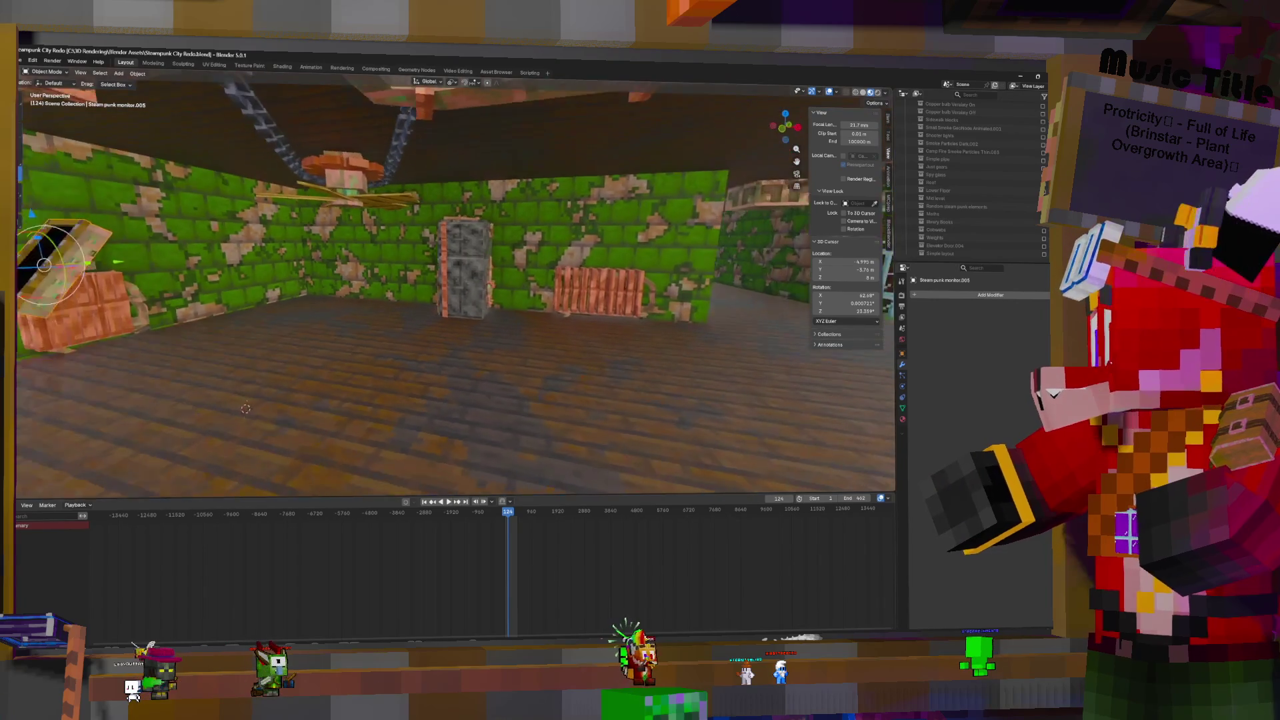
mouse_move(453, 300)
middle_down()
mouse_move(613, 327)
mouse_move(507, 320)
middle_up()
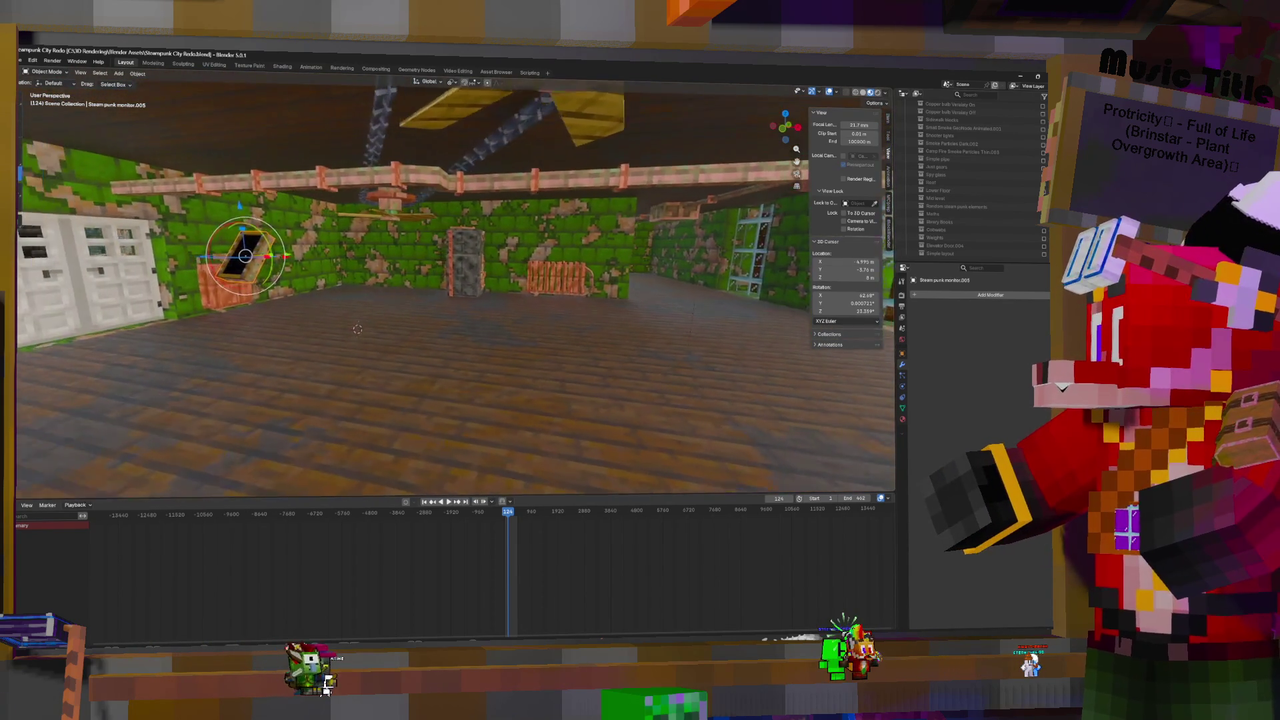
mouse_move(558, 347)
middle_down()
mouse_move(658, 394)
mouse_move(724, 396)
mouse_move(671, 350)
mouse_move(878, 399)
mouse_move(245, 493)
mouse_move(229, 332)
mouse_move(433, 314)
middle_up()
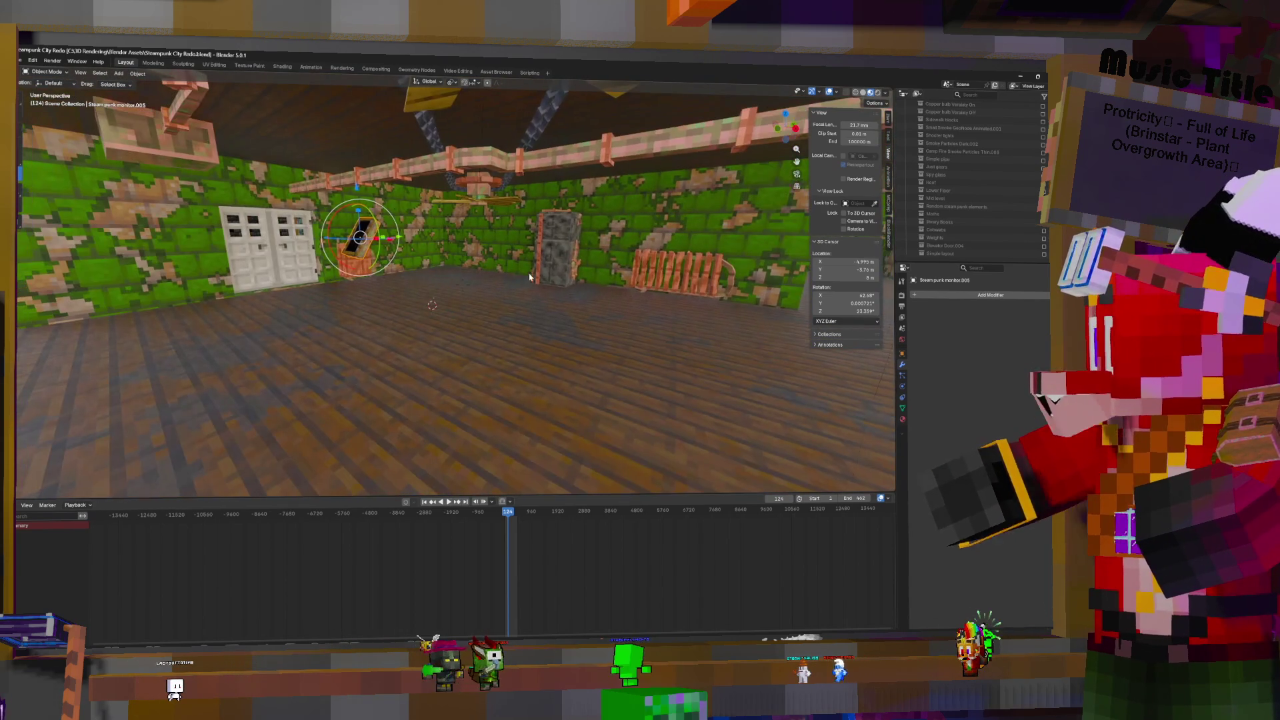
Drag Steam punk monitor.005 onto the Main Furnishings collection in the Outliner
scroll(950, 187, up, 4)
scroll(950, 187, up, 5)
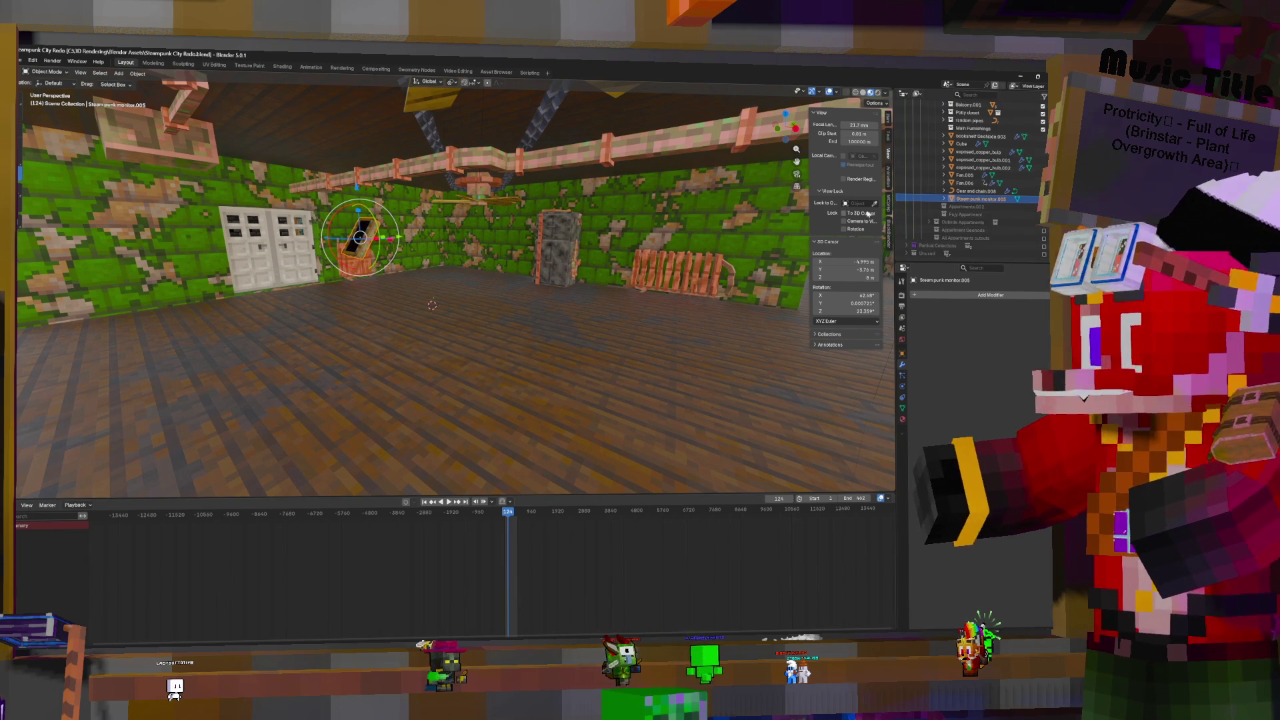
scroll(973, 234, up, 2)
drag(970, 224, 973, 160)
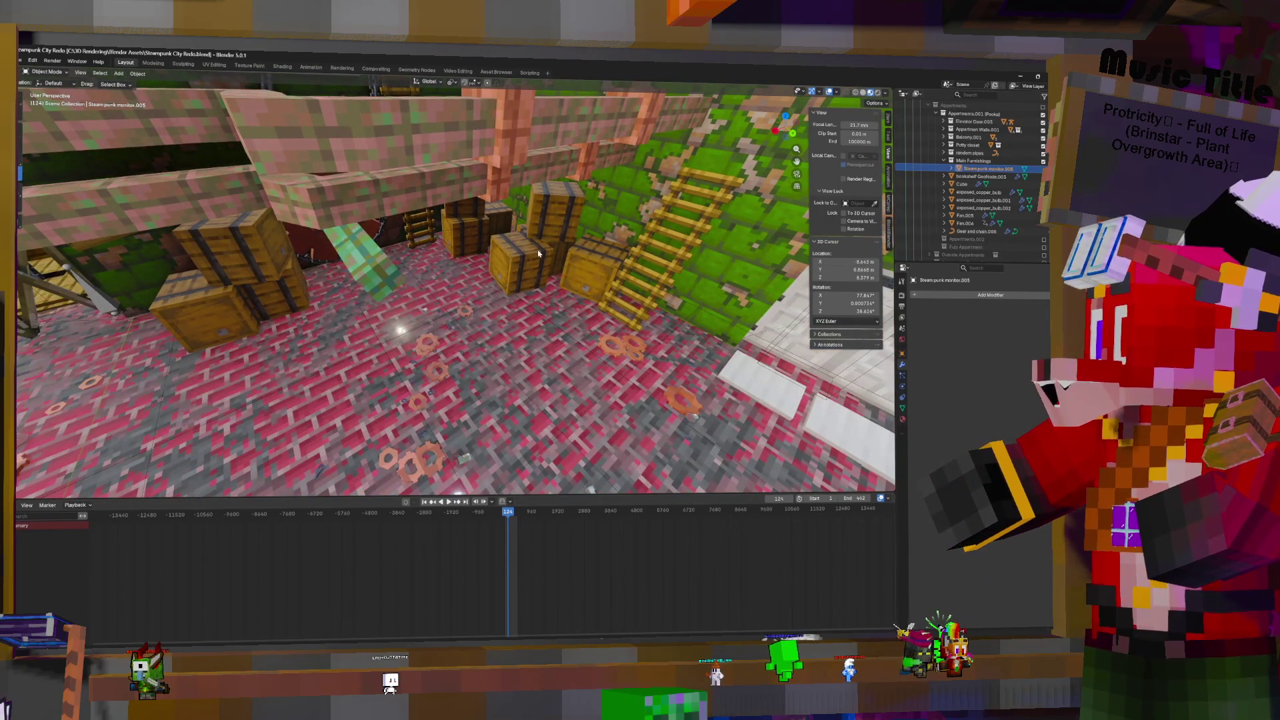
Duplicate the barrel beside the stairs in place and browse the Move to Collection menu
click(537, 255)
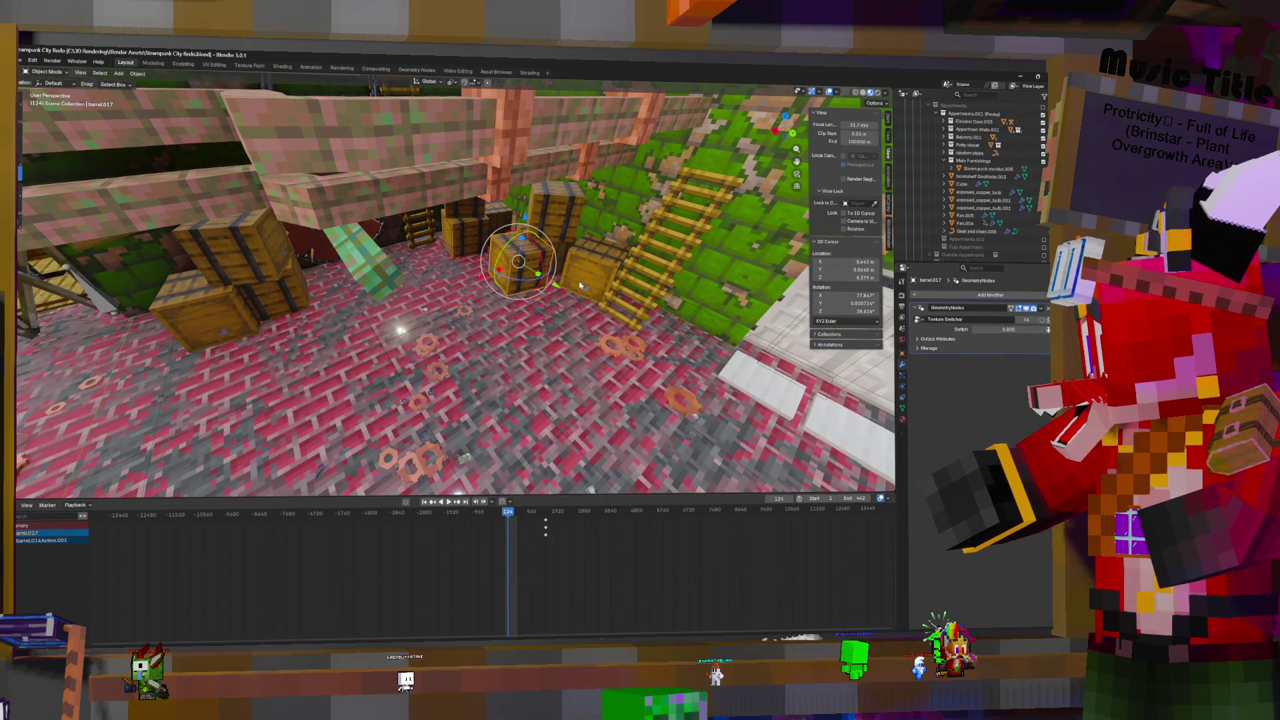
key(shift+d)
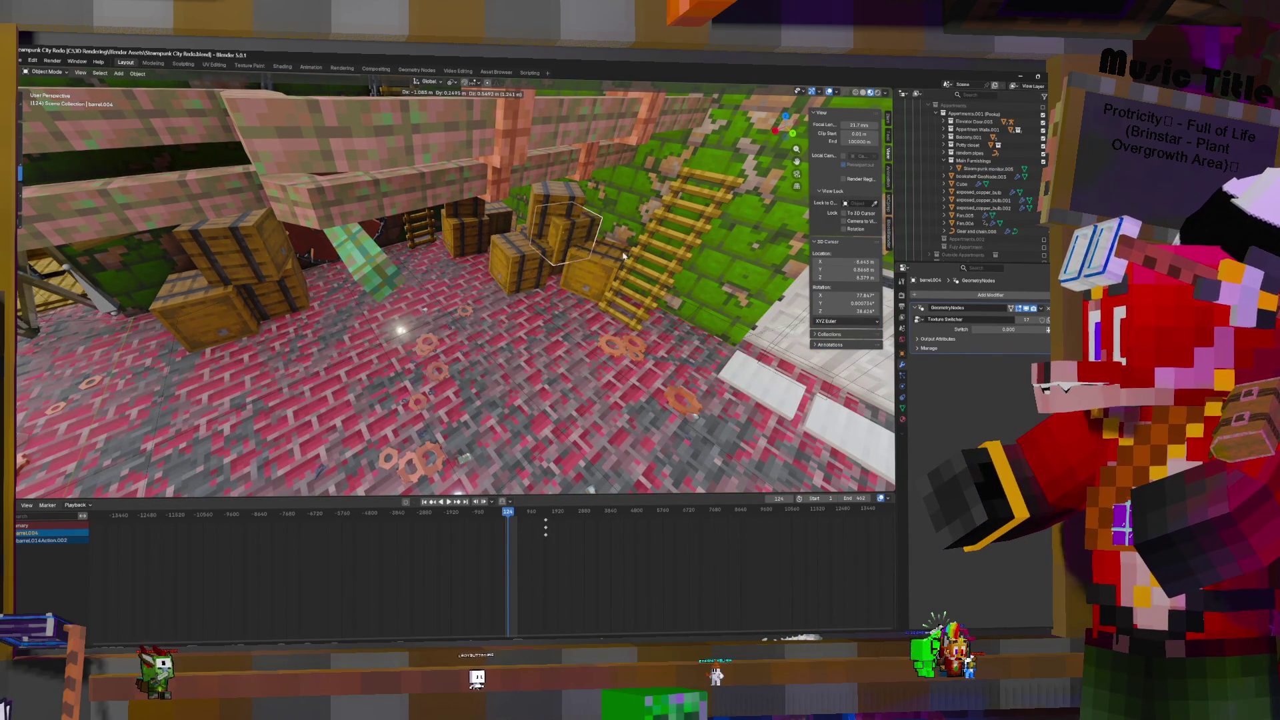
right_click(624, 260)
key(m)
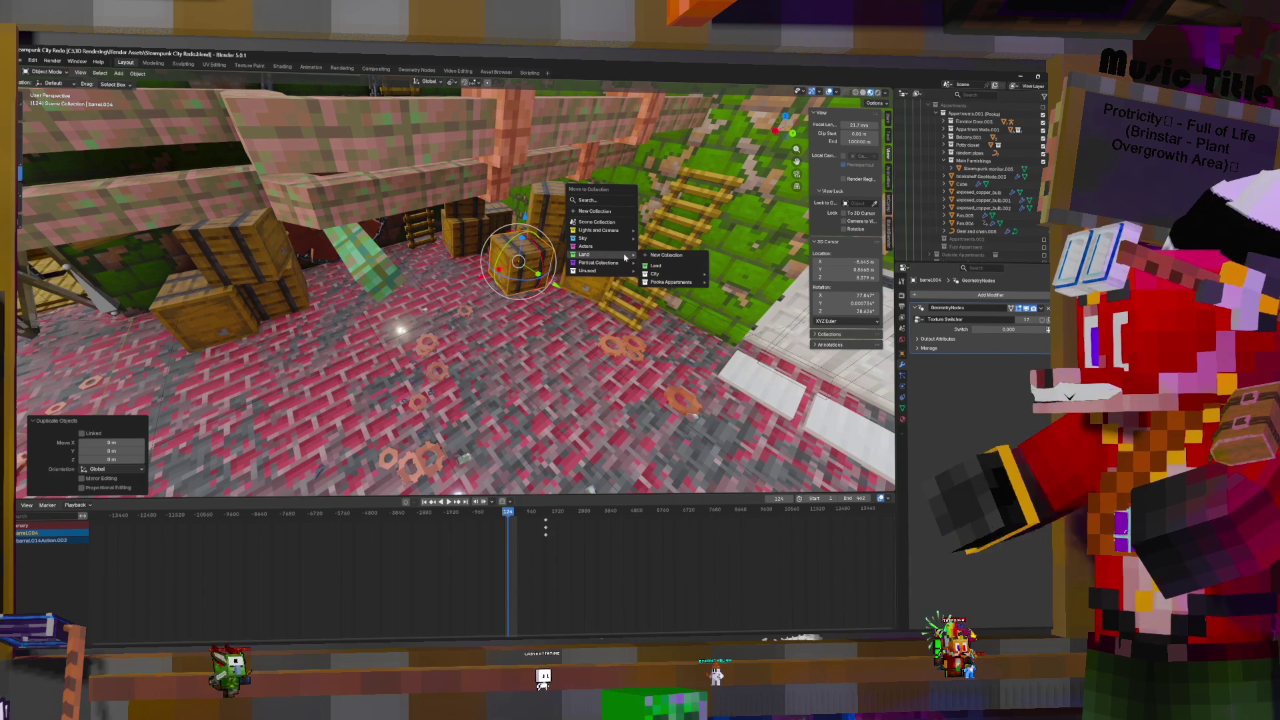
mouse_move(702, 285)
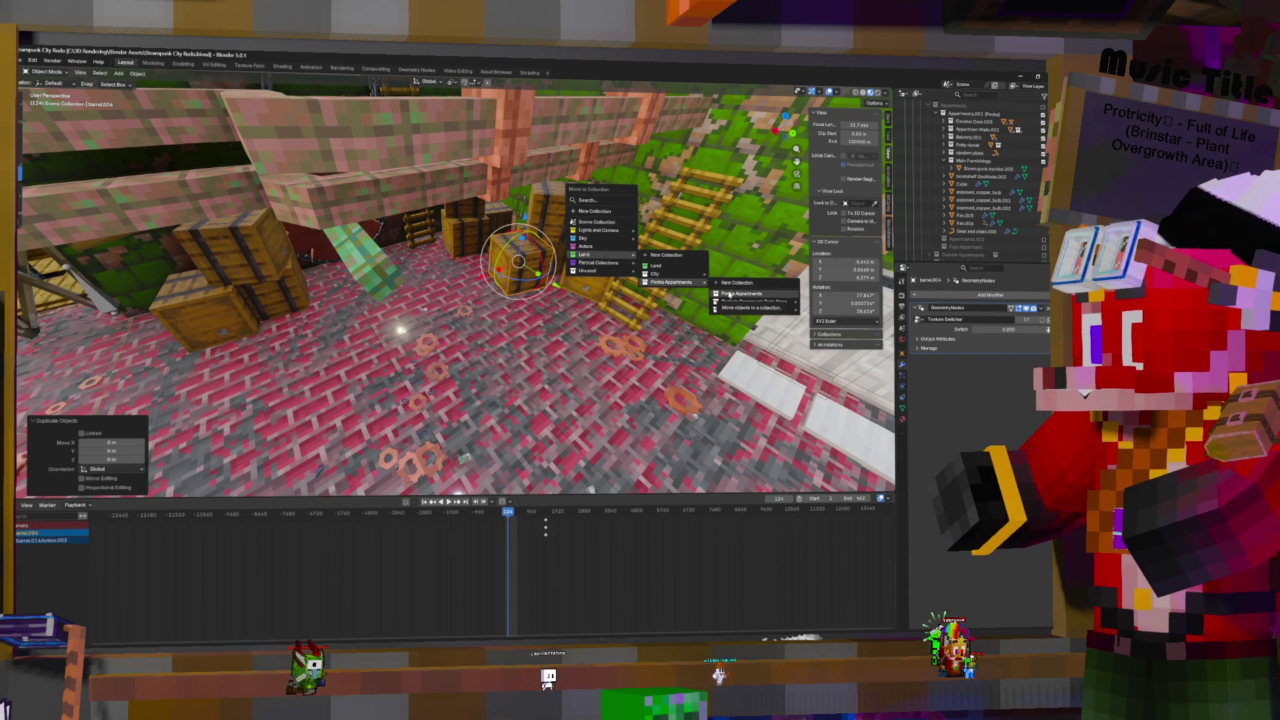
mouse_move(766, 310)
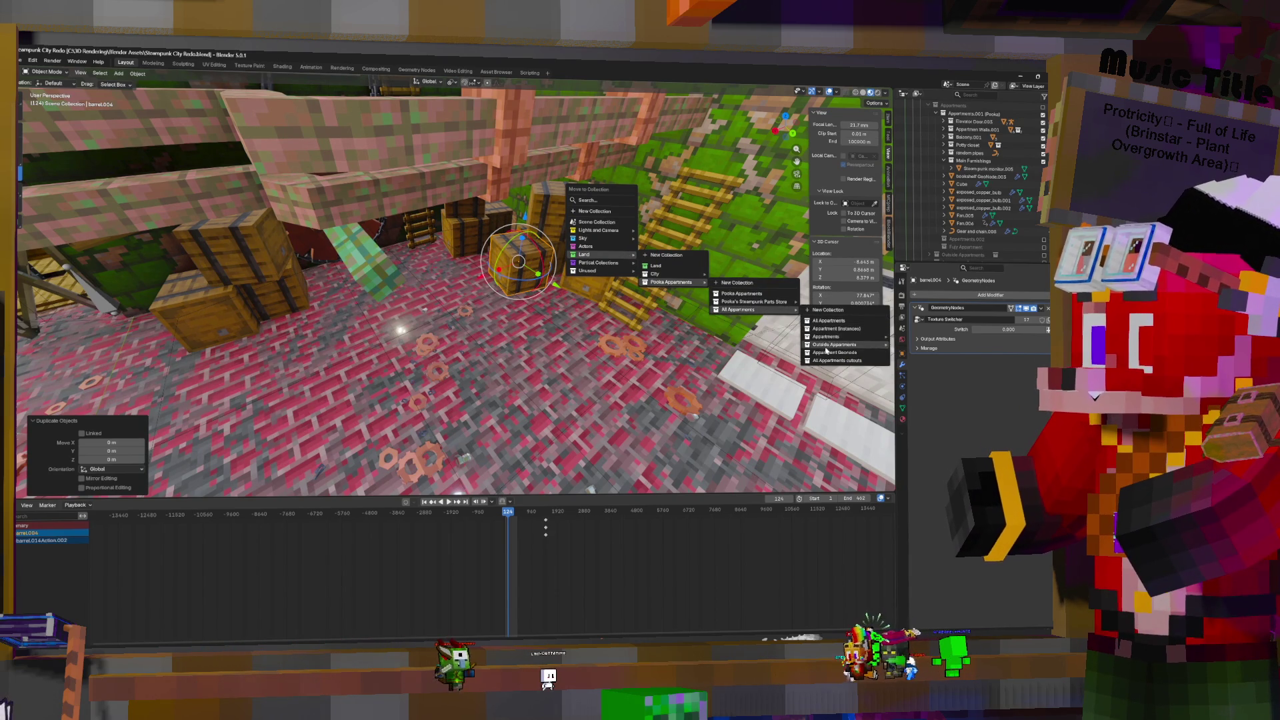
mouse_move(845, 338)
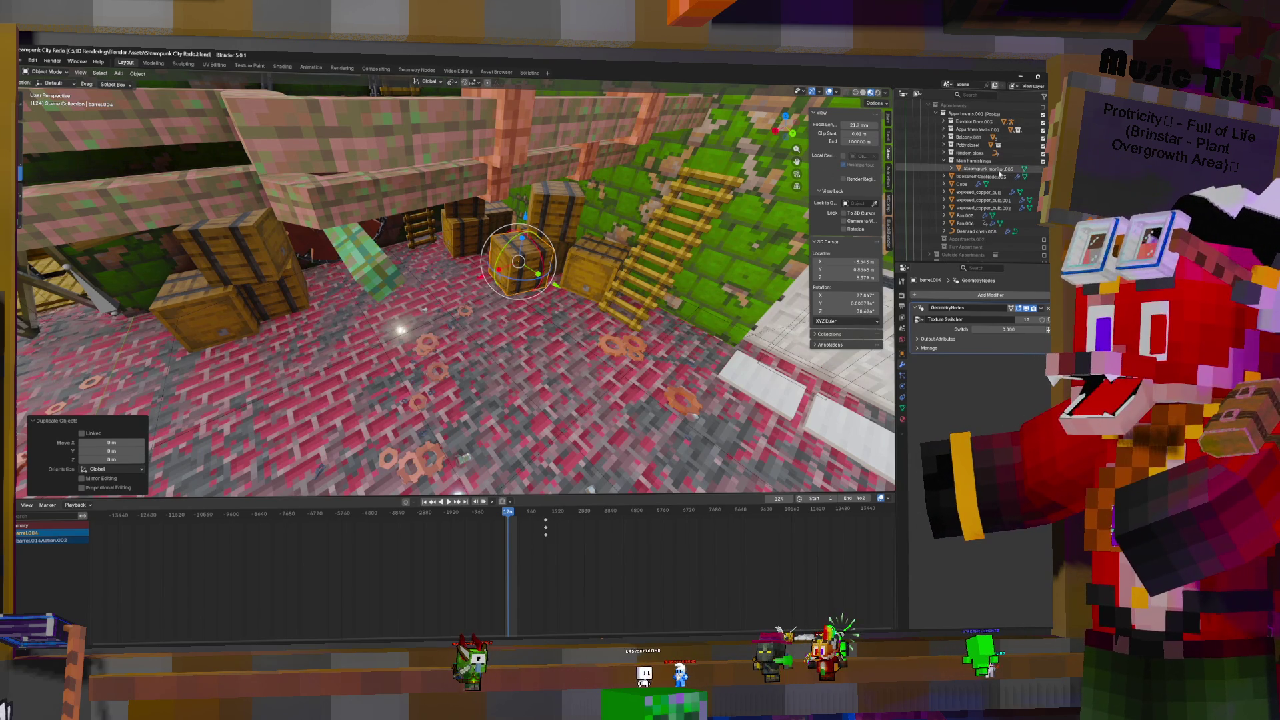
Locate barrel.004 in the Outliner and drag it into Main Furnishings
scroll(999, 171, up, 4)
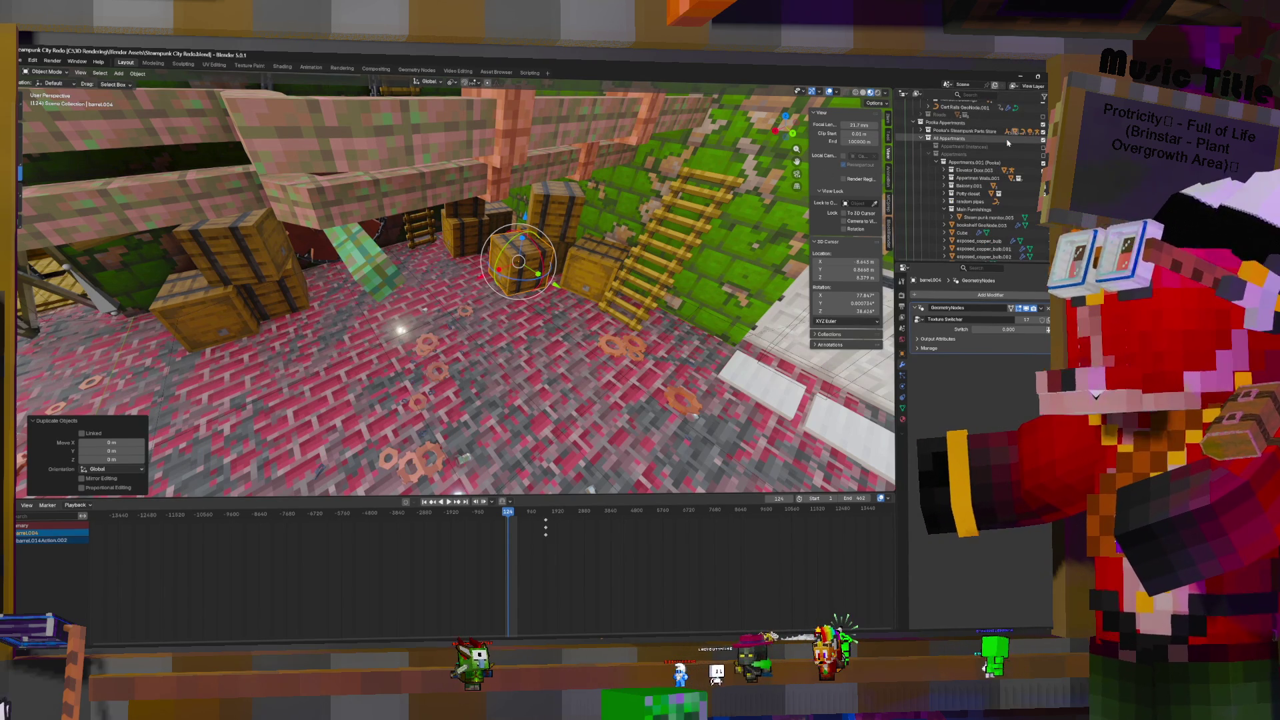
key(KP_Decimal)
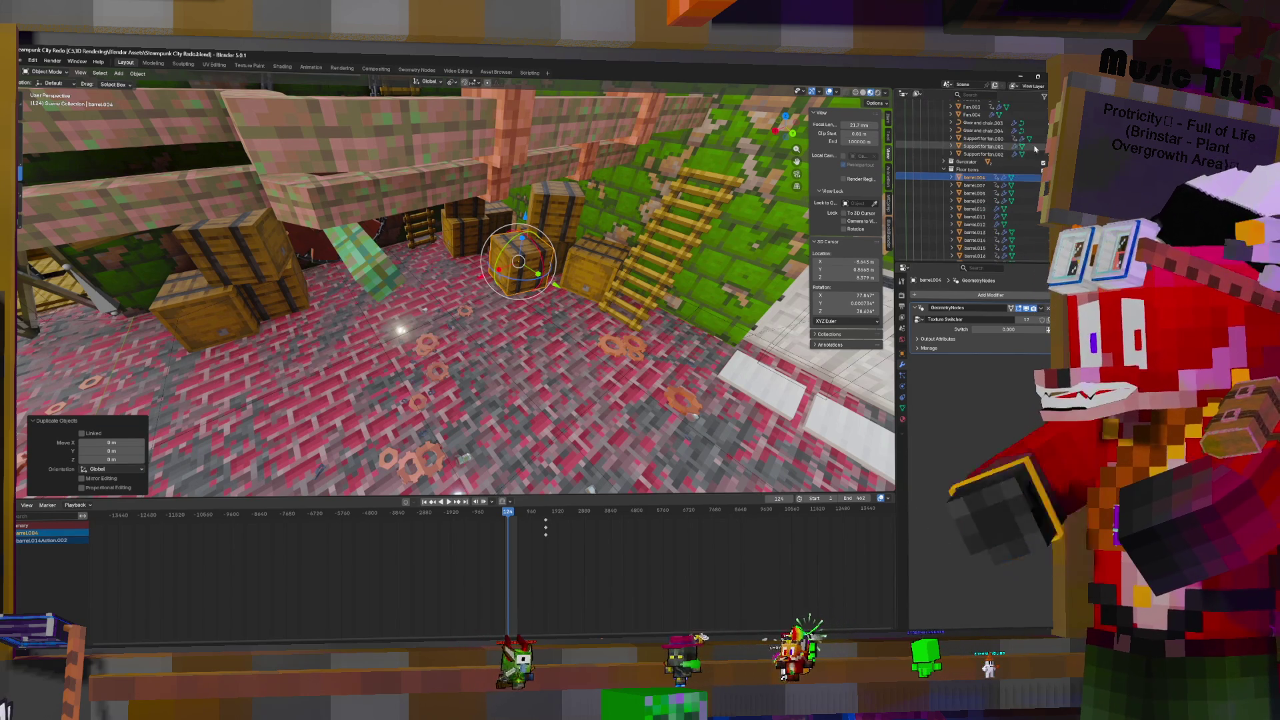
scroll(999, 160, down, 3)
mouse_move(983, 144)
mouse_down()
mouse_move(982, 191)
mouse_move(978, 167)
mouse_up()
scroll(982, 191, down, 3)
scroll(979, 168, up, 1)
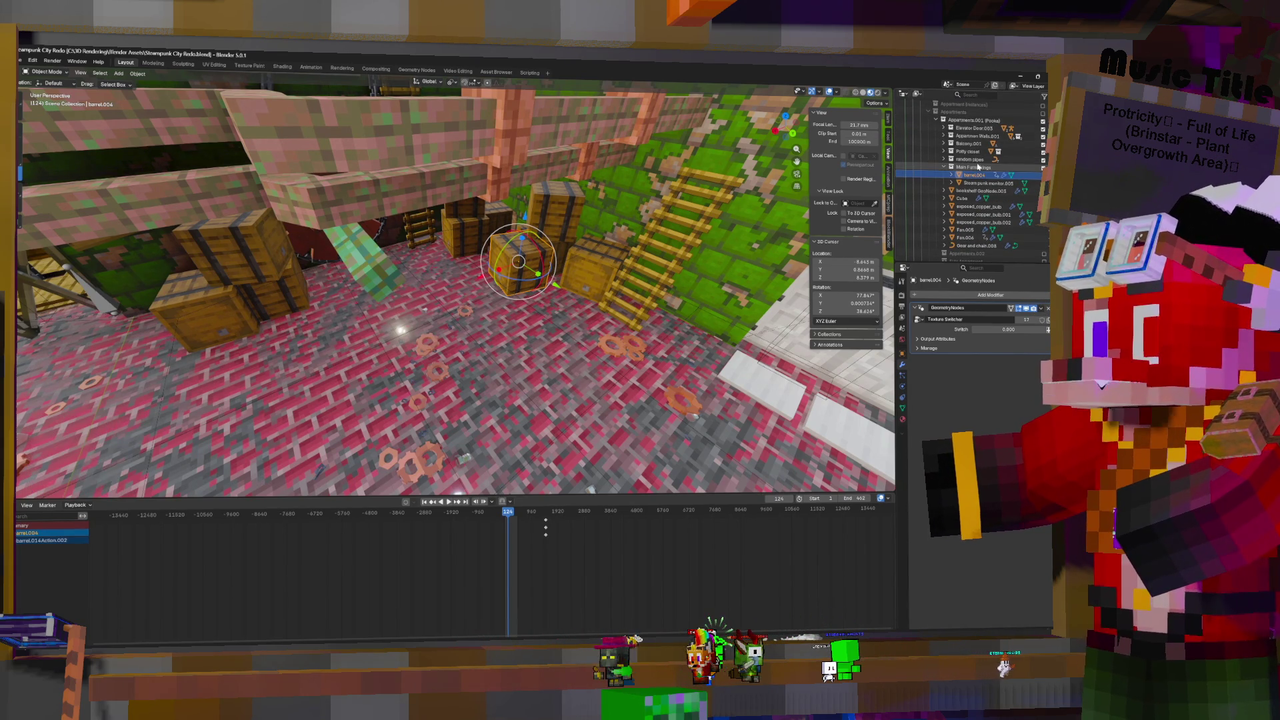
click(668, 247)
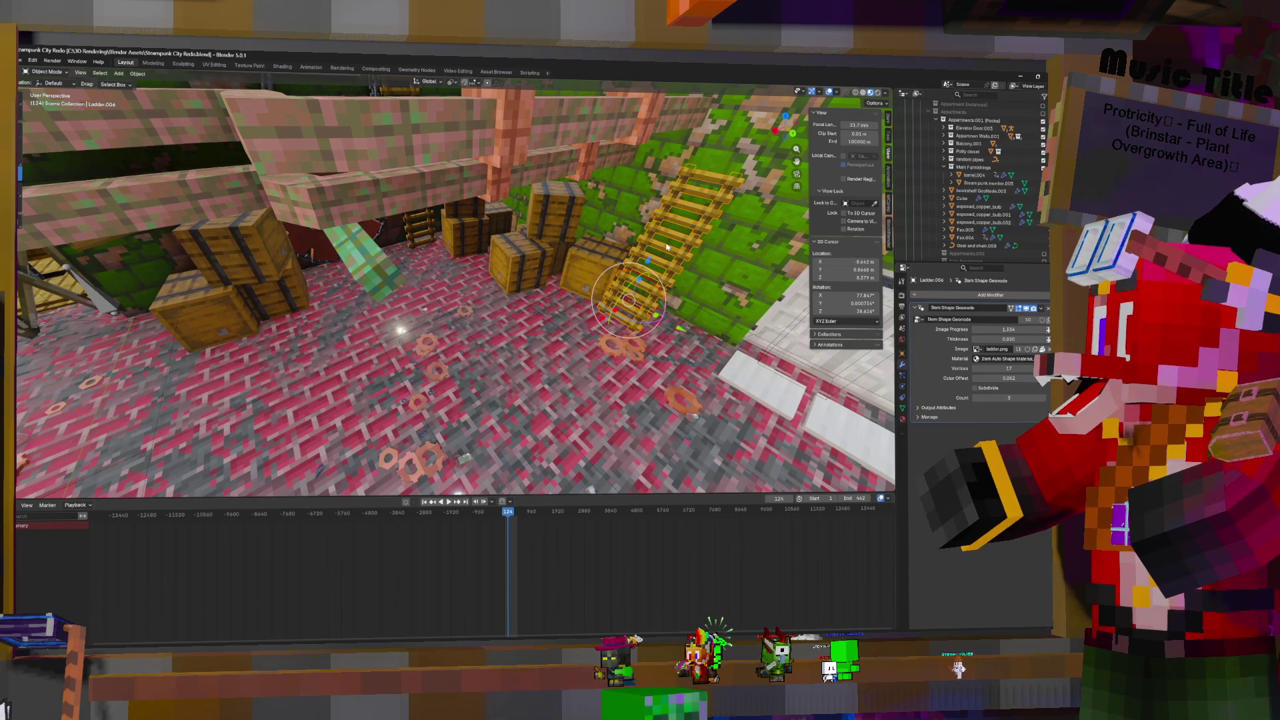
Duplicate the ladder in place and drag the Ladder.009 copy into Main Furnishings
scroll(1010, 160, up, 4)
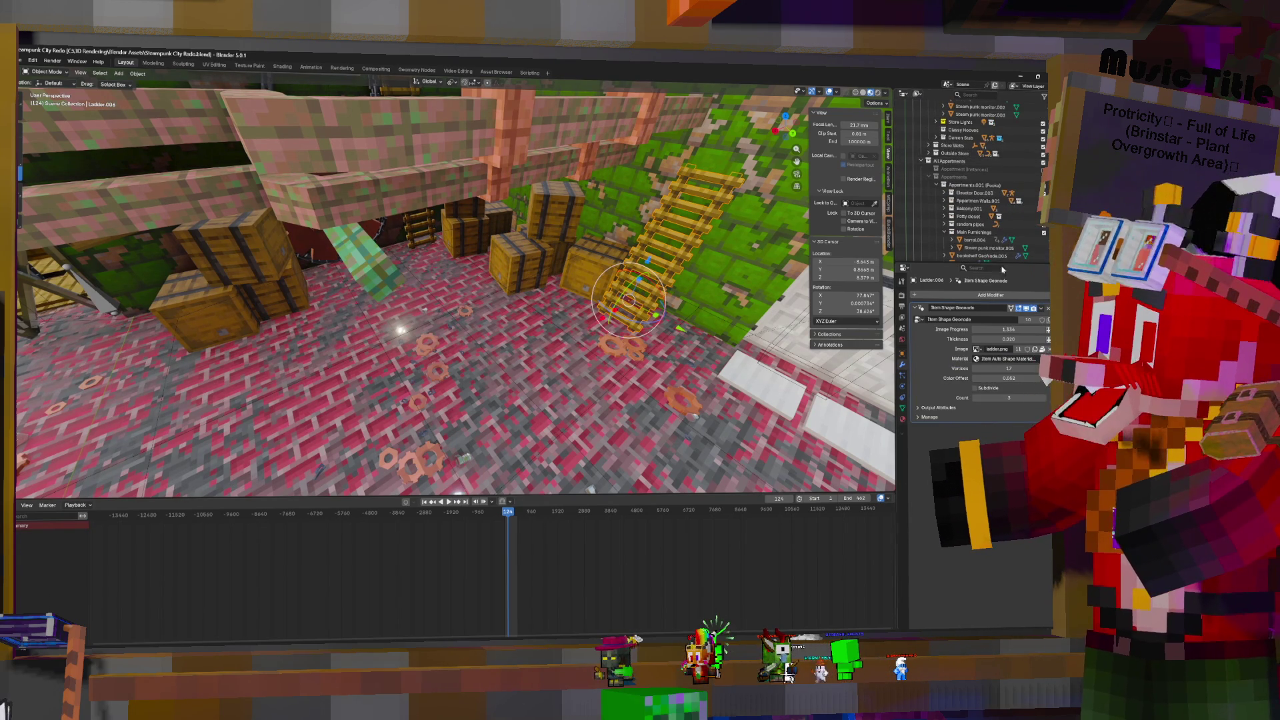
drag(1015, 264, 1027, 379)
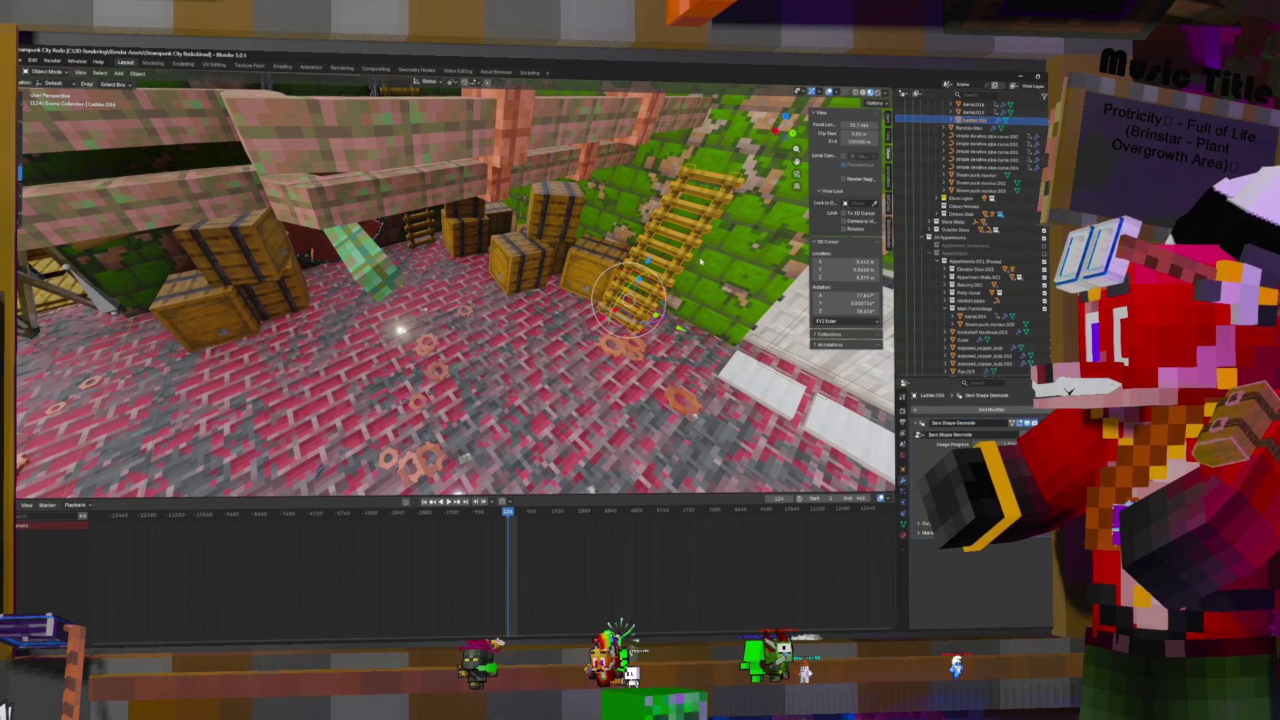
key(shift+d)
key(Escape)
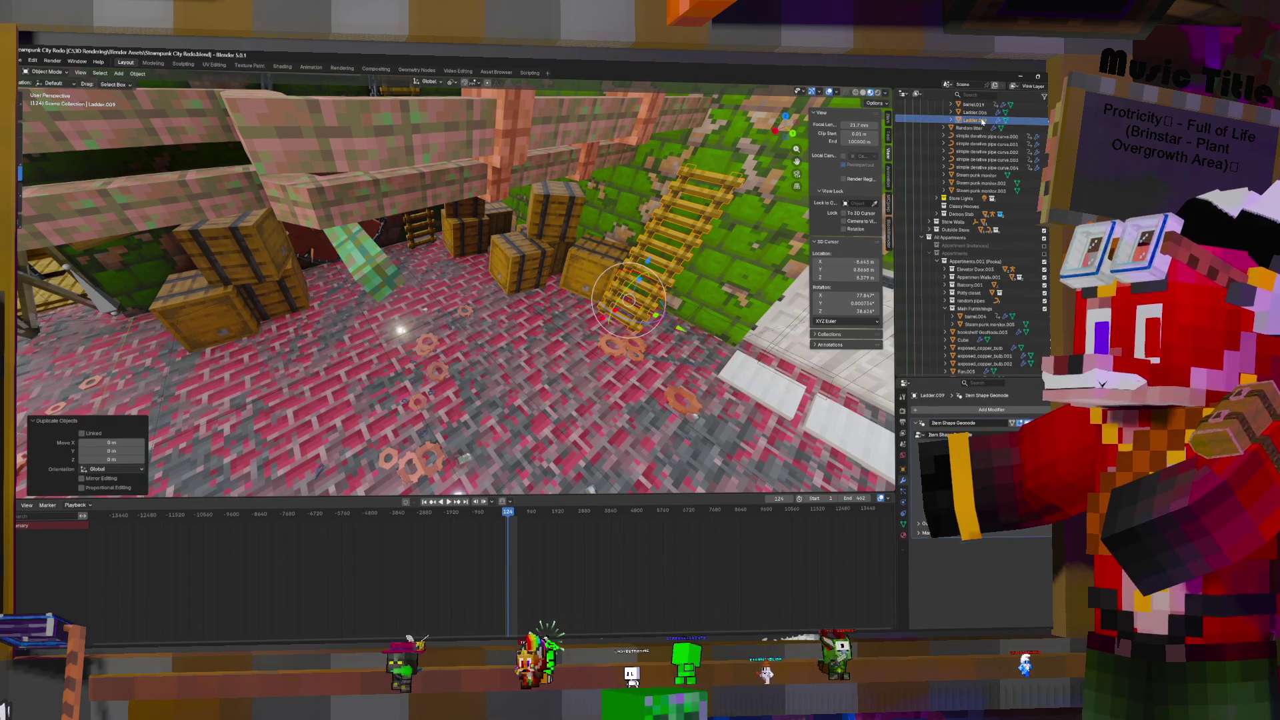
drag(982, 121, 985, 330)
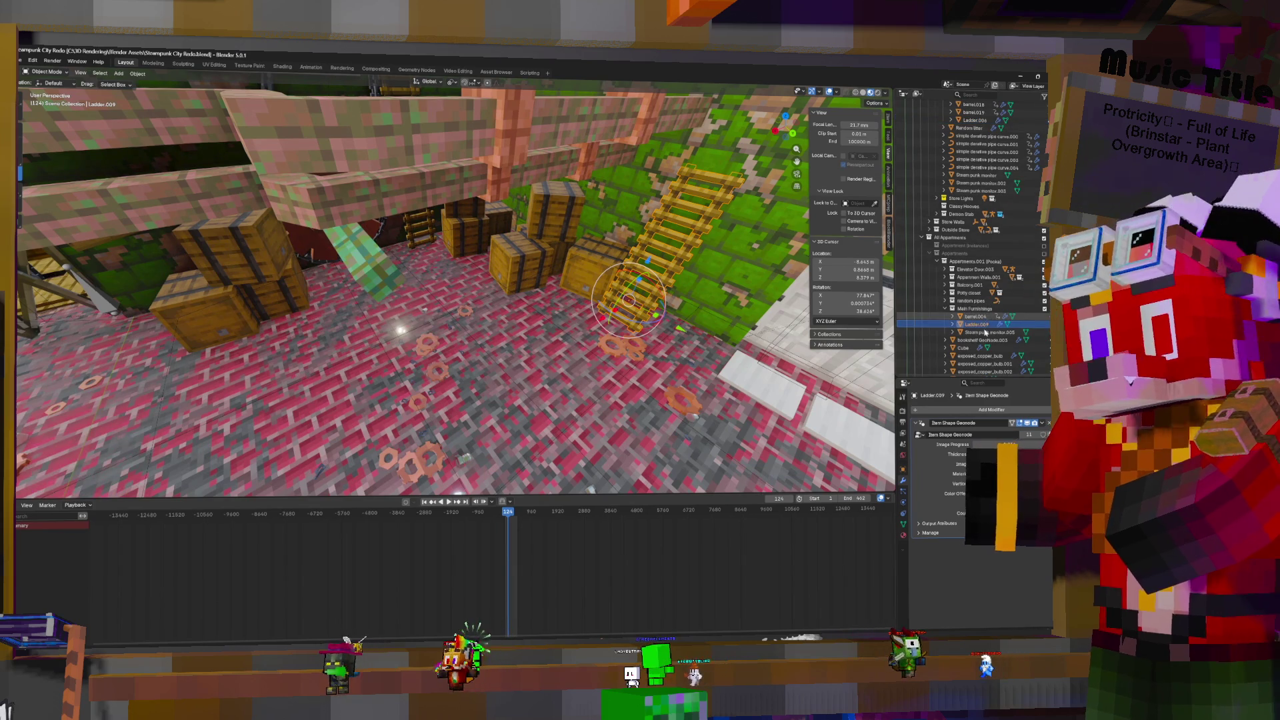
Add barrel.004 to the selection and snap both objects to the 3D cursor
ctrl+click(974, 316)
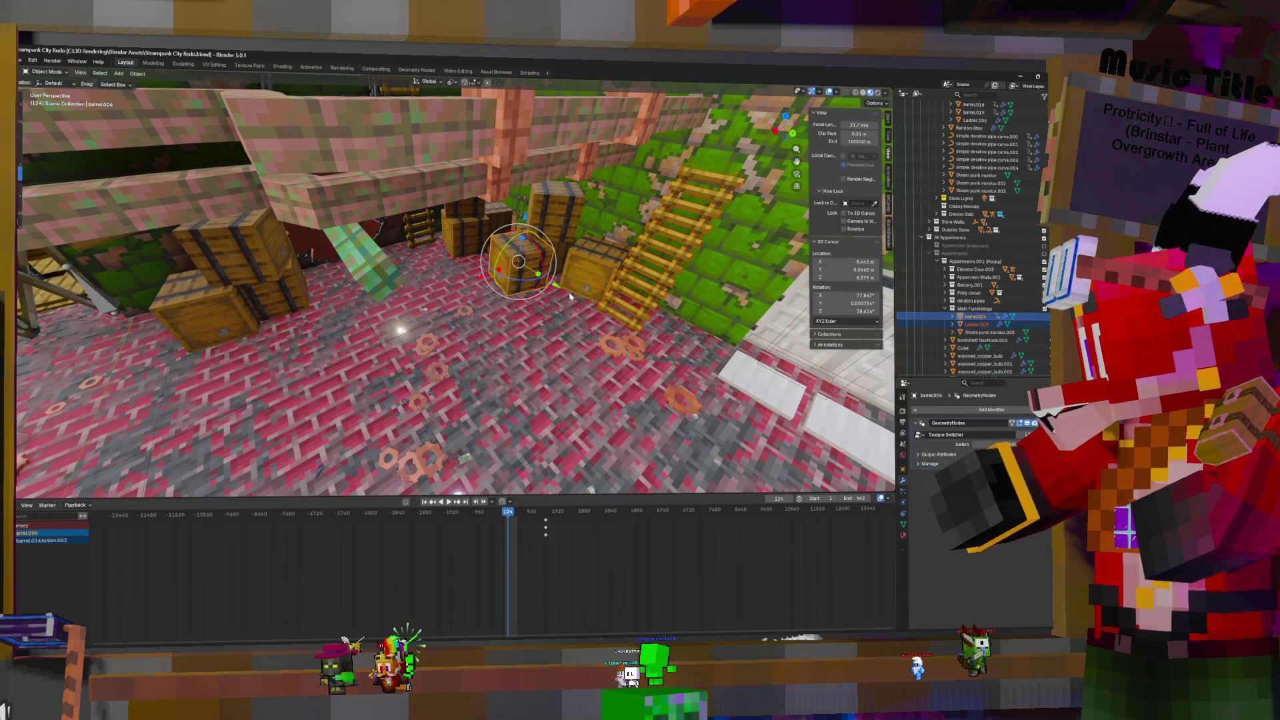
key(shift+s)
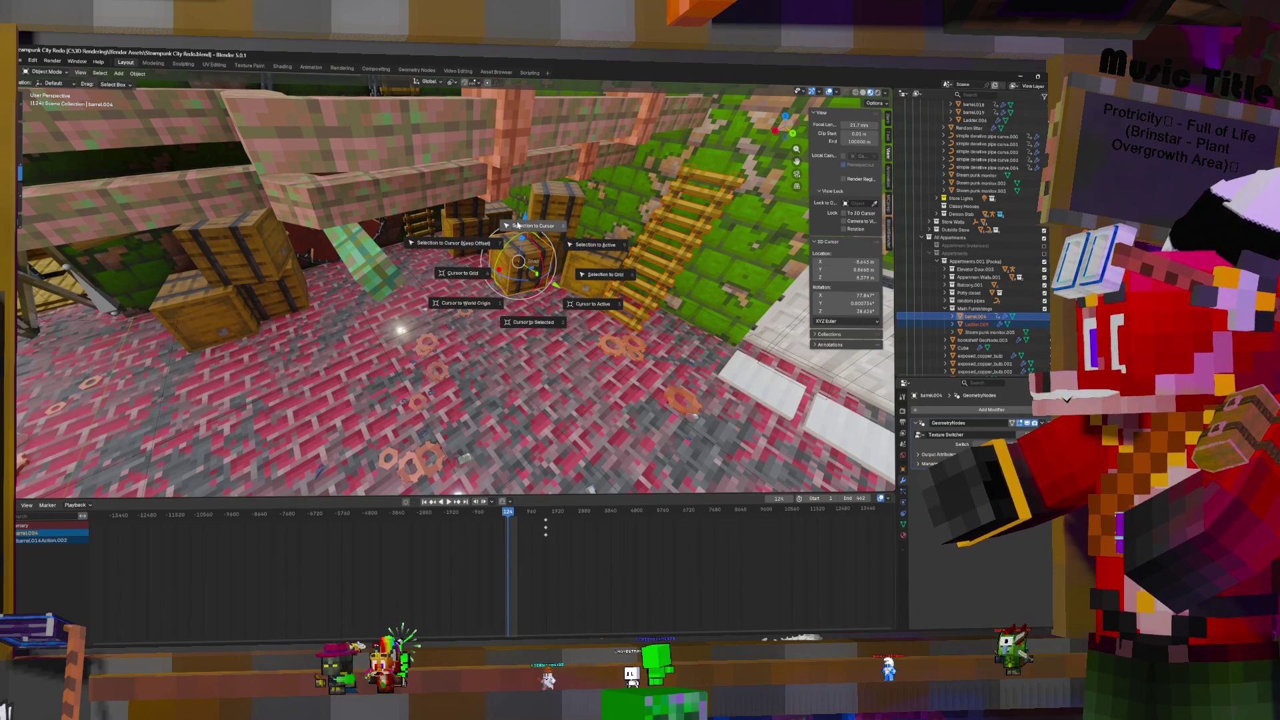
click(524, 230)
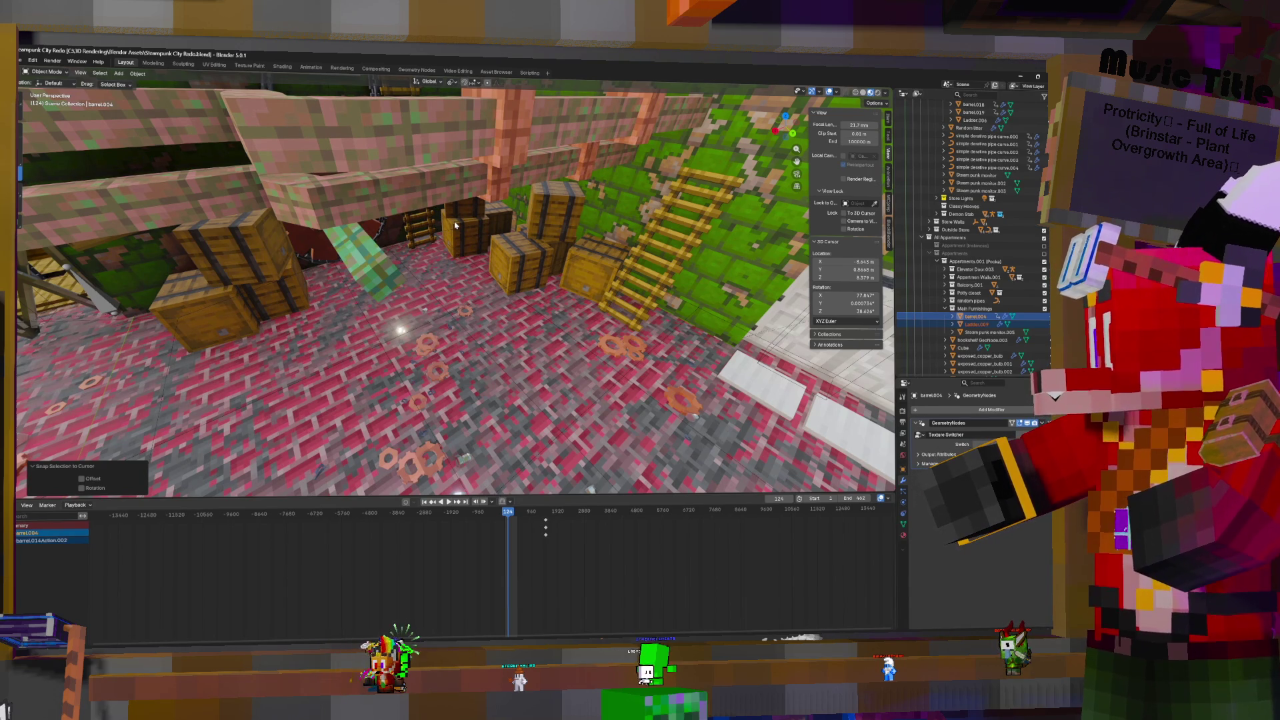
Duplicate the gear-and-chain piece on the gears wall and drag Gear and chain.009 into Main Furnishings
key(w)
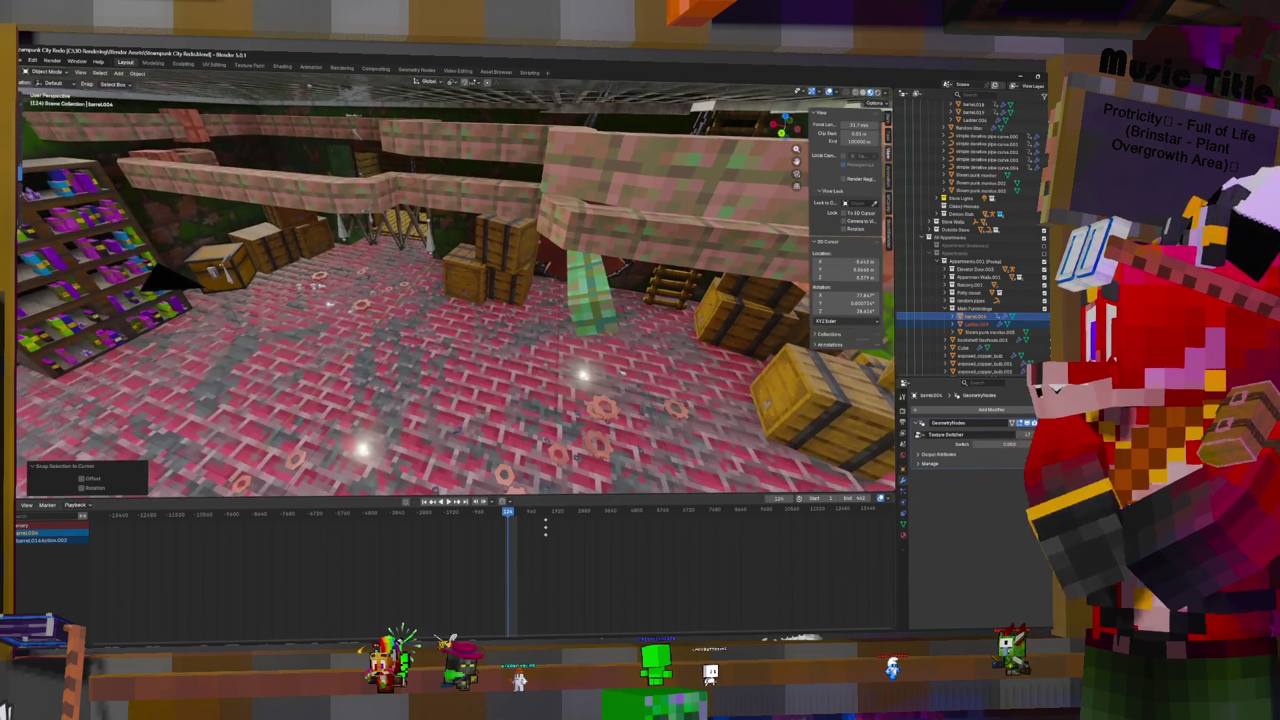
key(w)
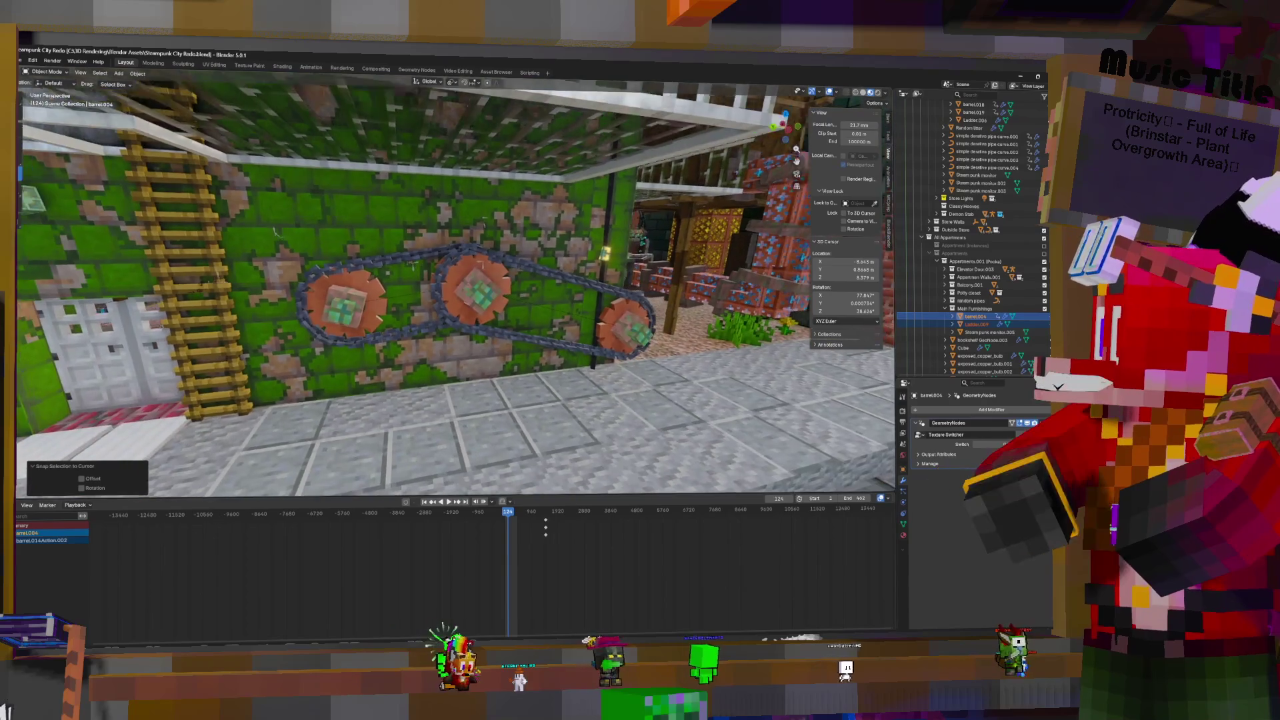
click(468, 277)
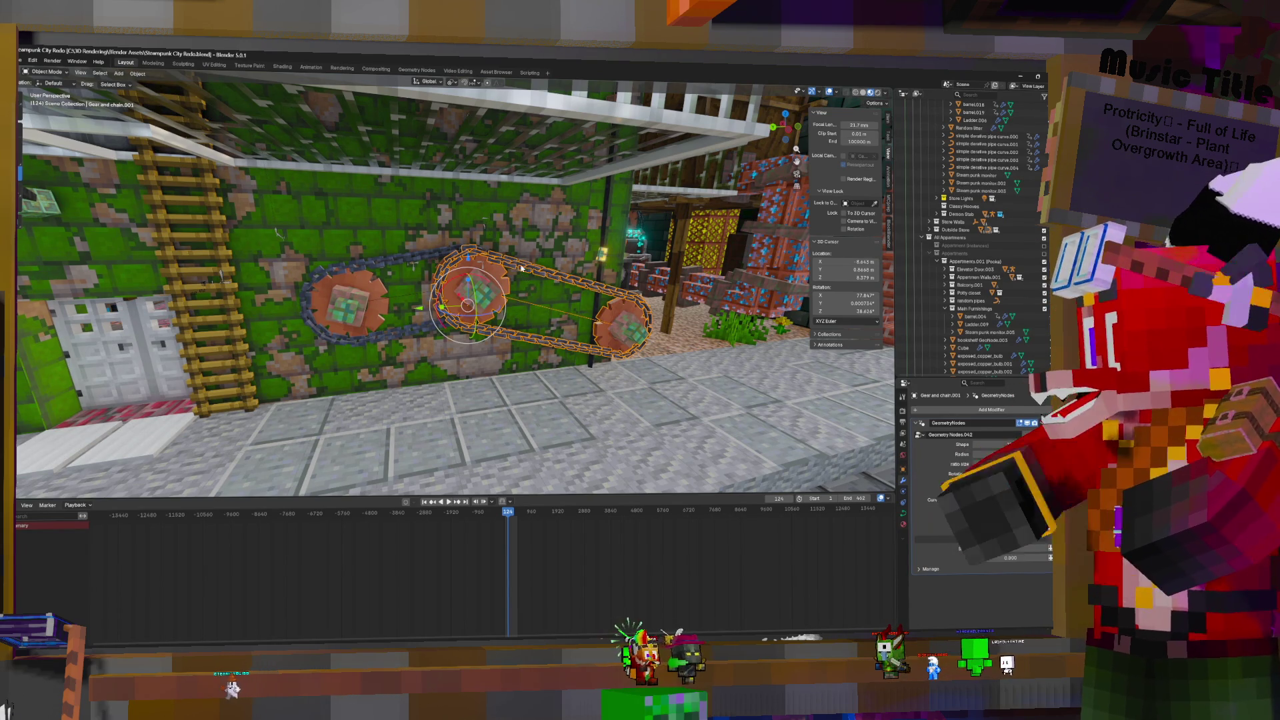
key(shift+d)
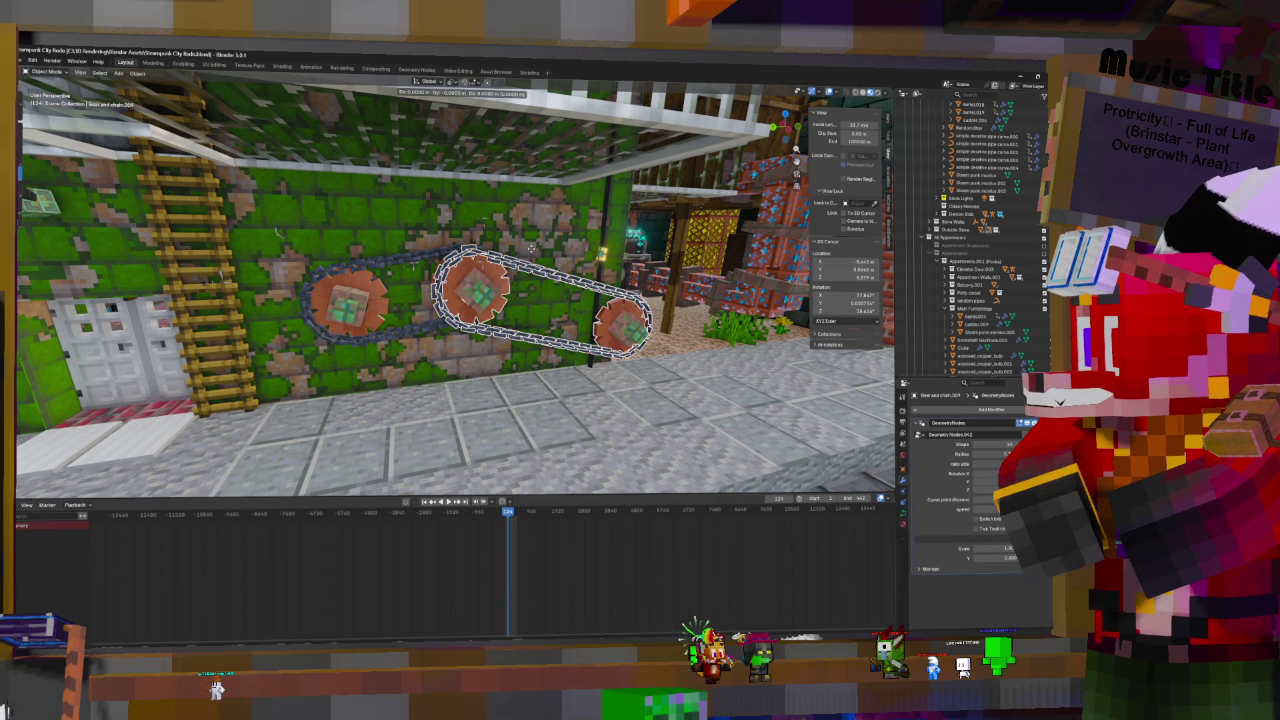
key(Escape)
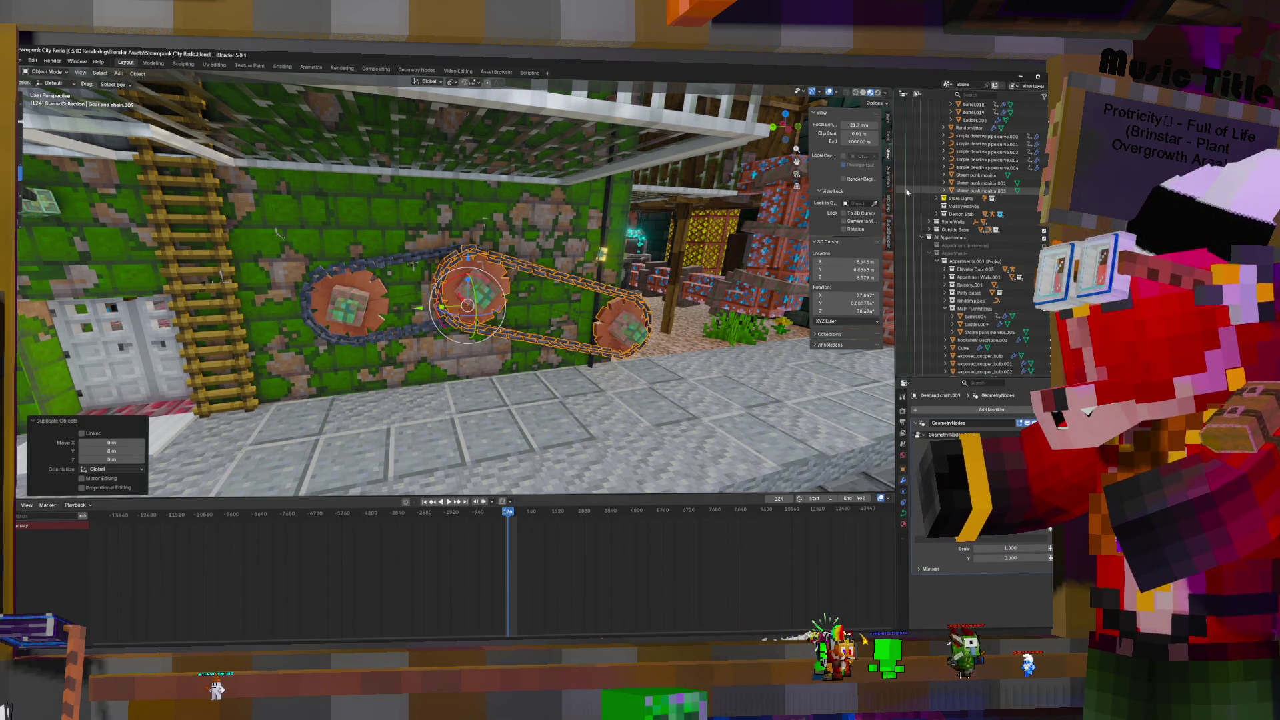
key(period)
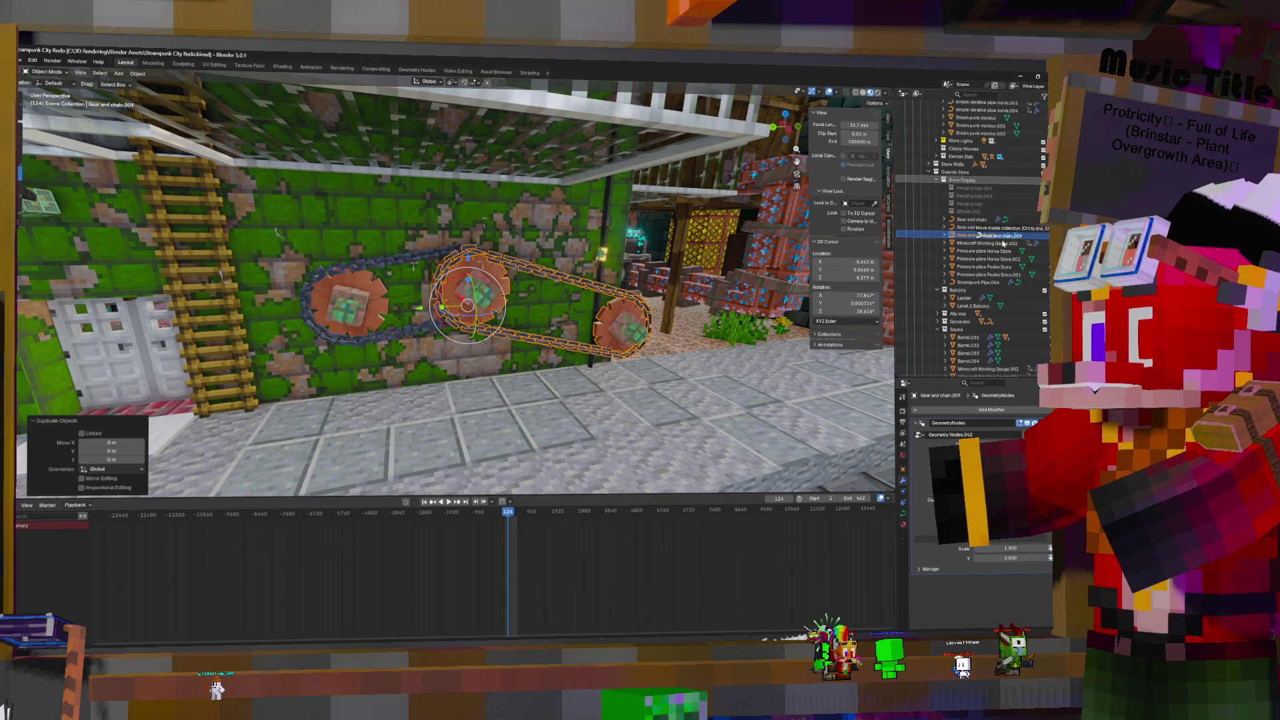
scroll(999, 244, down, 10)
mouse_move(1003, 243)
mouse_down()
mouse_move(992, 252)
mouse_move(982, 226)
mouse_up()
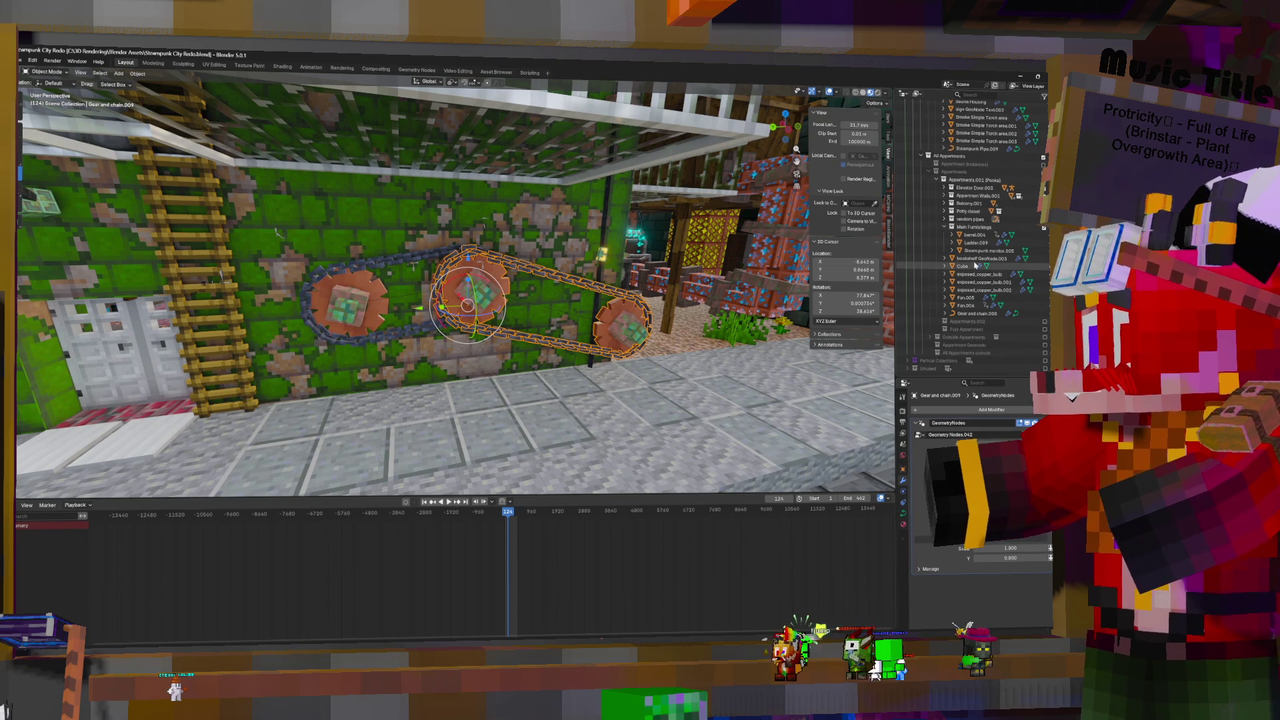
mouse_move(620, 288)
middle_down()
mouse_move(371, 100)
mouse_move(626, 263)
mouse_move(630, 238)
mouse_move(540, 243)
middle_up()
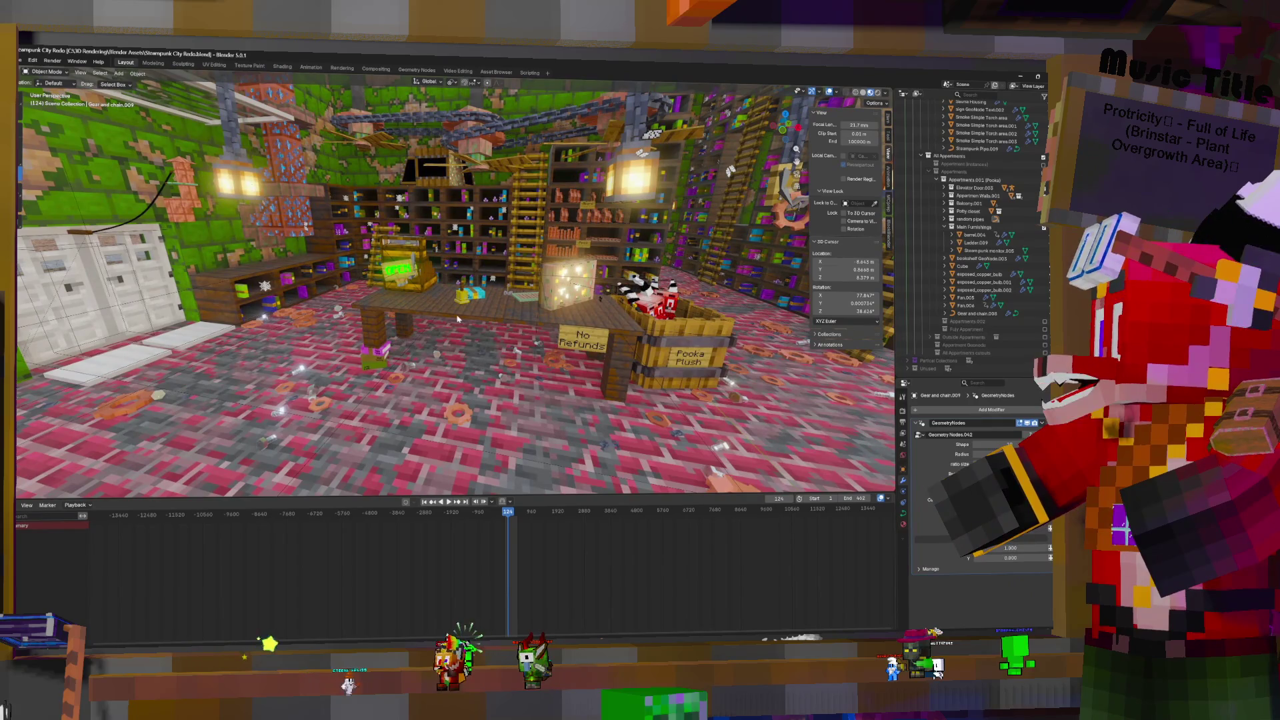
Select the desk together with the pink and other Zootopia books
click(457, 319)
click(374, 362)
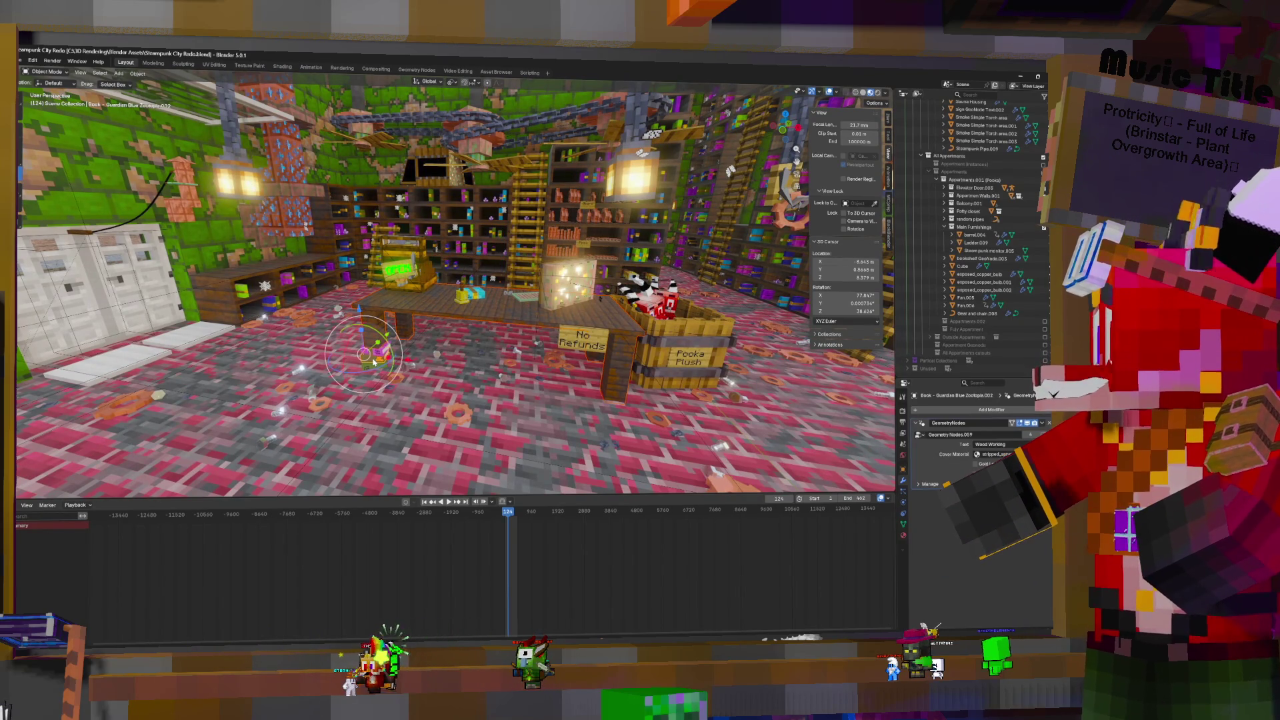
click(377, 360)
click(379, 357)
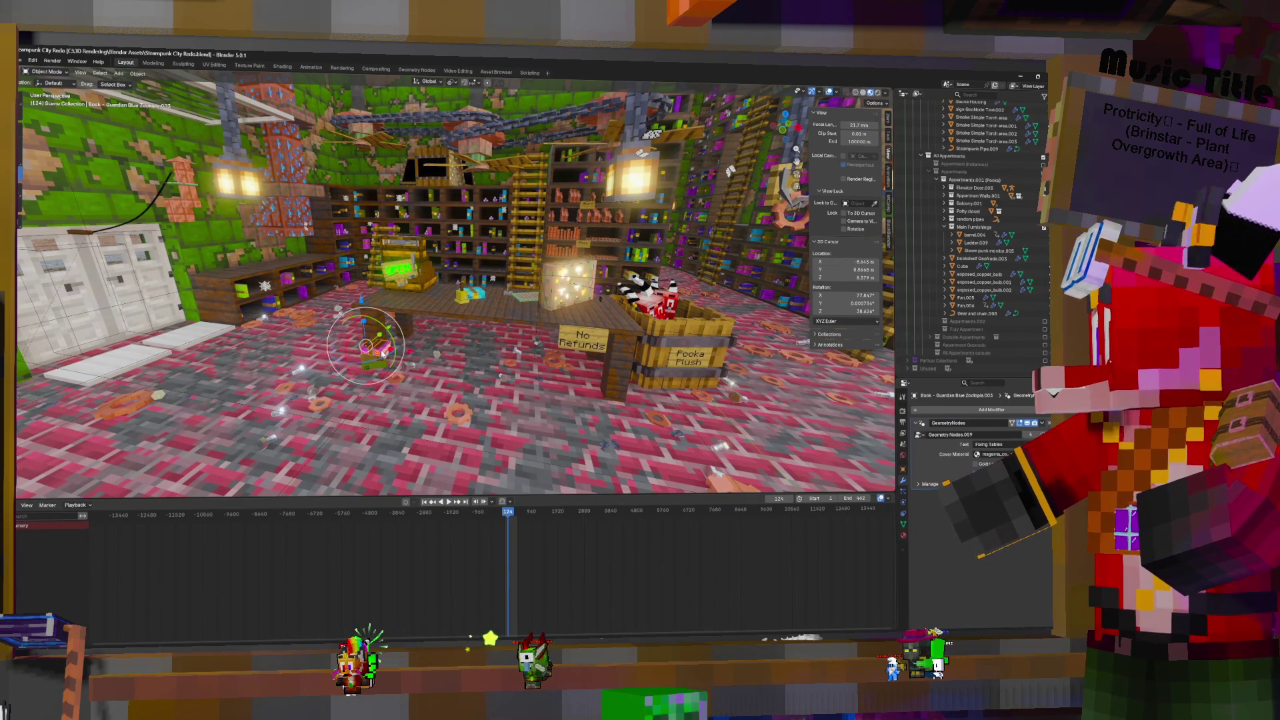
click(377, 364)
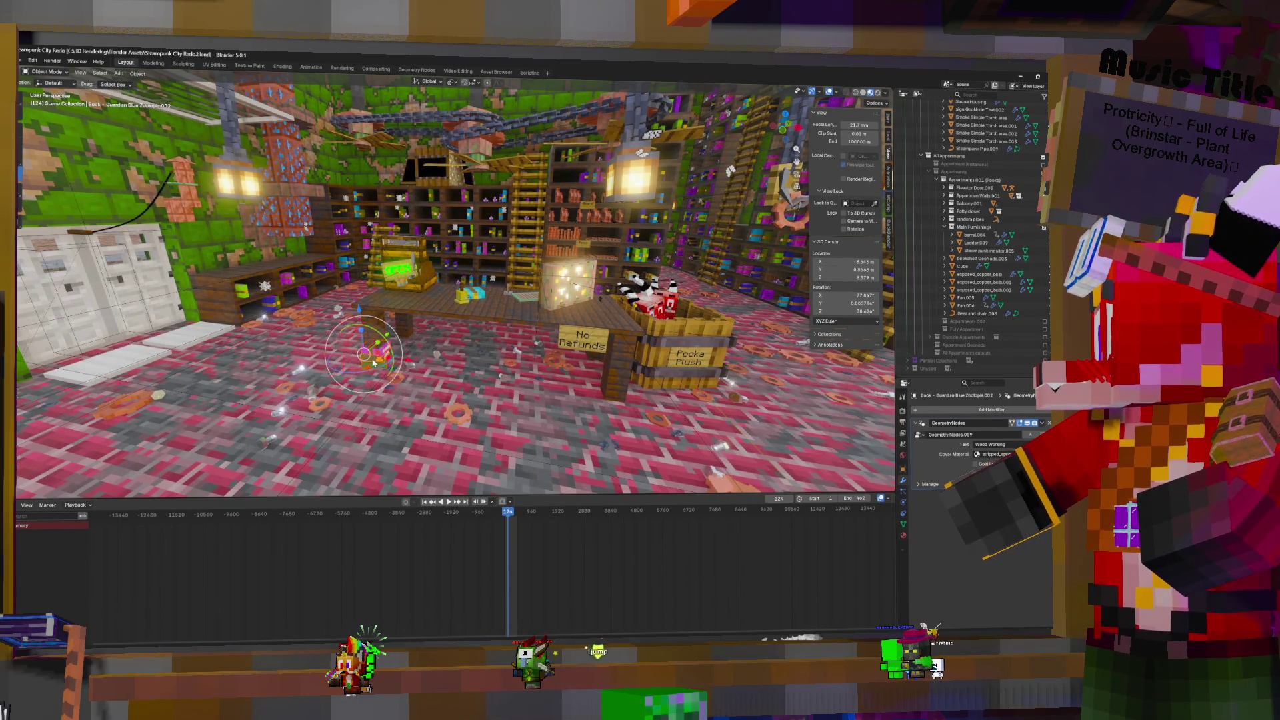
click(486, 319)
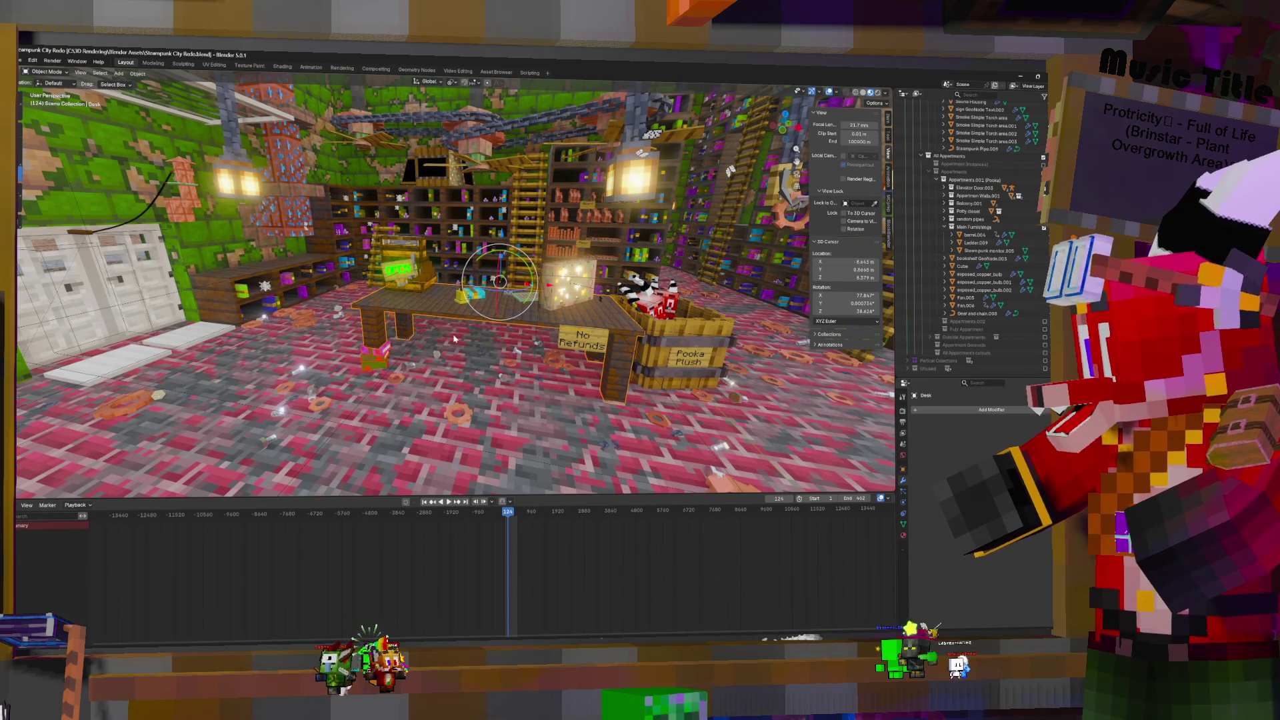
Duplicate the desk and books in place and move the copies to Appartments.001 > Main Furnishings
key(shift+d)
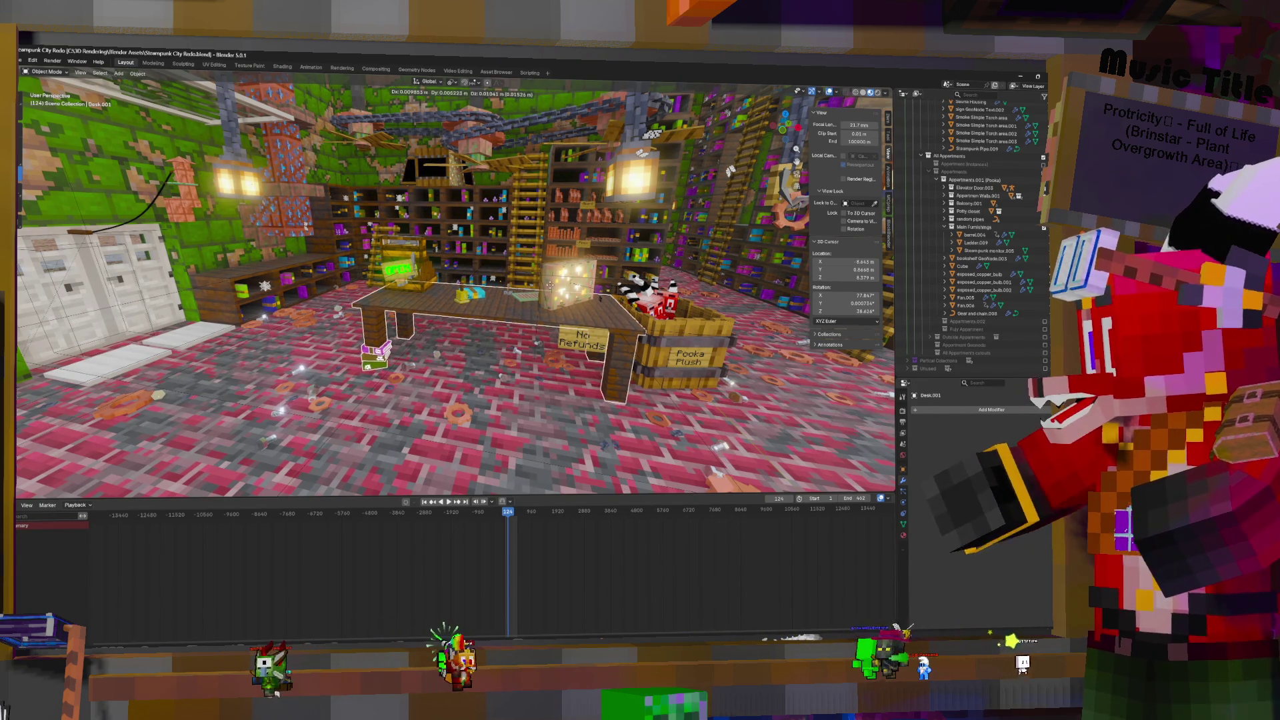
right_click(548, 240)
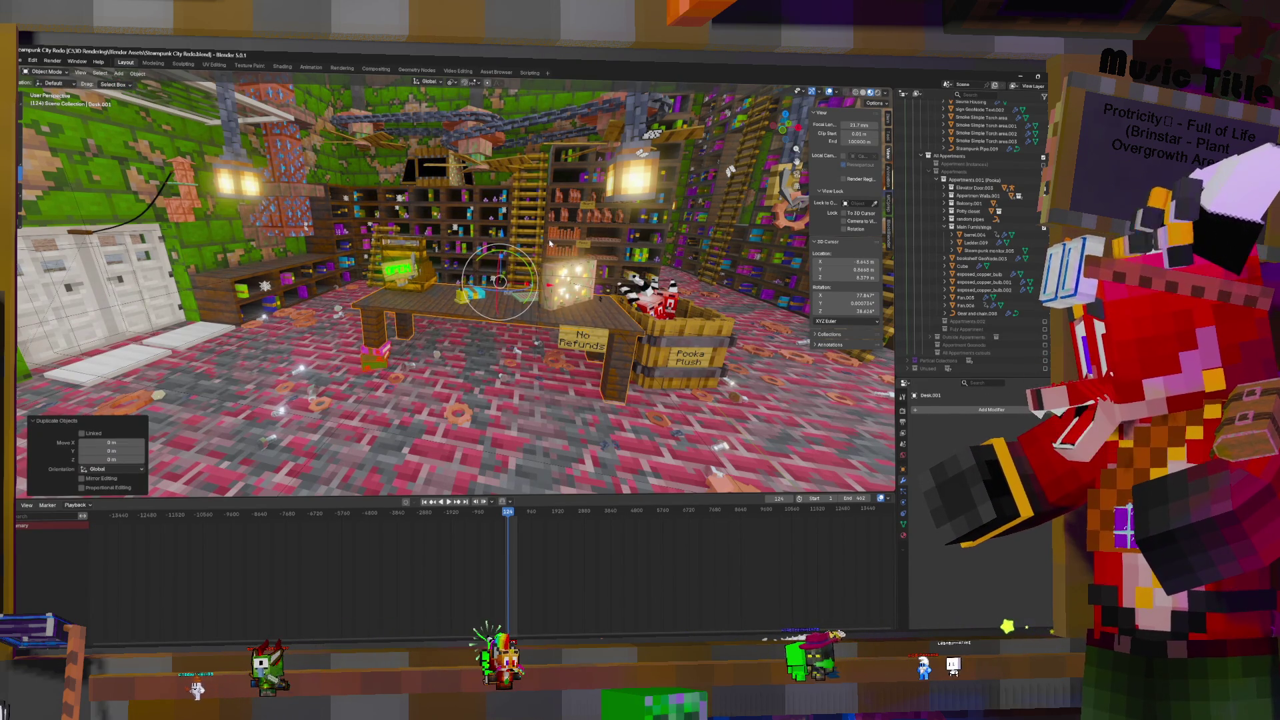
key(m)
mouse_move(549, 245)
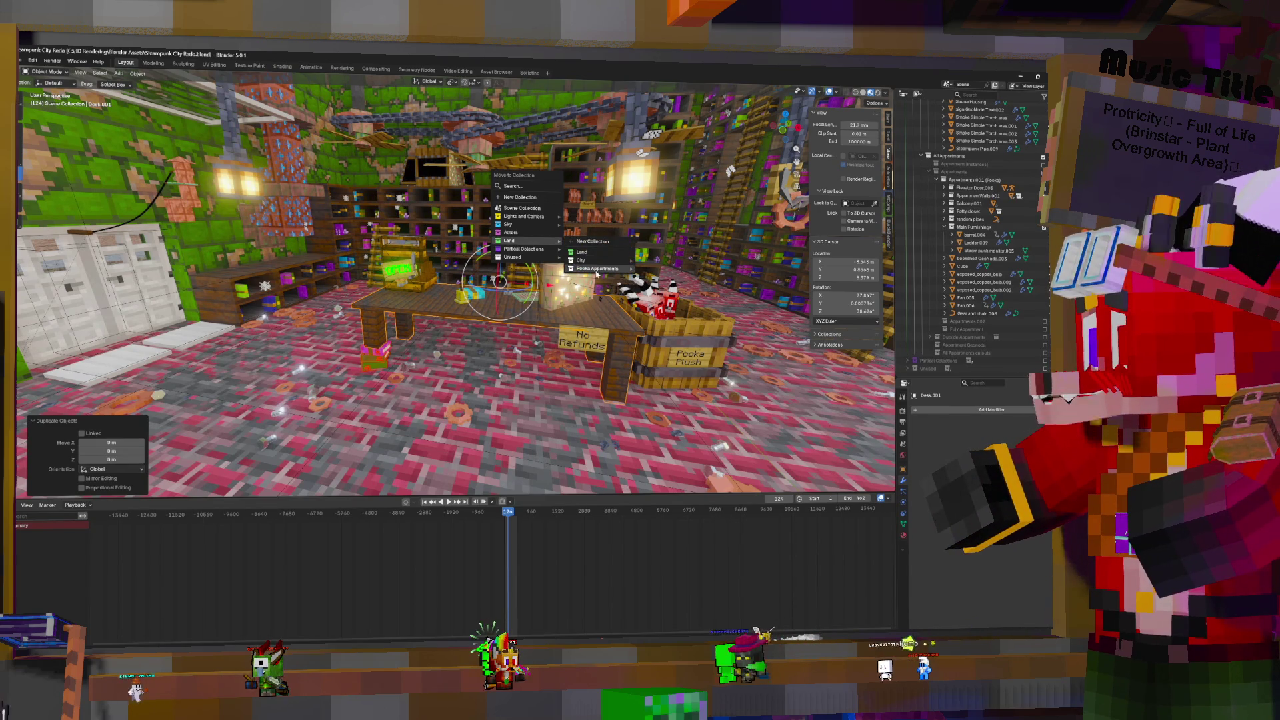
mouse_move(603, 268)
mouse_move(661, 296)
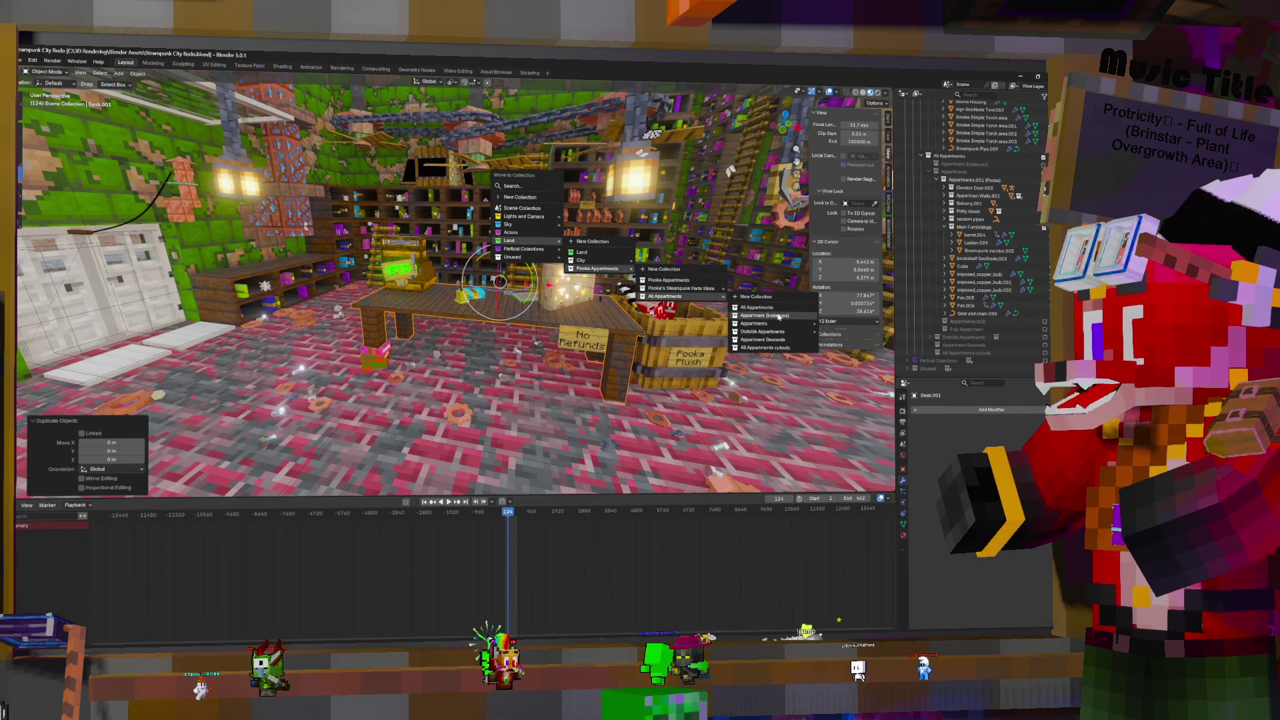
mouse_move(773, 324)
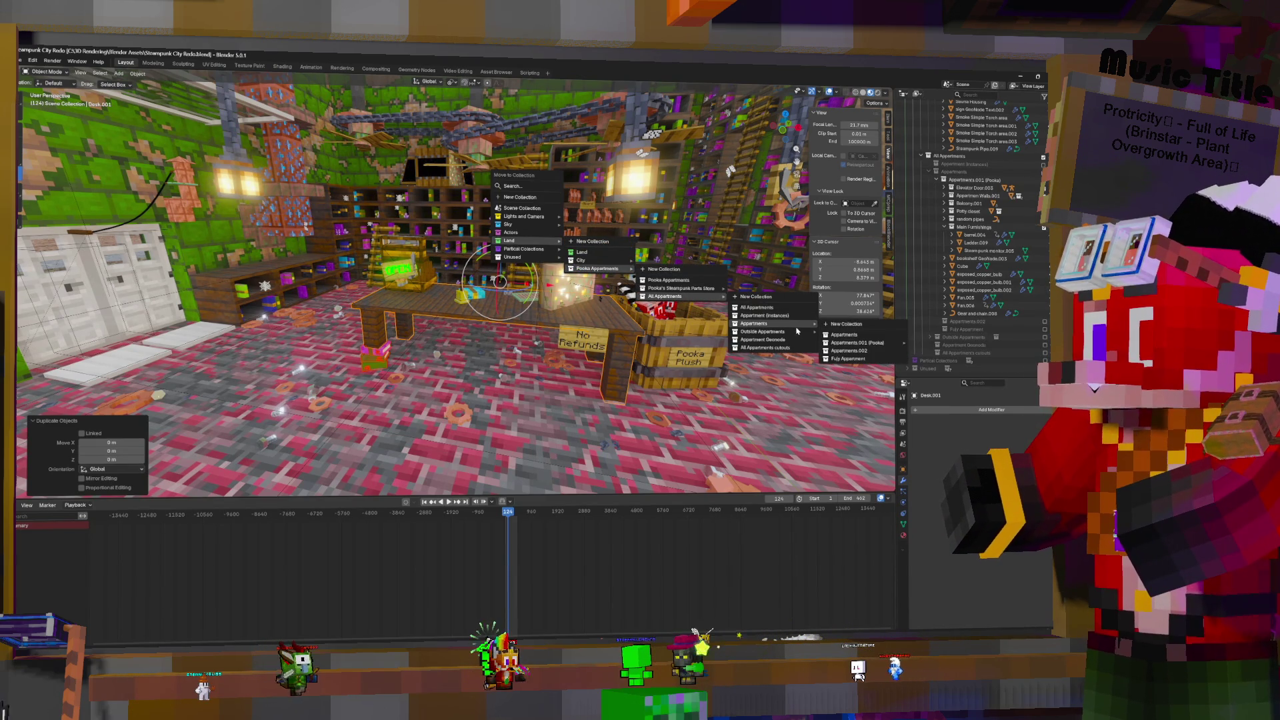
mouse_move(866, 343)
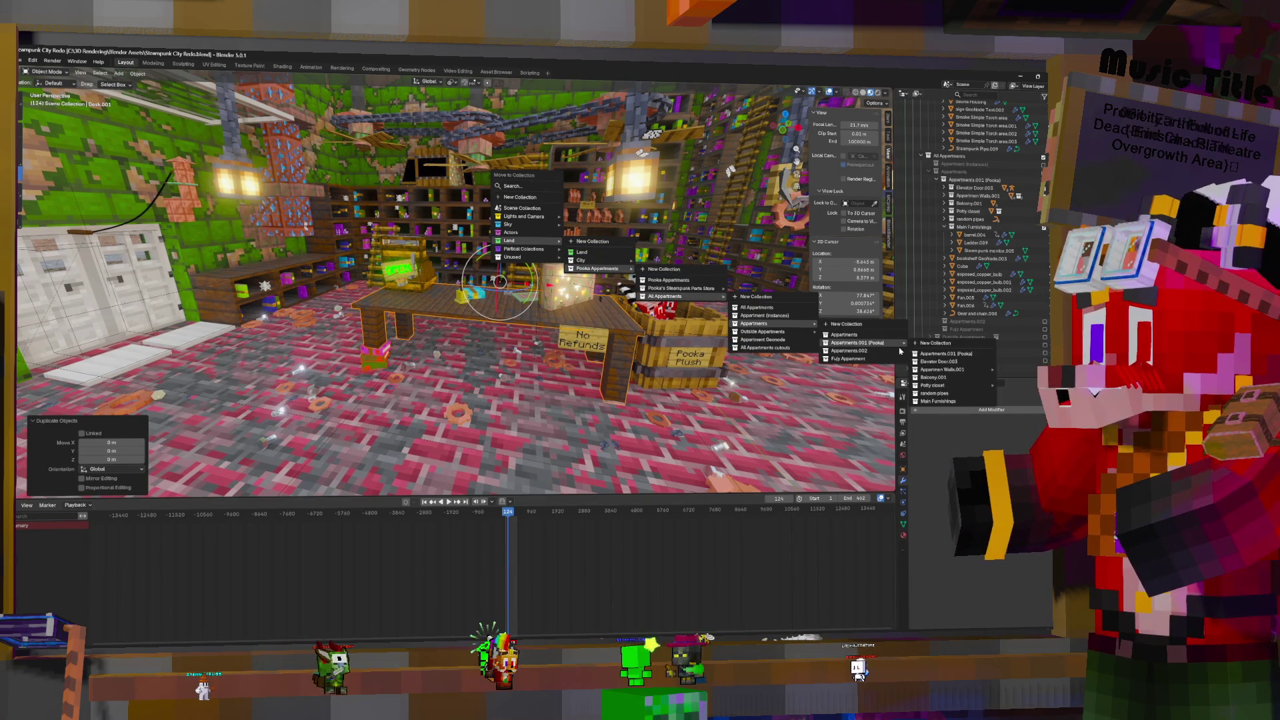
click(948, 401)
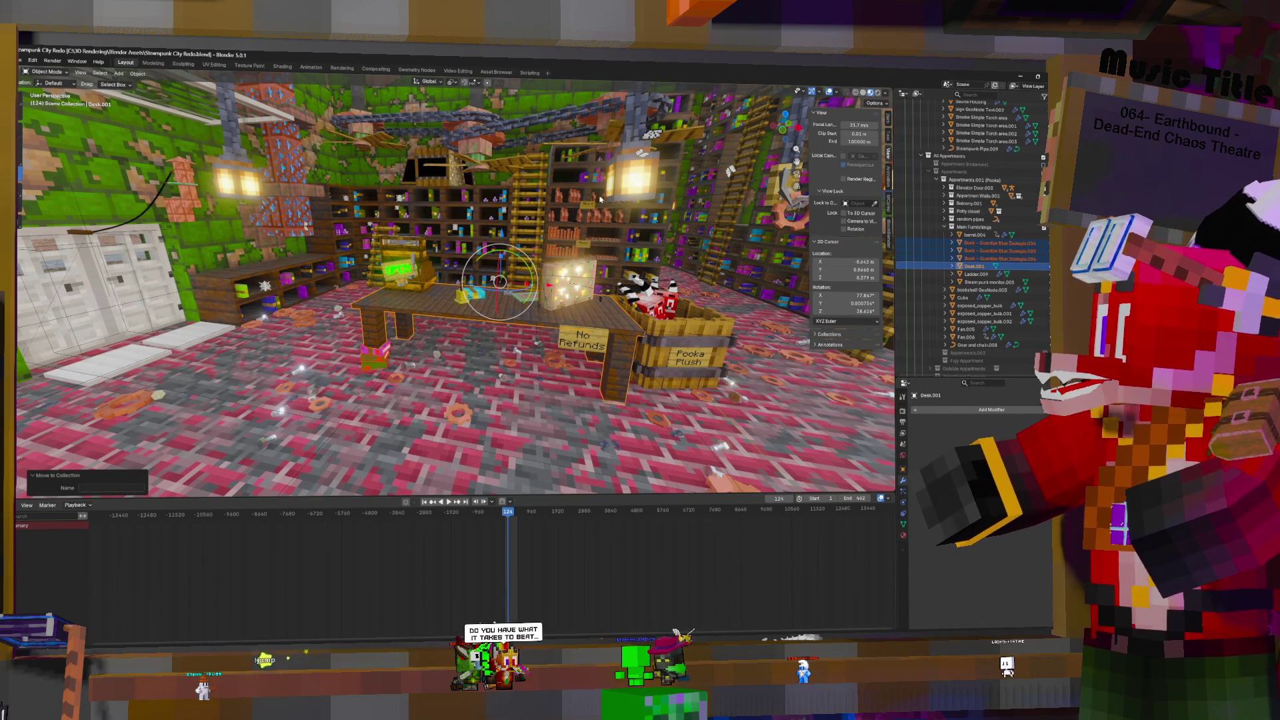
mouse_move(313, 253)
middle_down()
mouse_move(311, 193)
mouse_move(335, 181)
middle_up()
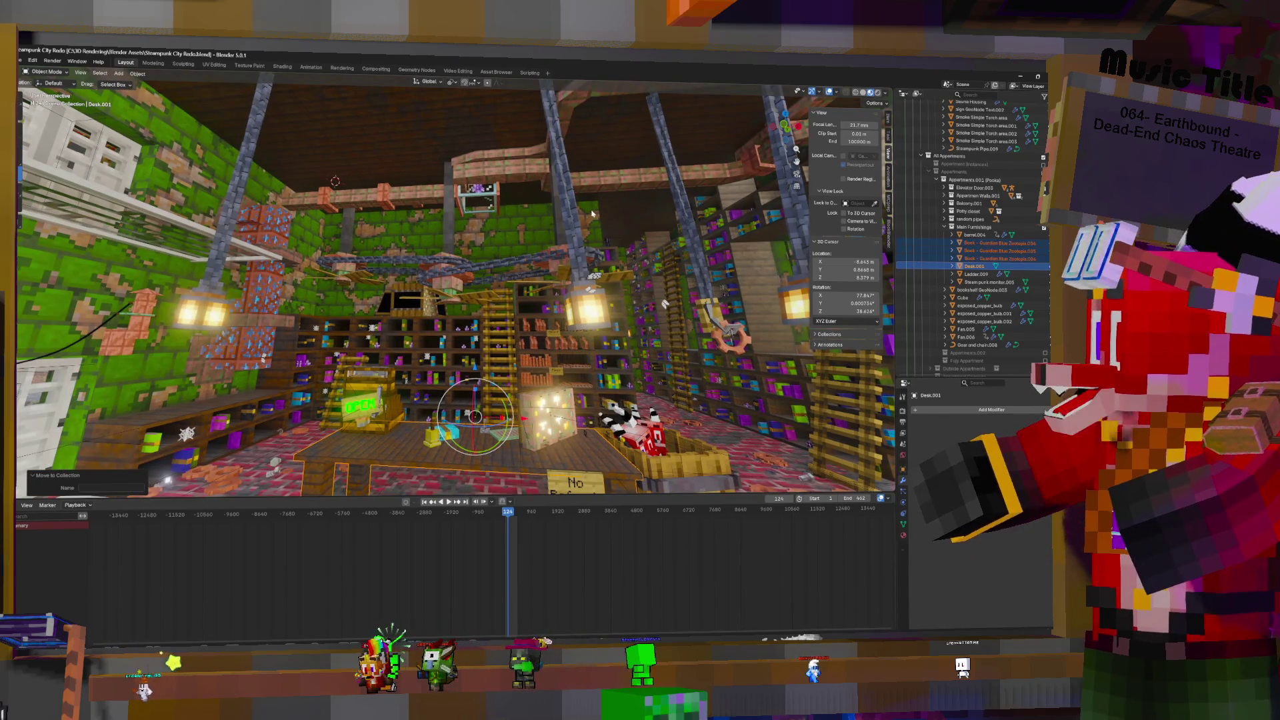
Select the generator casing and reveal it in the Outliner
click(482, 196)
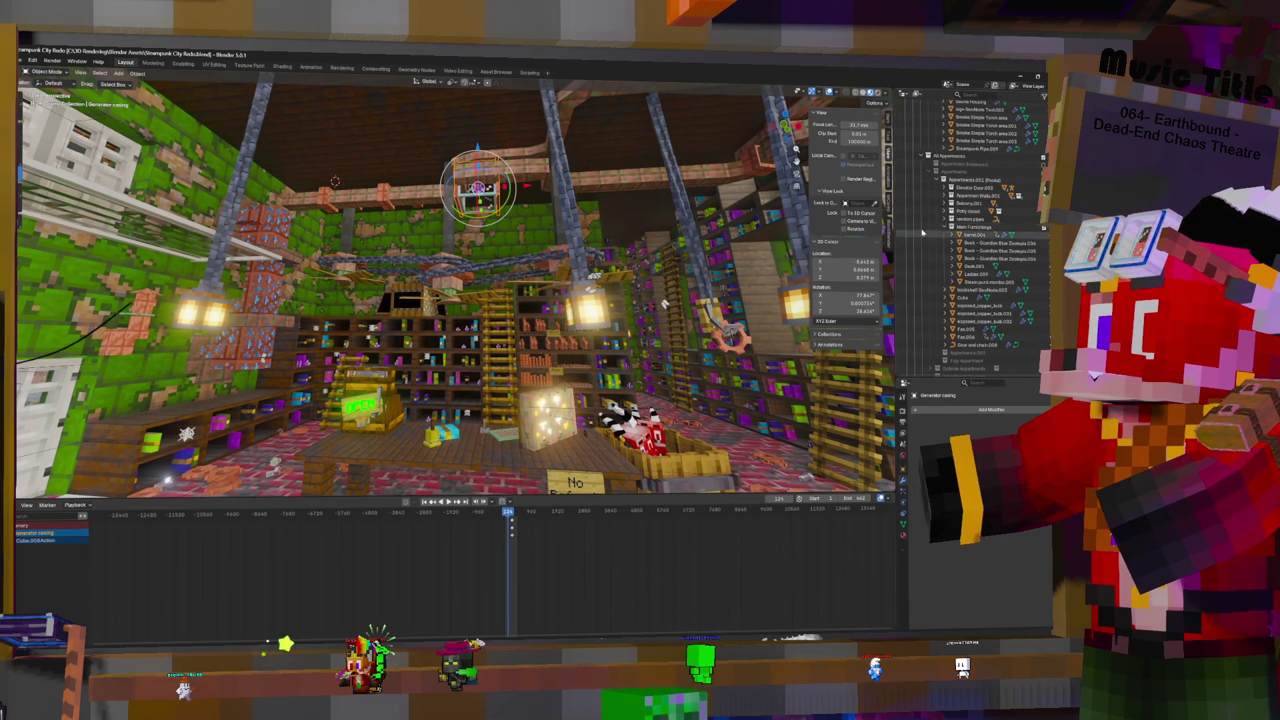
scroll(1002, 184, up, 5)
key(KP_Decimal)
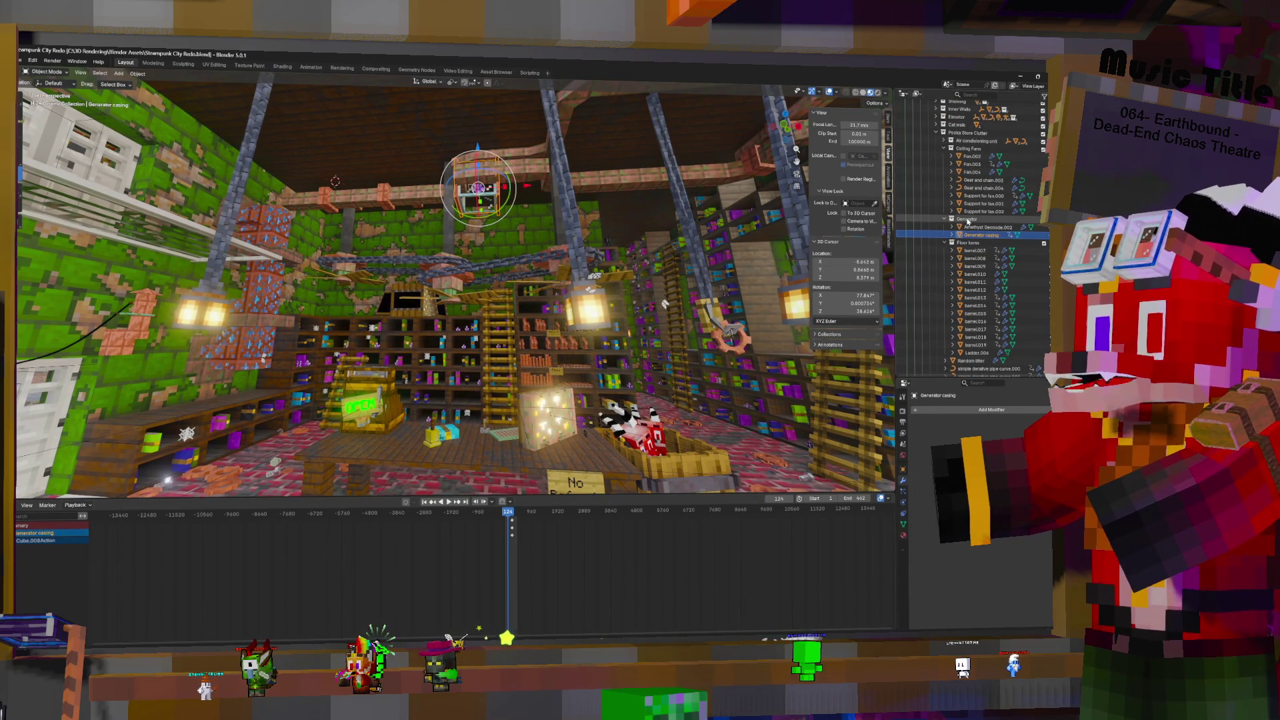
Duplicate the Generator collection and move Generator.001 into the Pooka apartment collections
drag(971, 222, 984, 220)
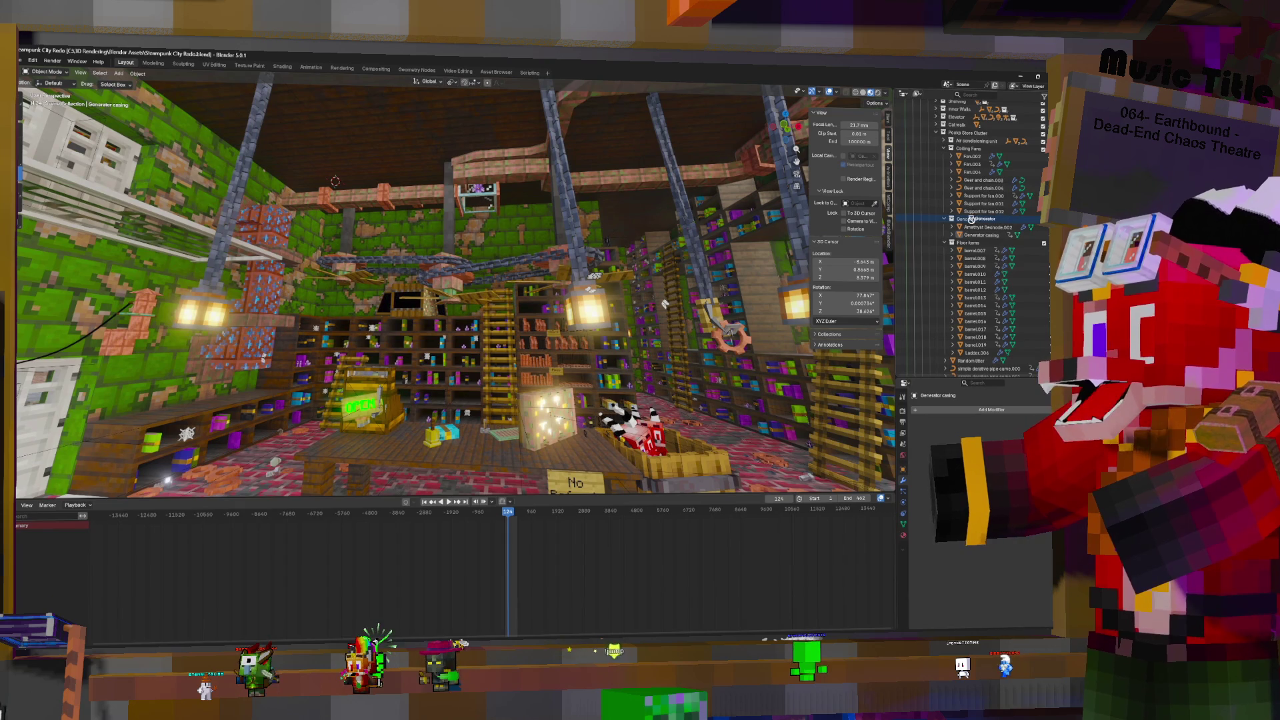
right_click(971, 221)
click(946, 229)
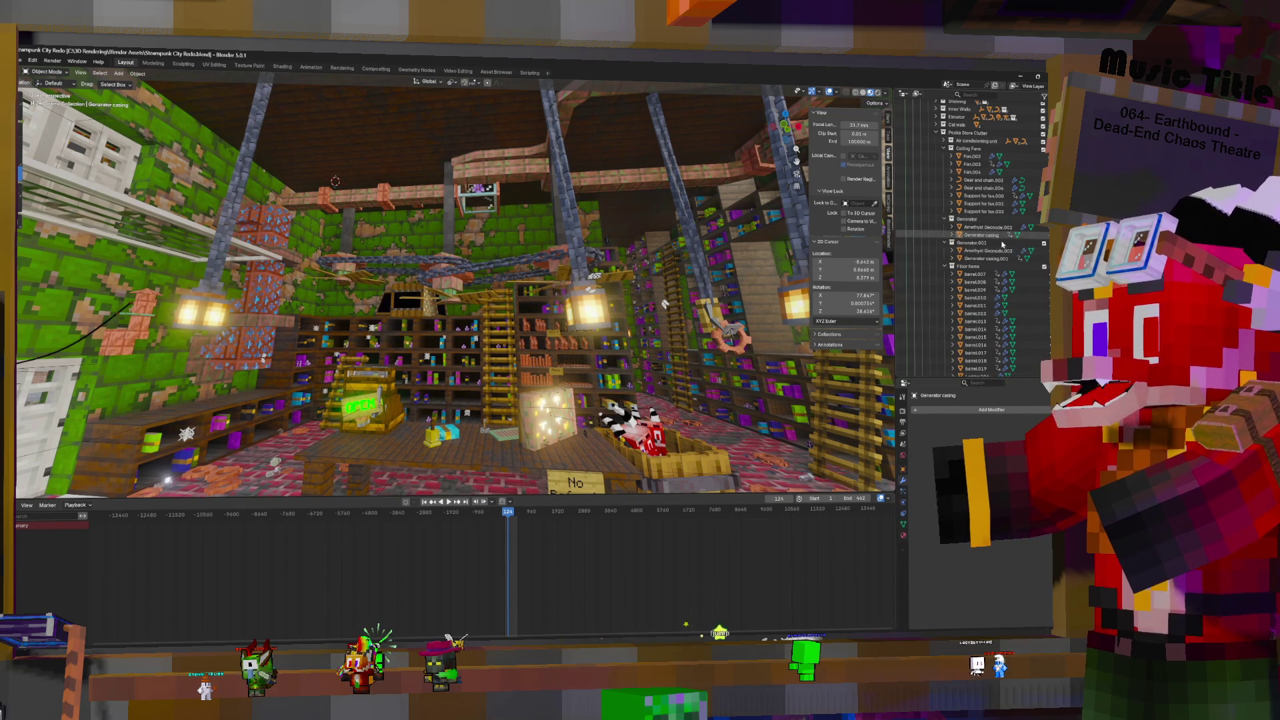
scroll(1004, 249, down, 10)
mouse_move(1007, 247)
mouse_down()
mouse_move(998, 259)
mouse_move(975, 234)
mouse_up()
scroll(997, 259, down, 5)
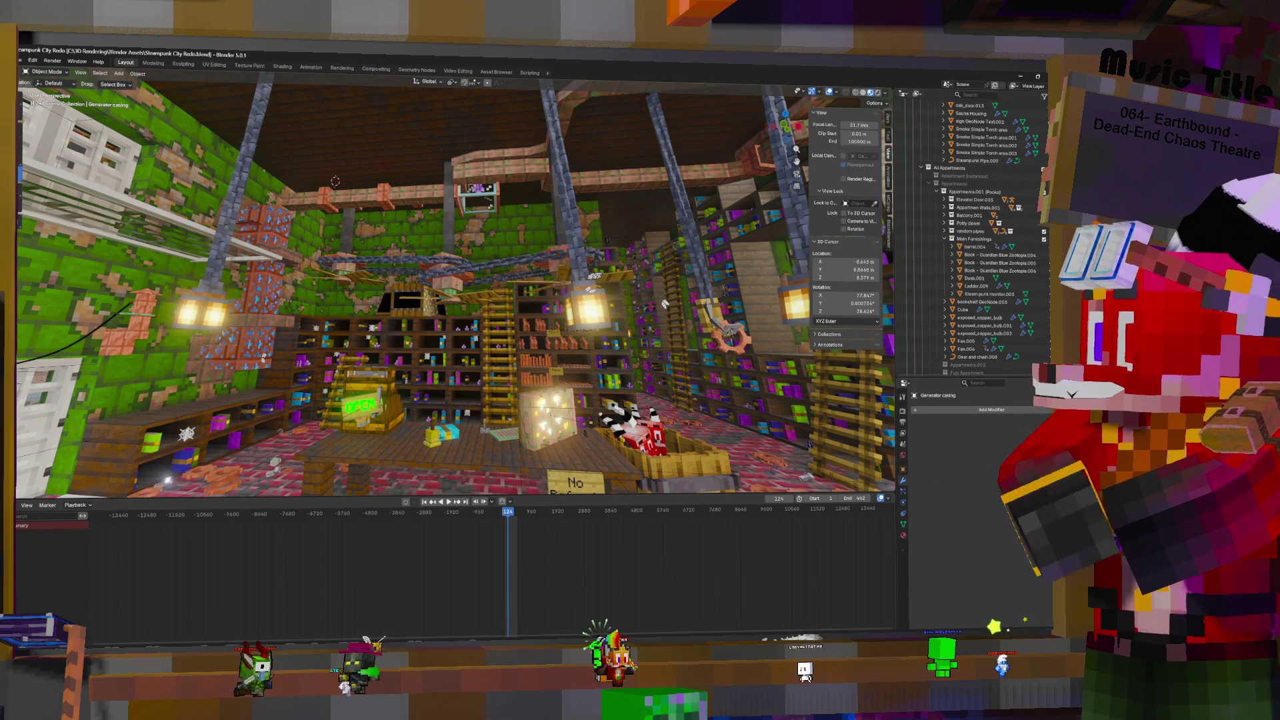
Fly through the bookshelf corridor and green-walled rooms, collapse Main Furnishings, and open the Asset Browser
key(shift+grave)
key(w)
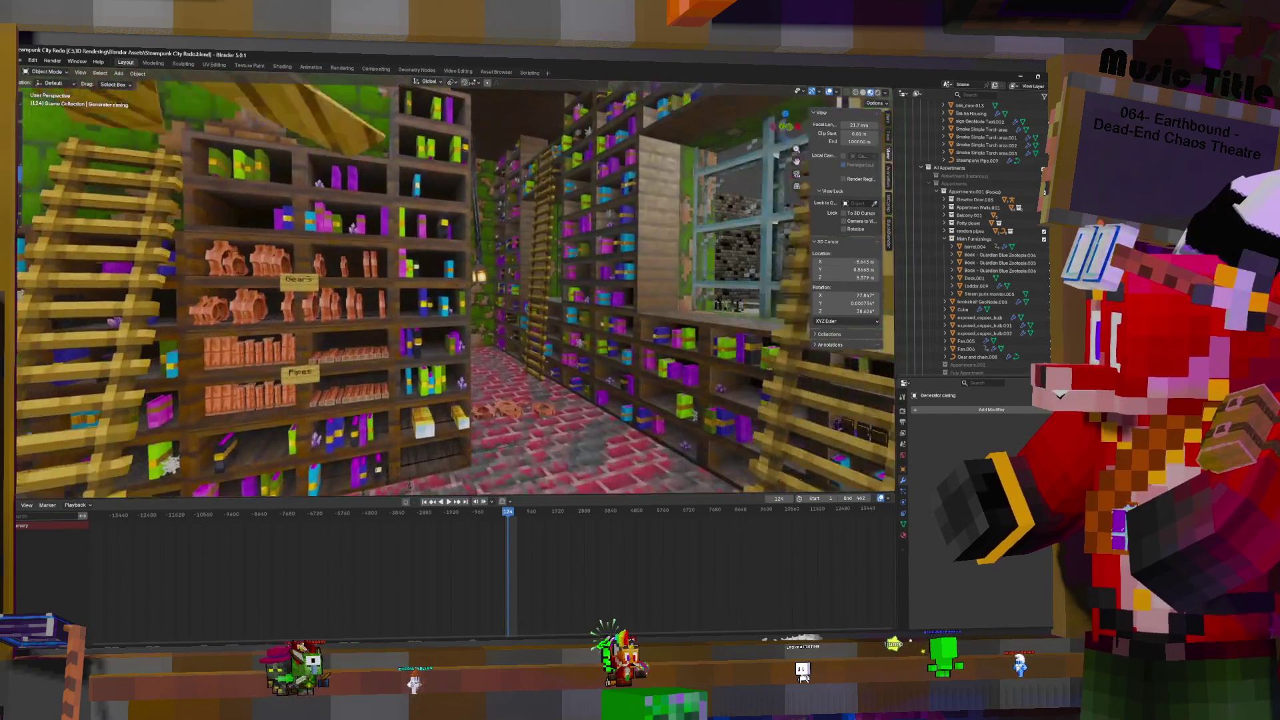
key(w)
key(w)
key(w)
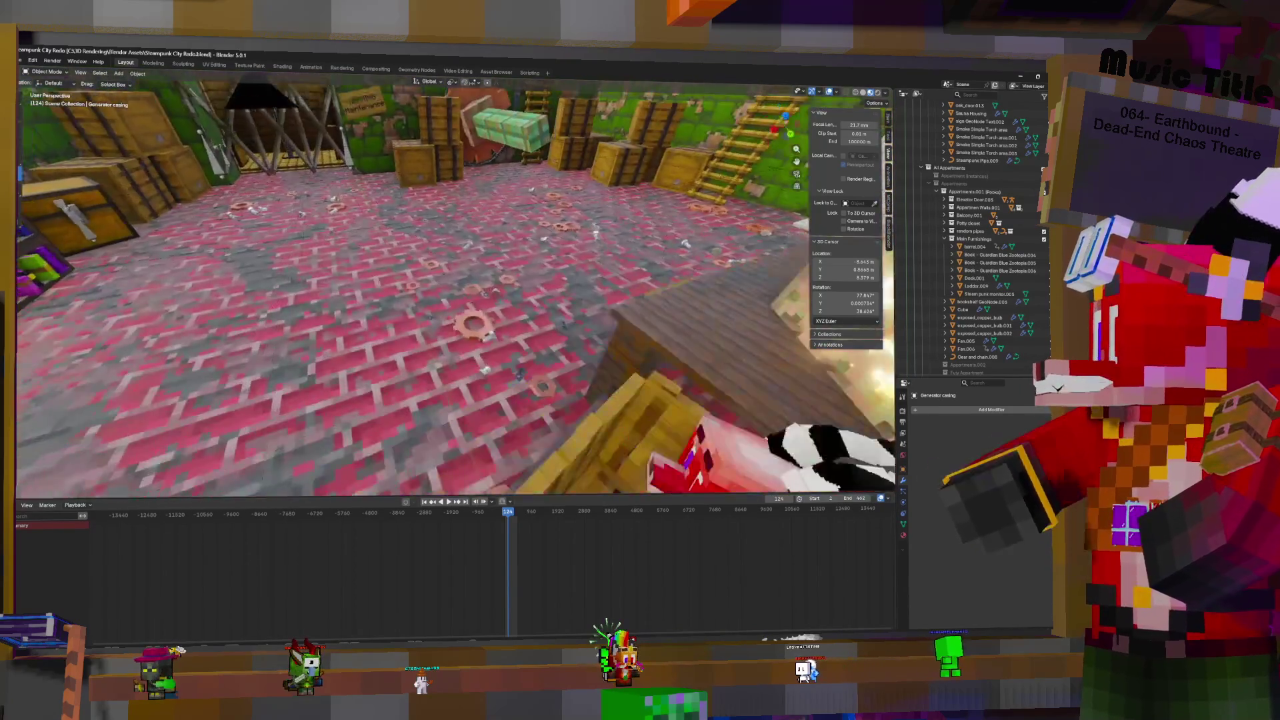
key(w)
key(w)
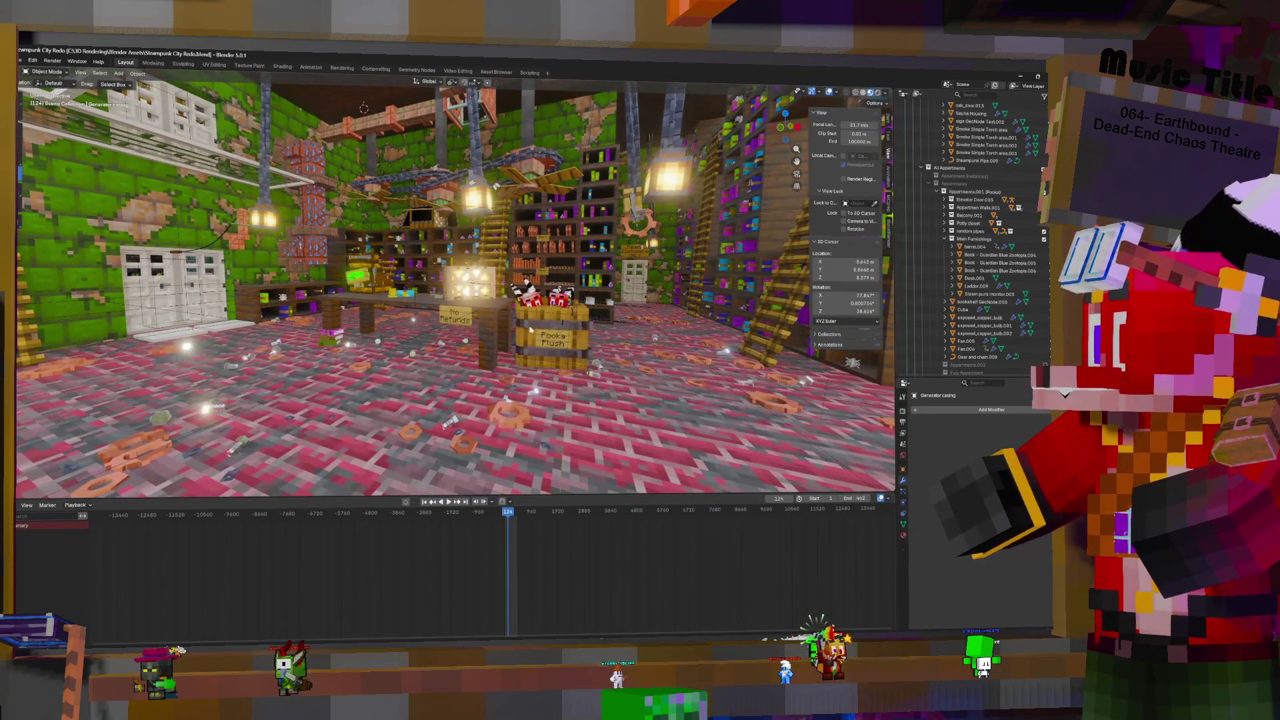
click(944, 240)
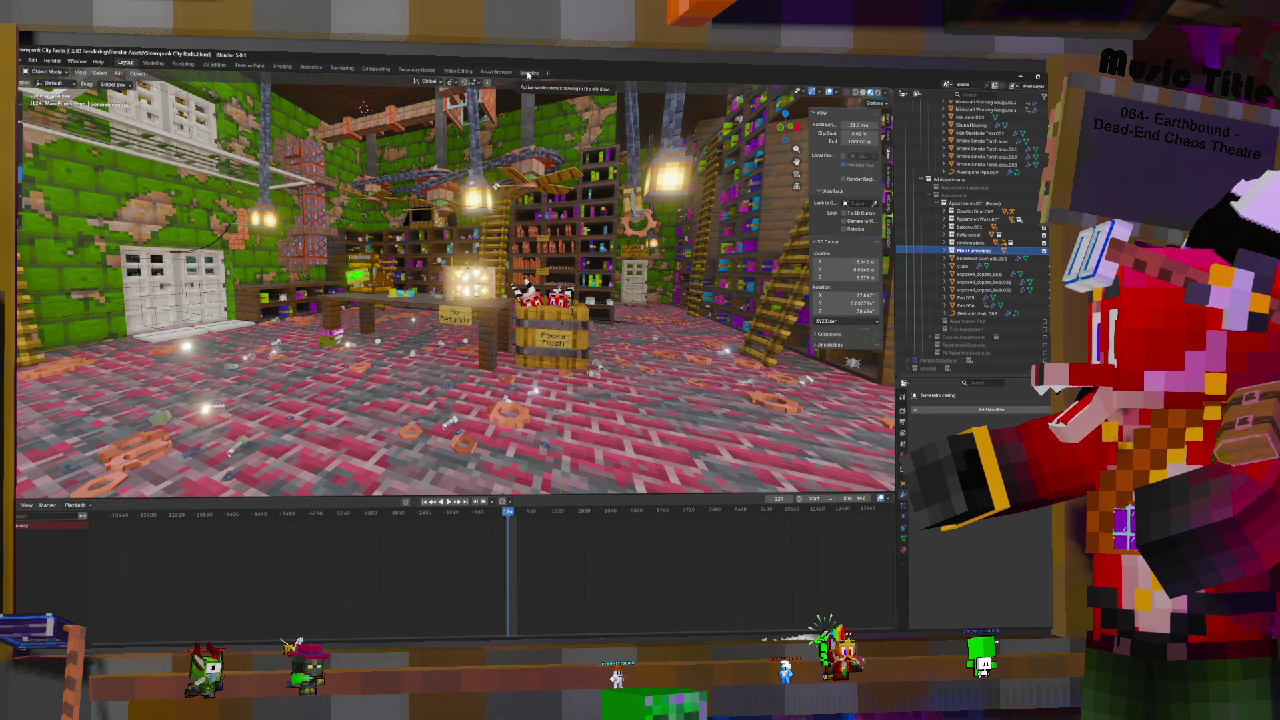
click(496, 72)
Search the asset library for 'ches', then for 'new', and select Camera.002 and the building docks
text(ches)
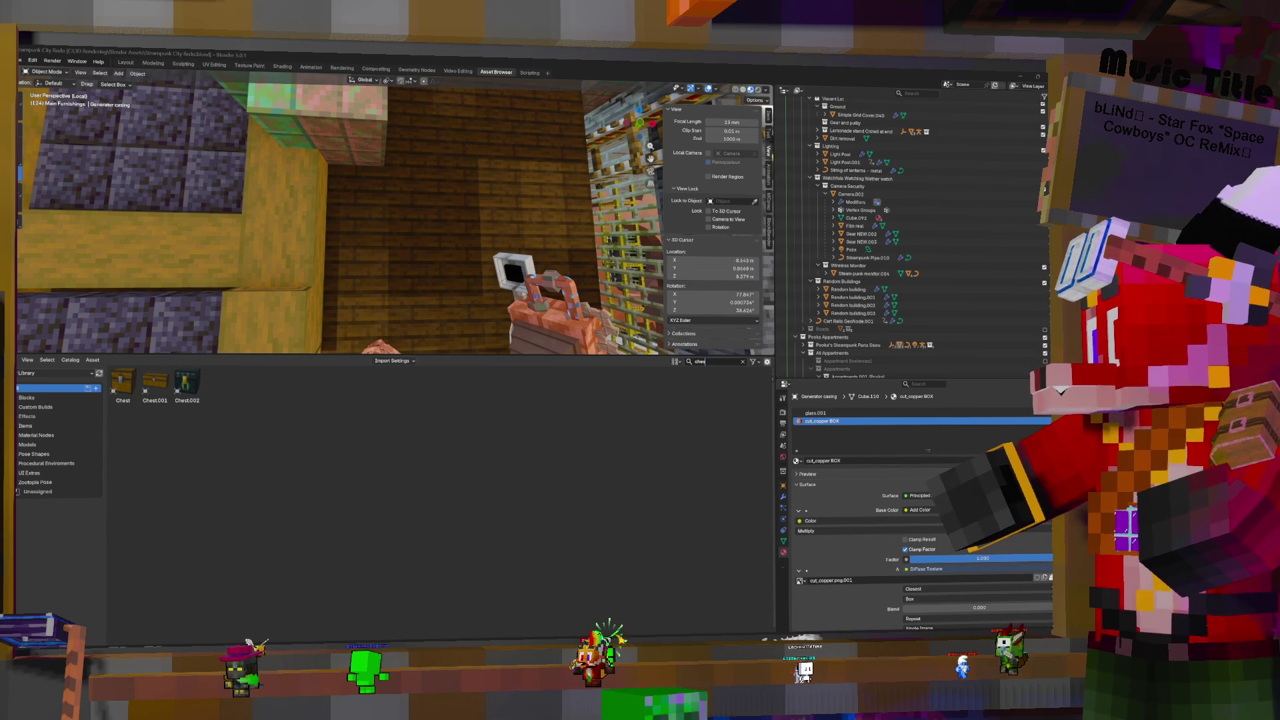
key(BackSpace)
key(BackSpace)
key(BackSpace)
text(new)
click(515, 273)
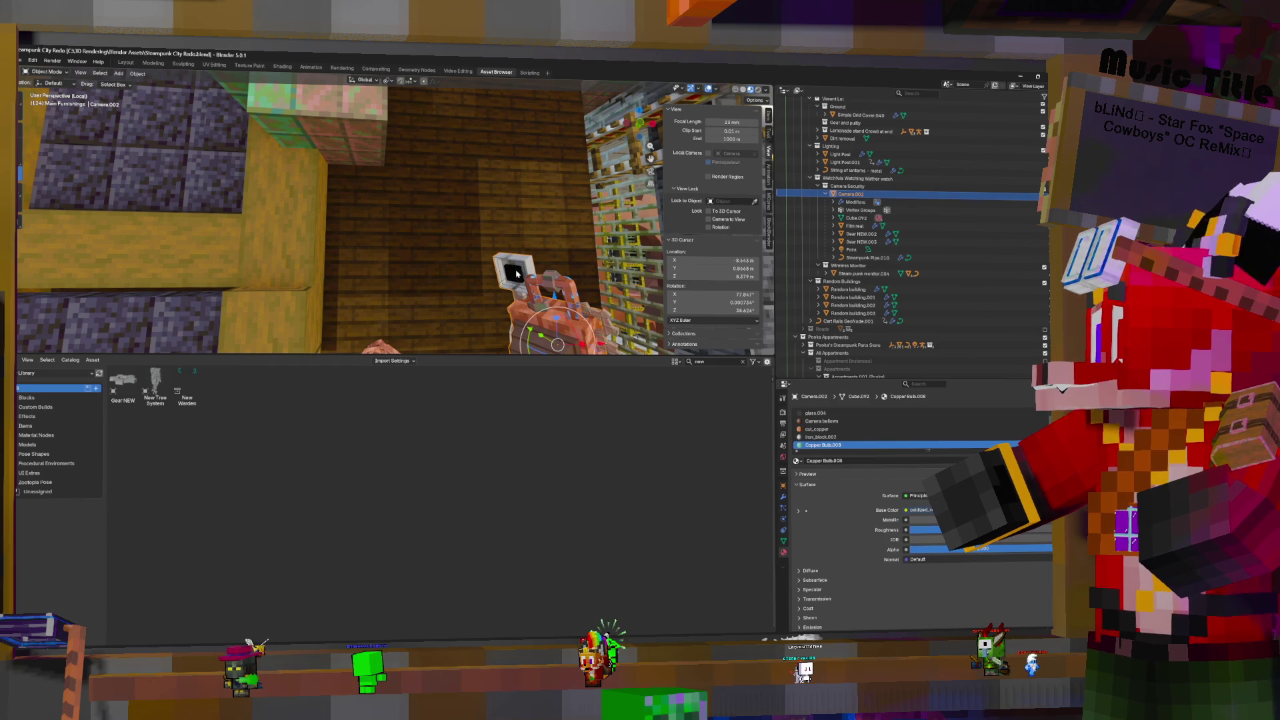
click(418, 228)
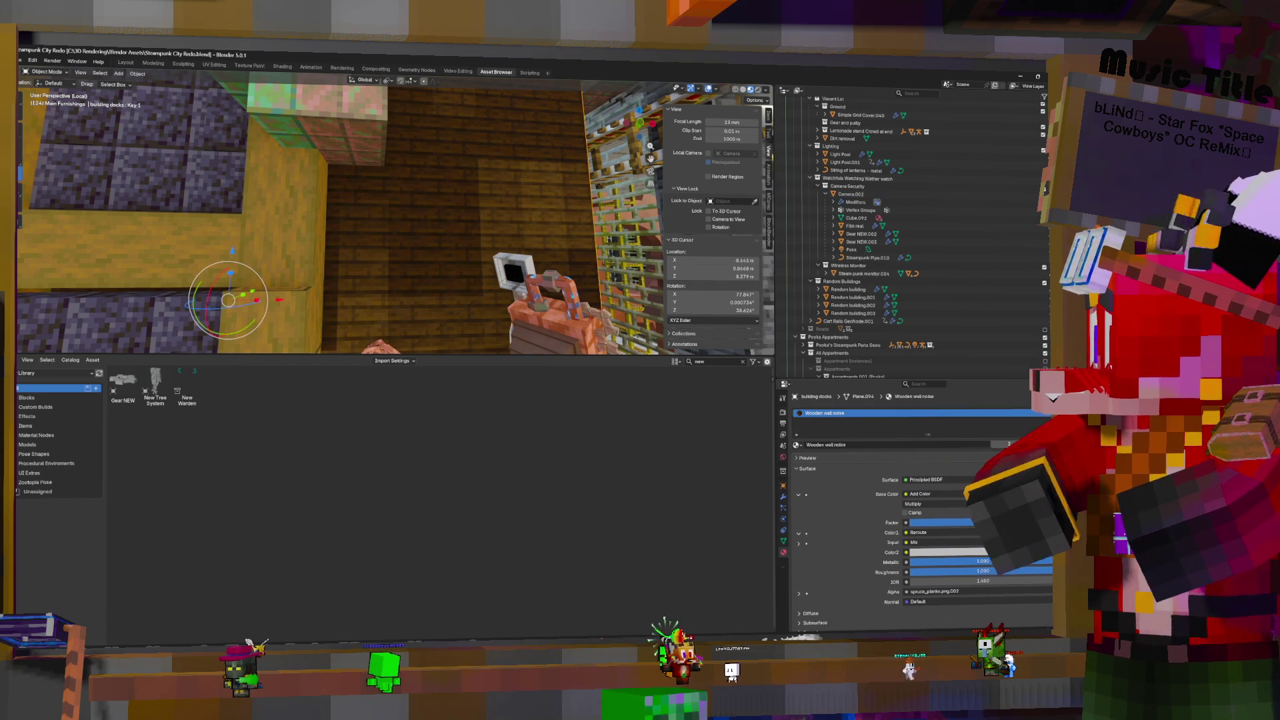
Orbit around the city streets to an elevated side view of the green building
middle_drag(479, 220, 480, 267)
mouse_move(399, 220)
middle_down()
mouse_move(479, 200)
mouse_move(493, 200)
mouse_move(427, 220)
mouse_move(493, 213)
middle_up()
middle_drag(473, 314, 485, 318)
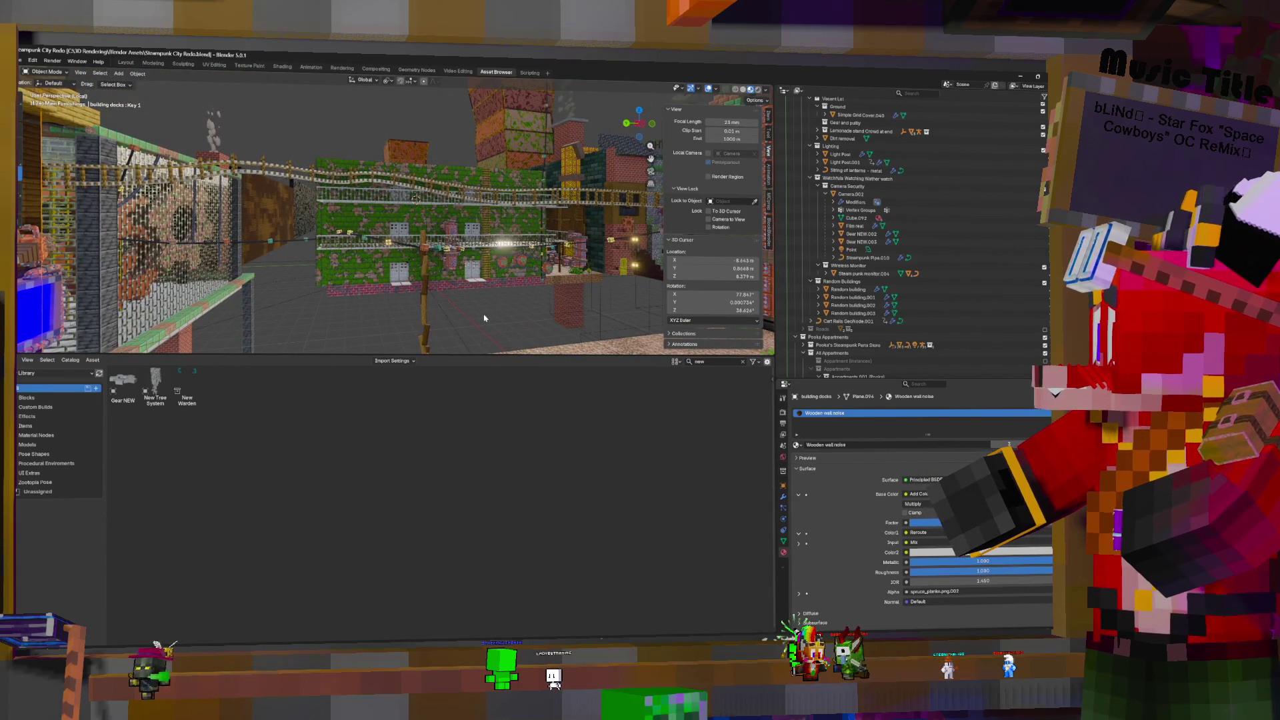
middle_drag(415, 198, 507, 234)
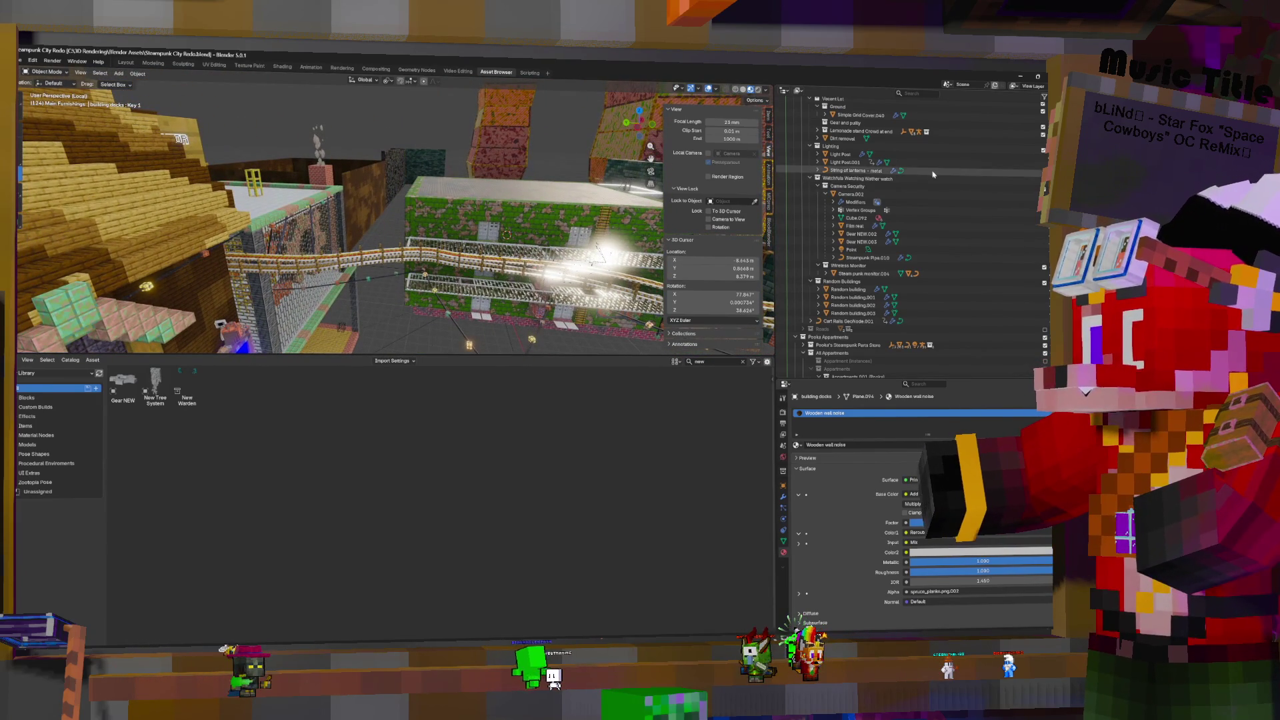
scroll(933, 175, down, 10)
scroll(932, 174, up, 10)
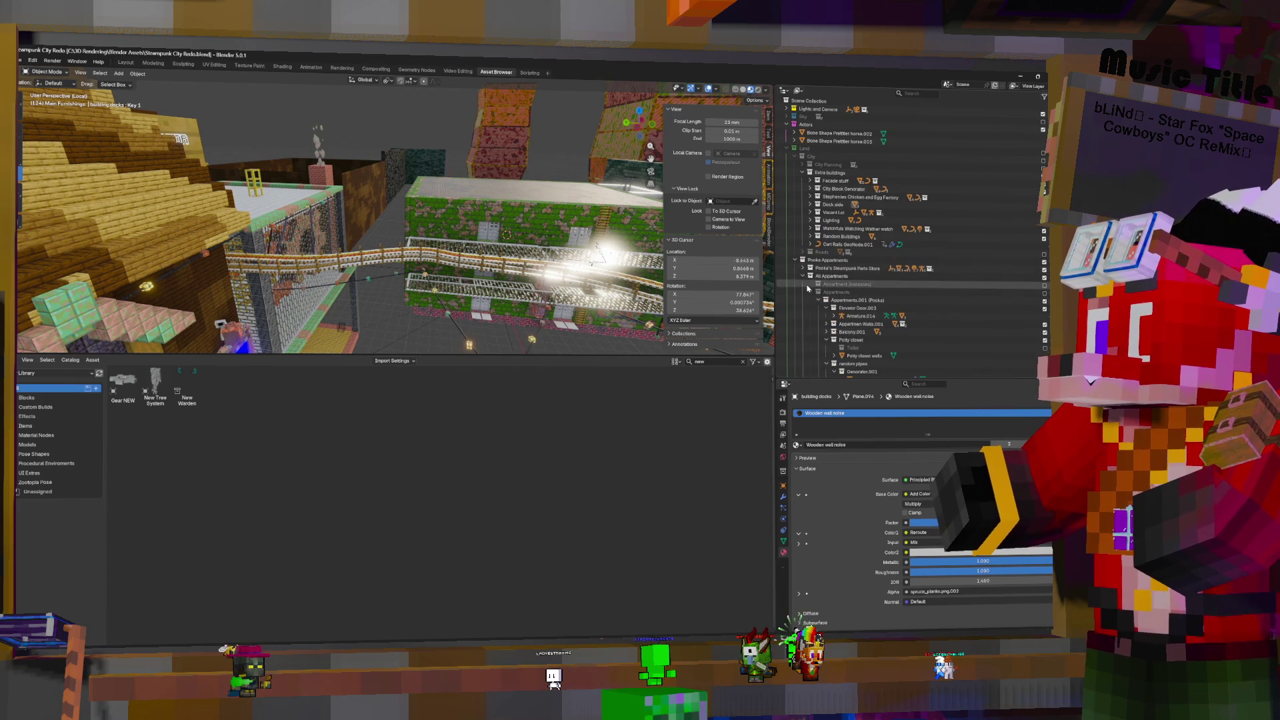
Collapse the Pooka apartment collection, look down the rails, and re-include City Planning
click(819, 300)
mouse_move(524, 203)
middle_down()
mouse_move(280, 193)
mouse_move(333, 206)
mouse_move(400, 200)
middle_up()
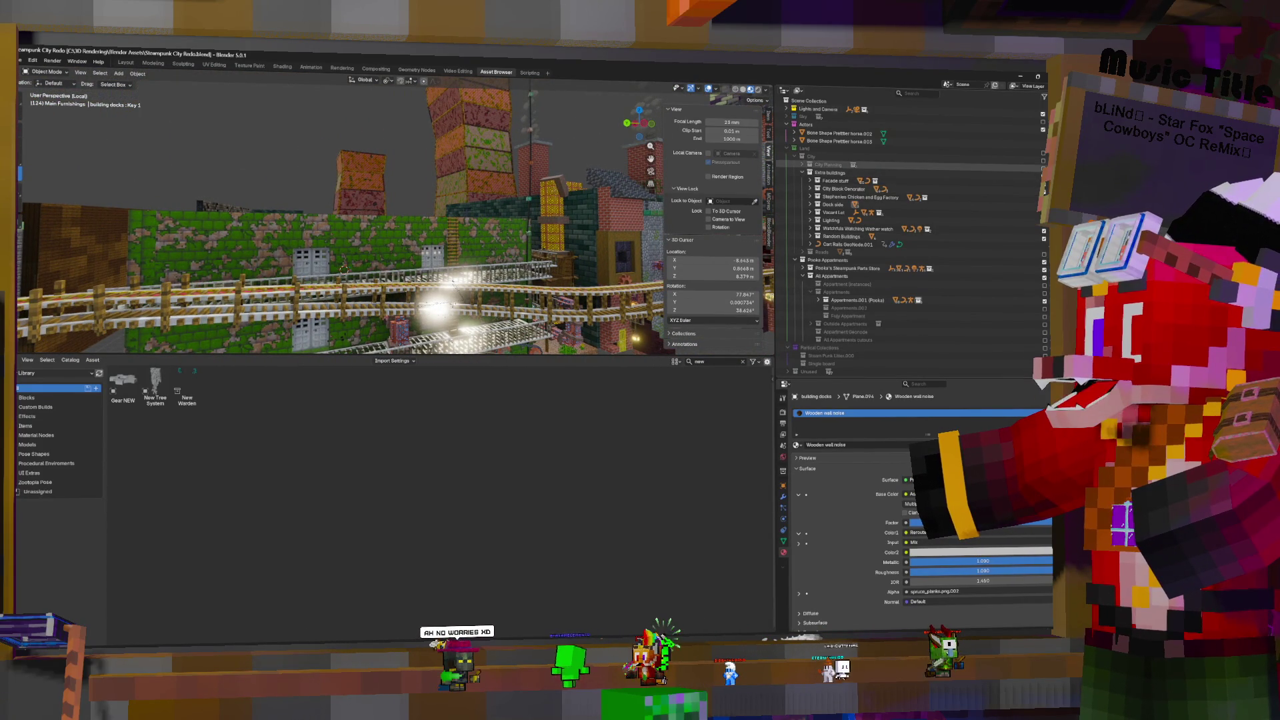
click(1043, 161)
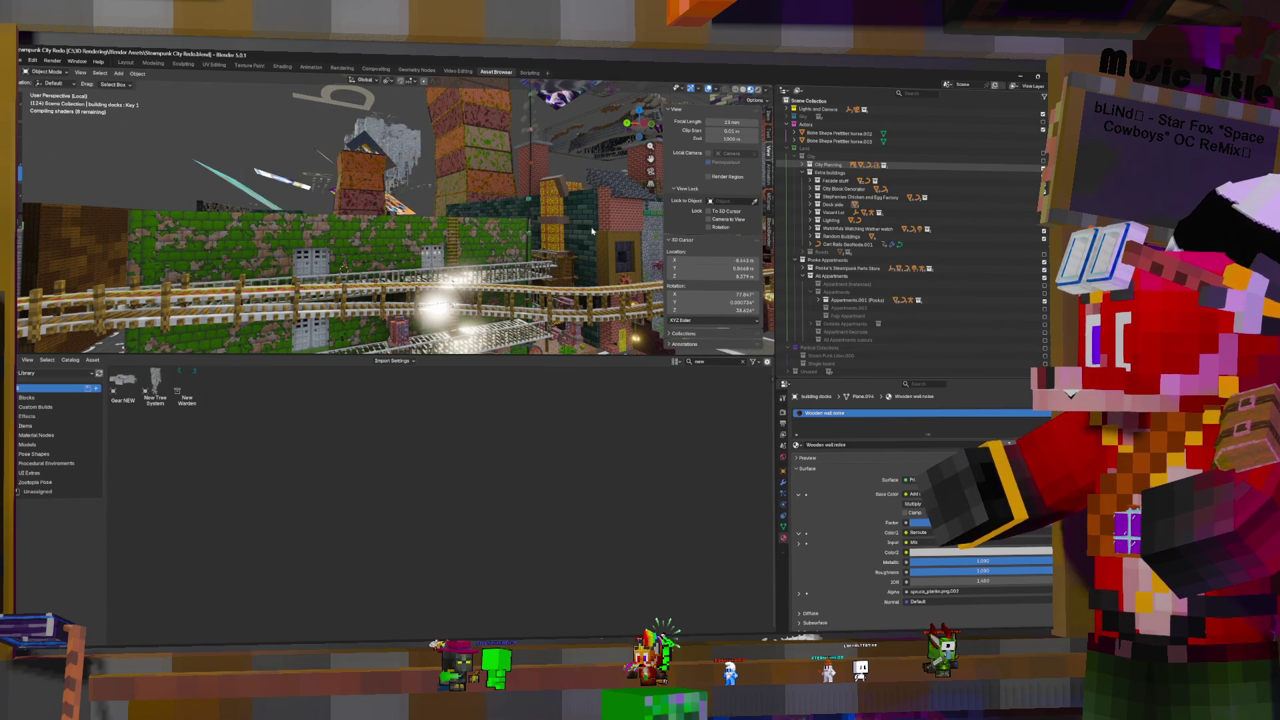
Re-exclude City Planning, include Roads, and expand it to show Road Section.002 and .003
middle_drag(569, 222, 485, 194)
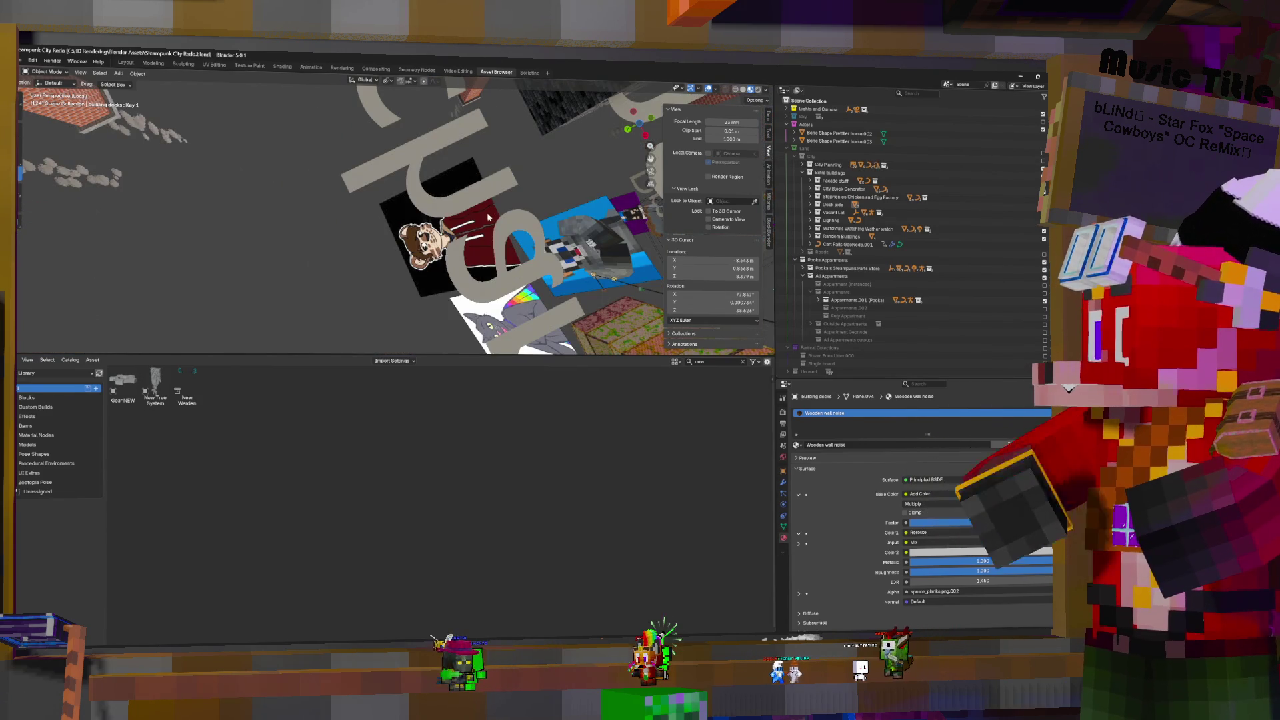
scroll(489, 216, up, 15)
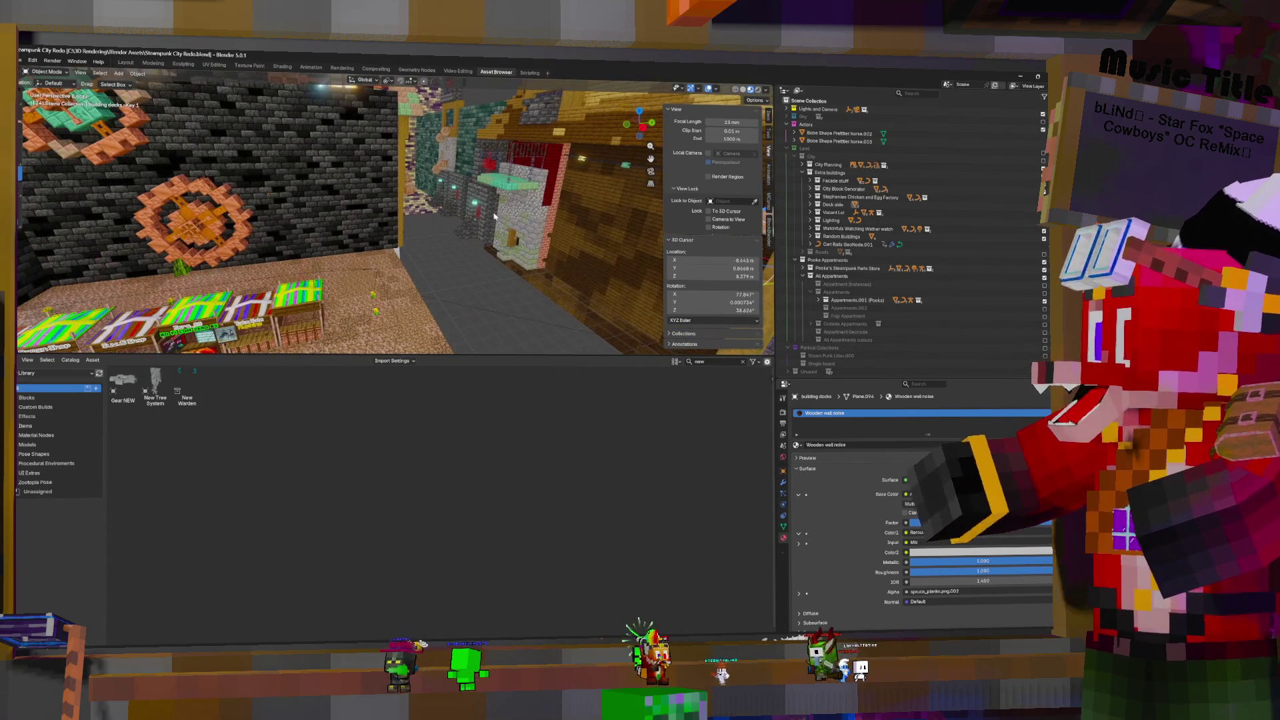
click(1042, 164)
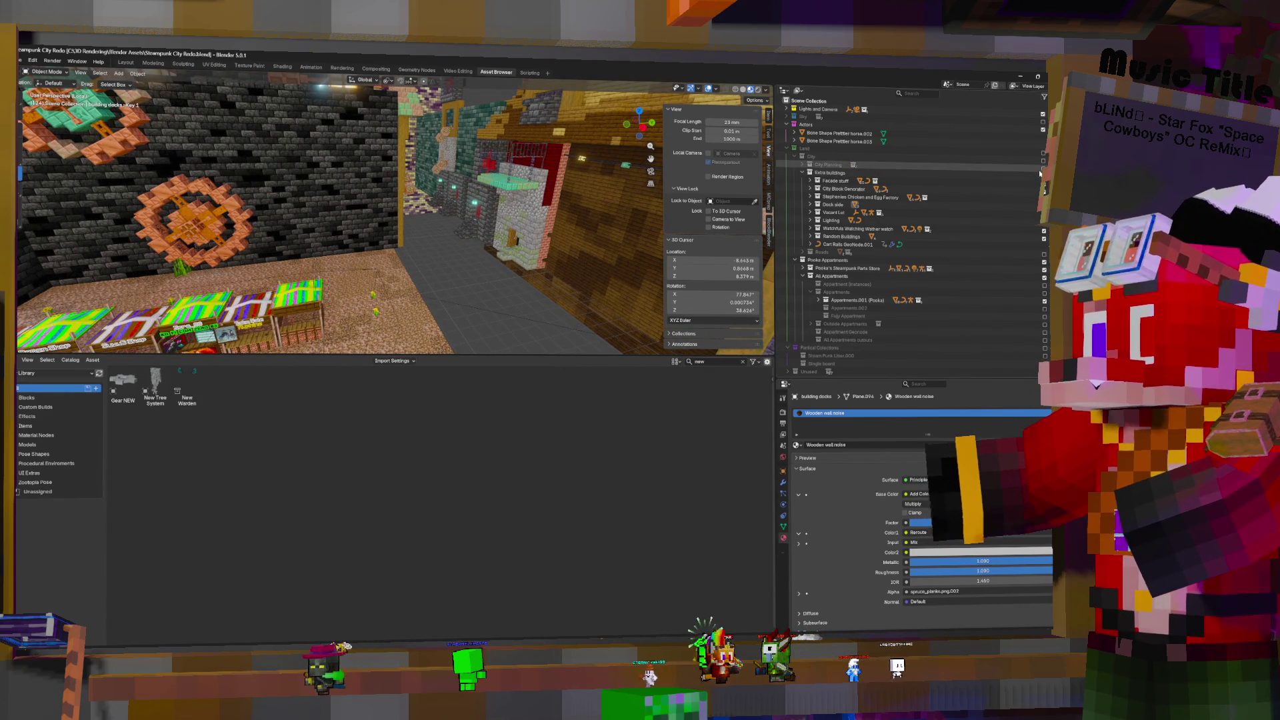
scroll(1039, 175, down, 2)
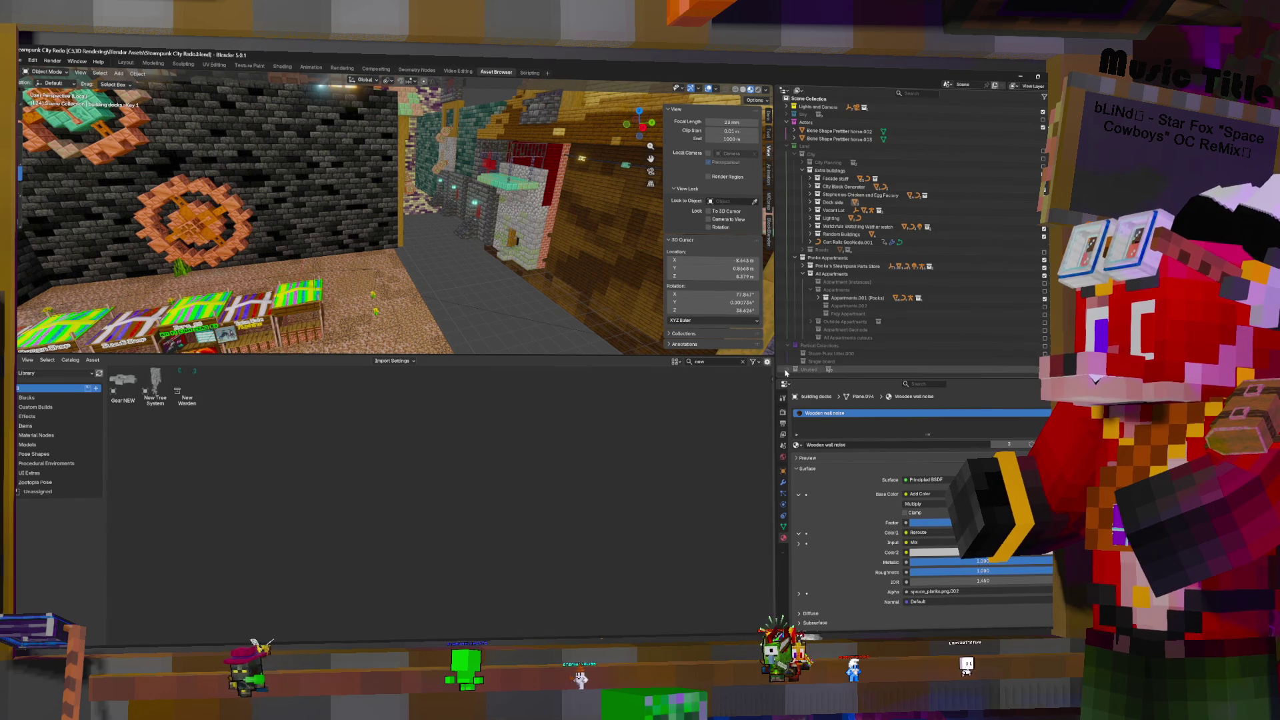
scroll(811, 356, down, 8)
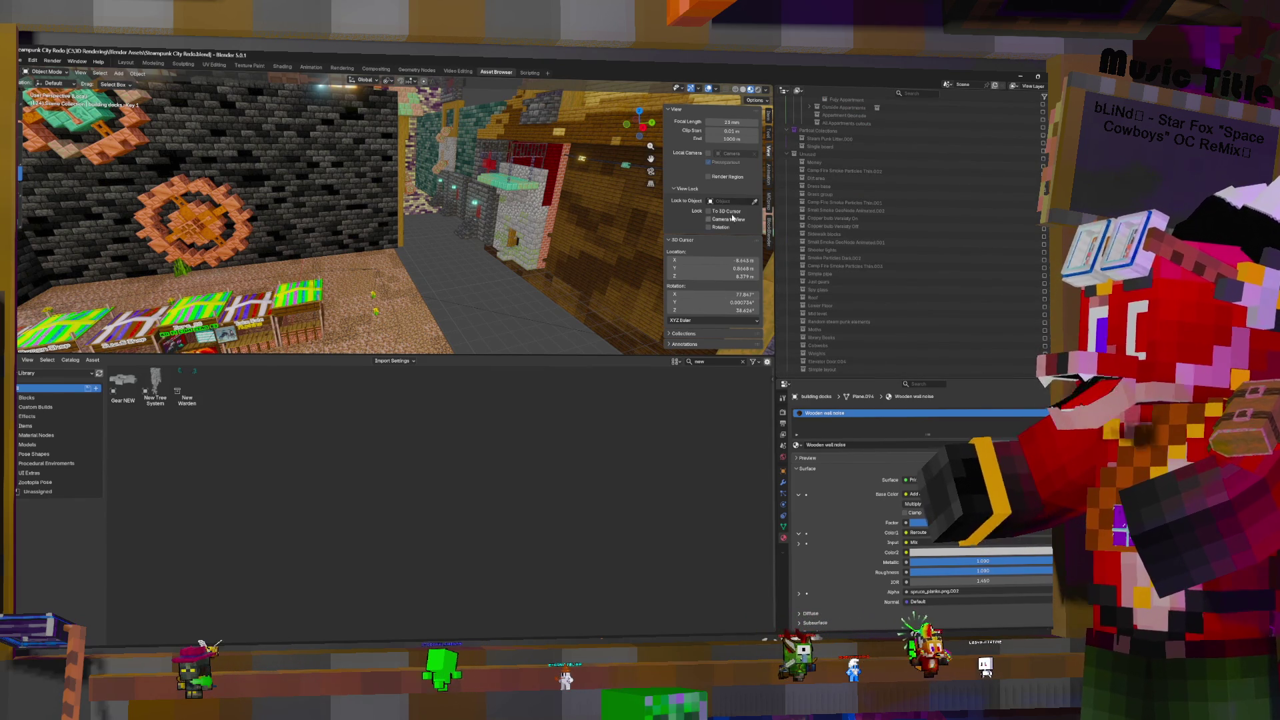
scroll(886, 260, up, 10)
scroll(907, 227, up, 2)
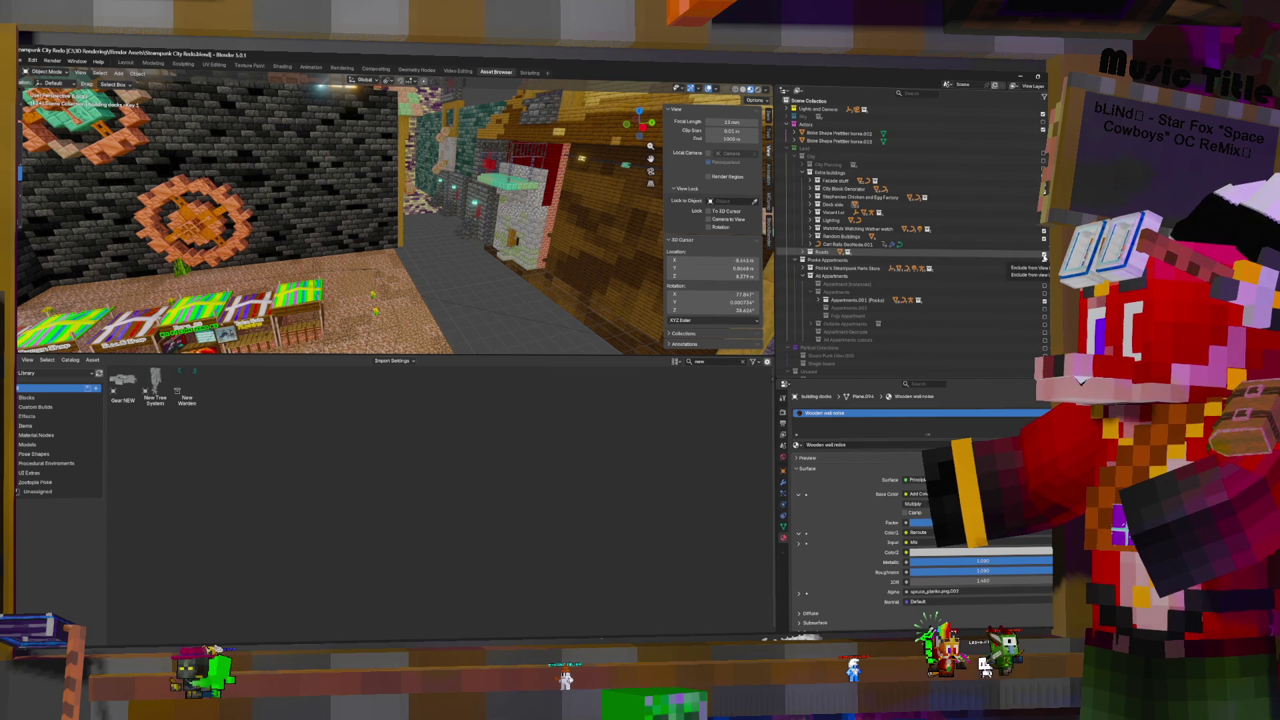
click(1044, 254)
click(805, 252)
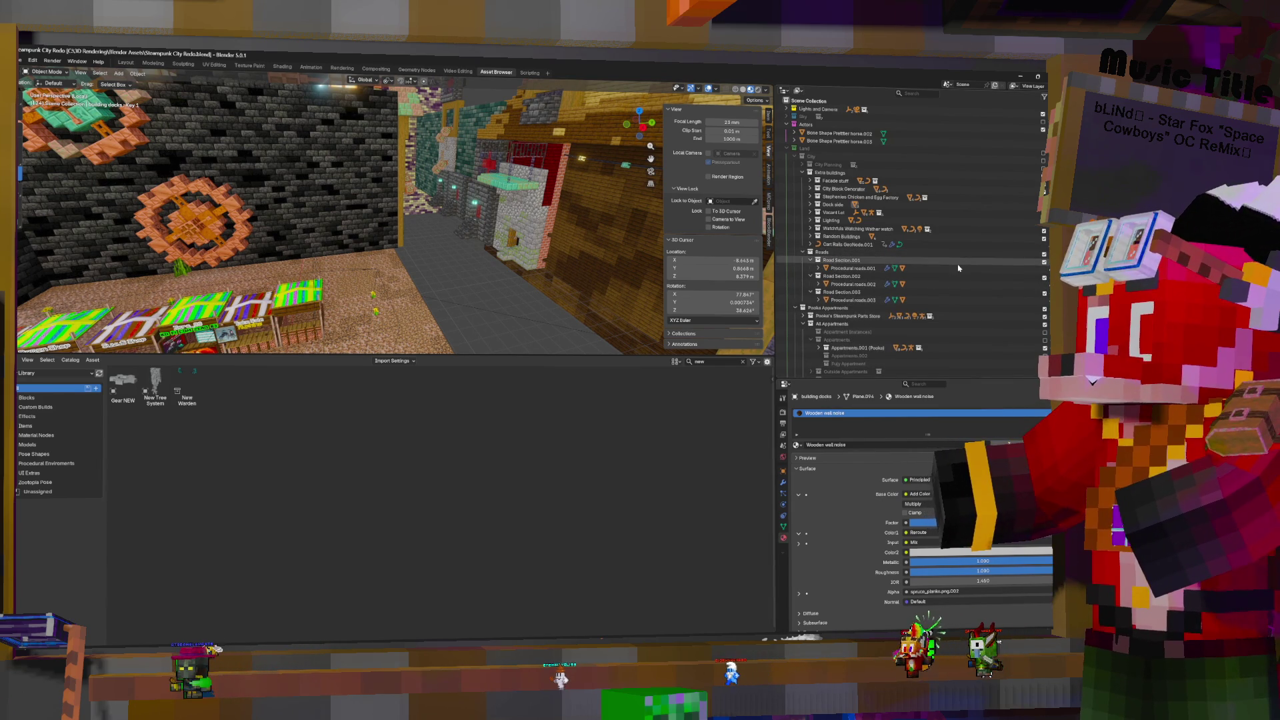
Re-enable the City collection and collapse the Appartments collection
click(1043, 160)
middle_drag(414, 220, 444, 254)
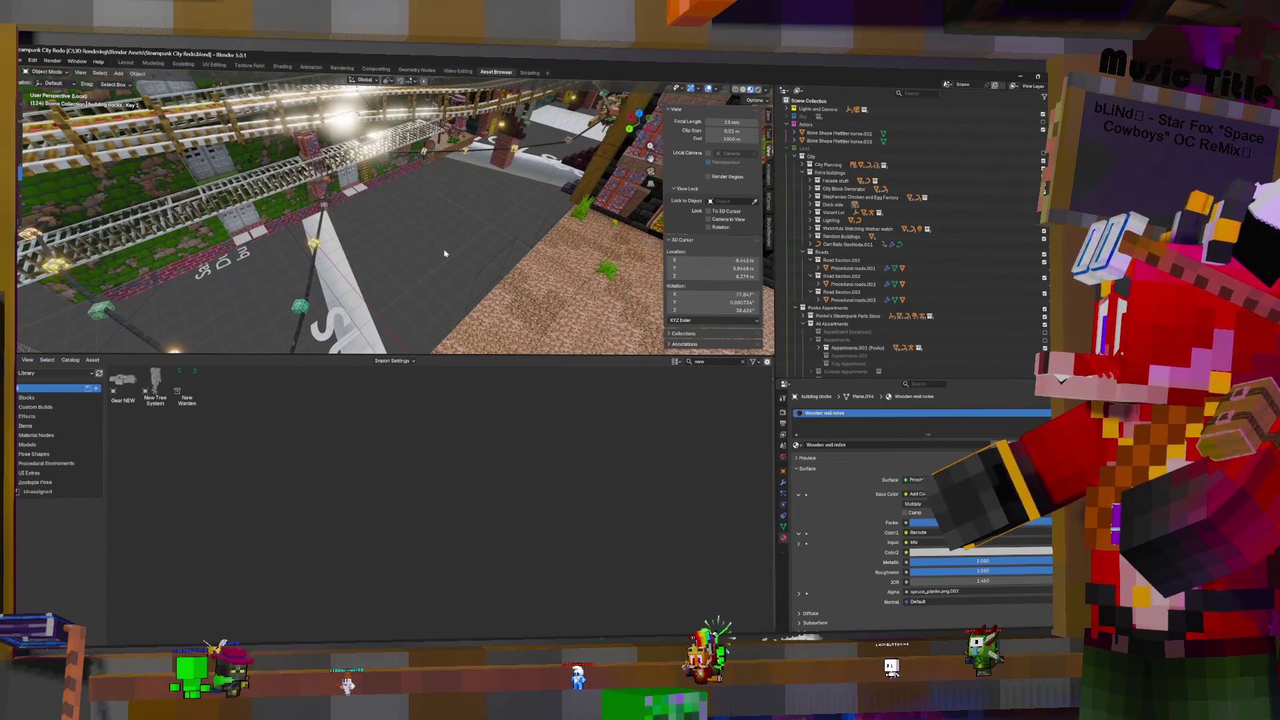
scroll(910, 275, down, 3)
scroll(910, 275, down, 1)
click(812, 275)
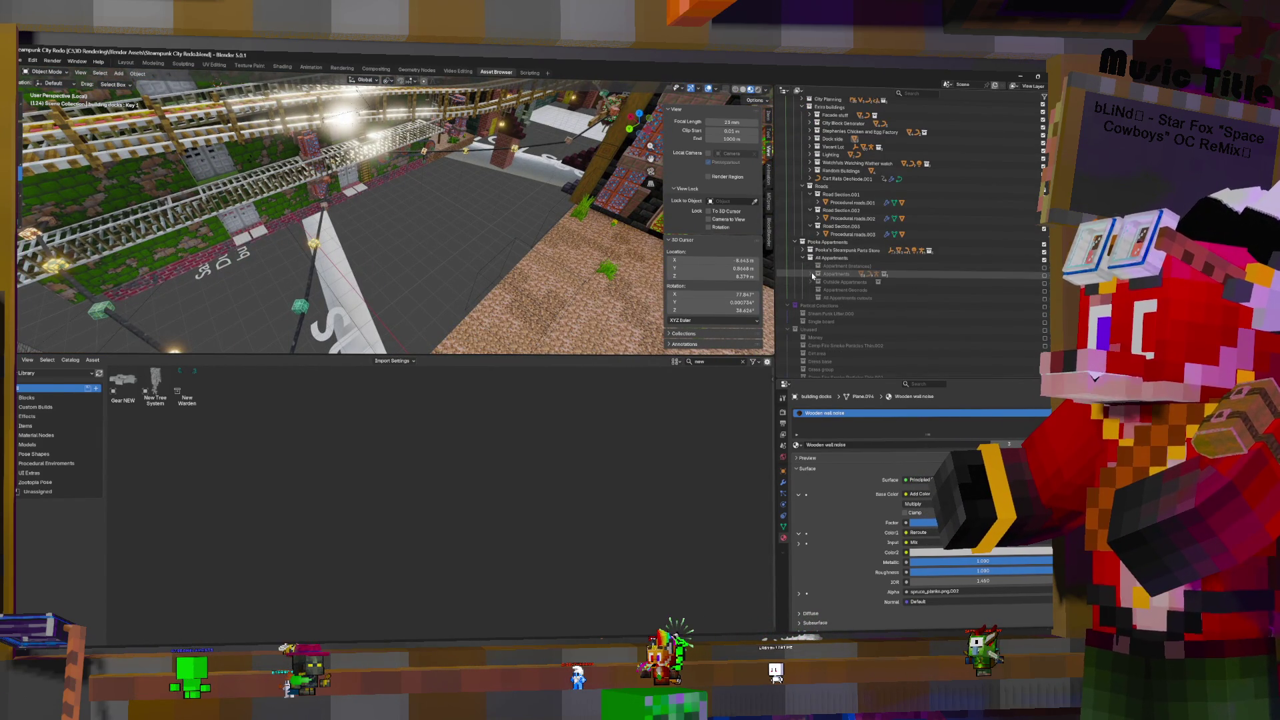
Exclude Outside Appartments, leaving All Appartments cutouts and Appartment (instances) excluded
click(1044, 282)
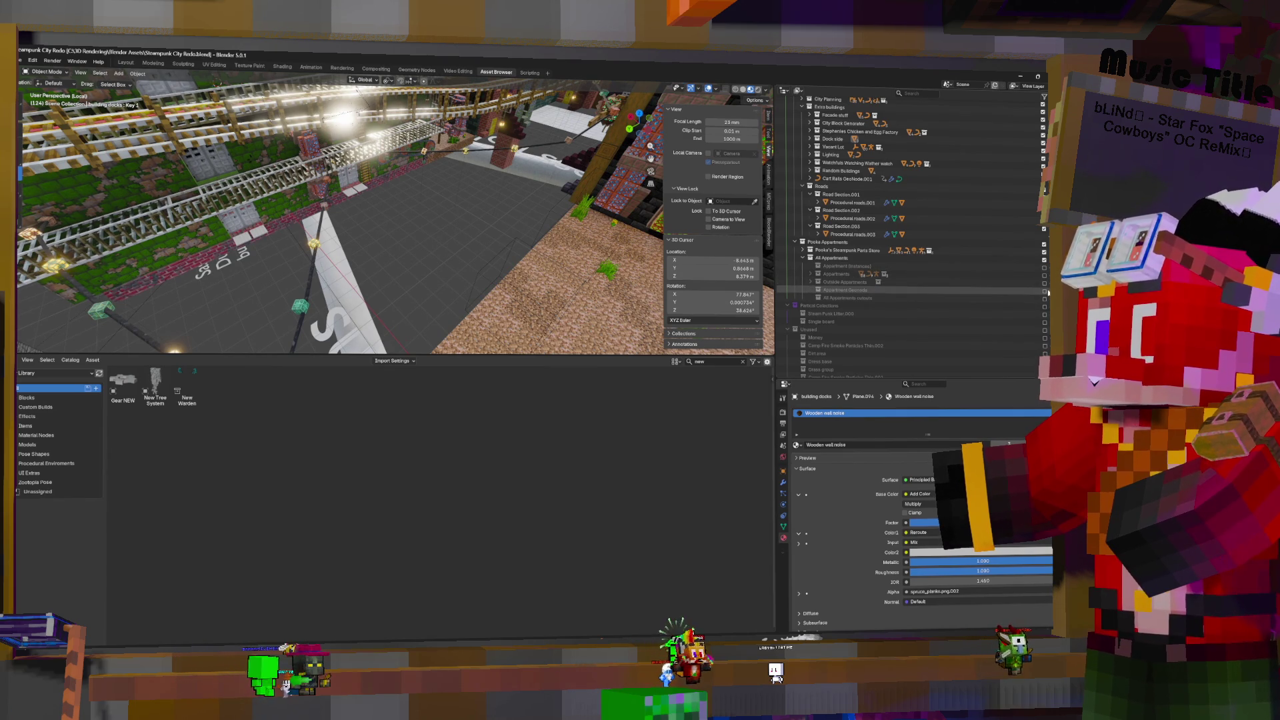
click(1044, 298)
click(1044, 298)
click(1044, 266)
click(1044, 266)
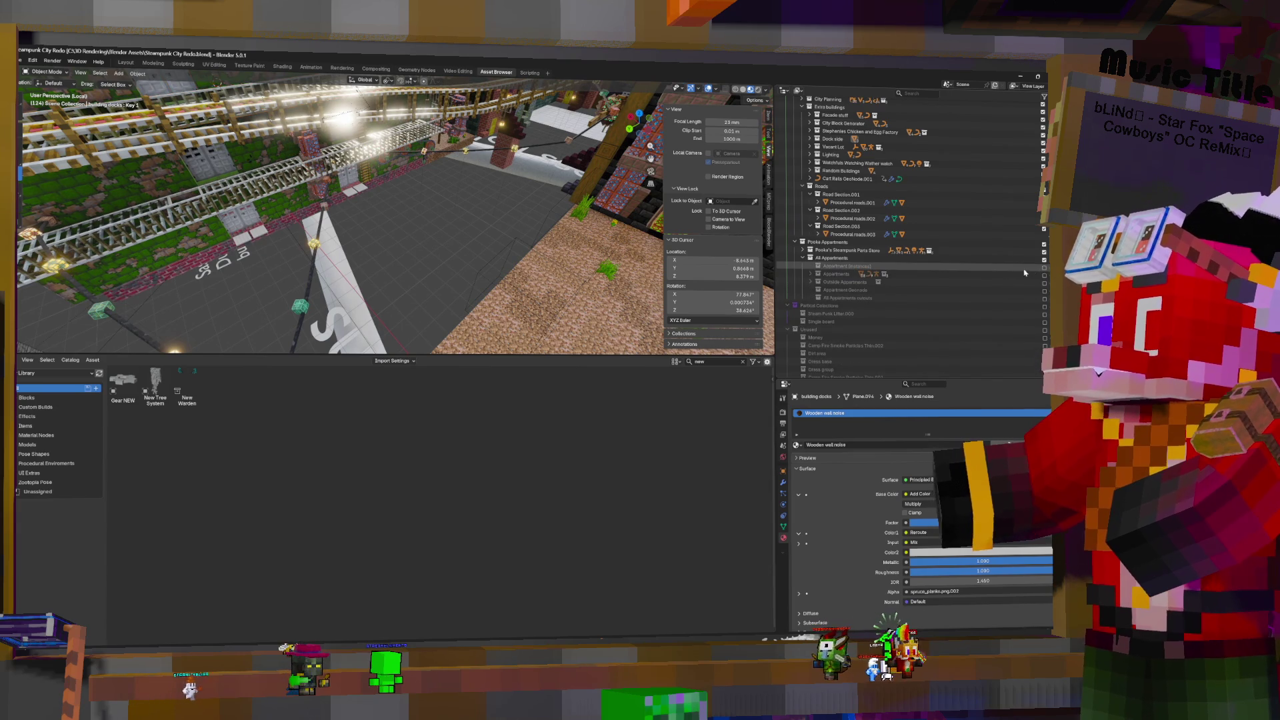
Select Procedural roads.002 to inspect its material, then exclude the Roads collection
click(853, 218)
drag(629, 125, 582, 146)
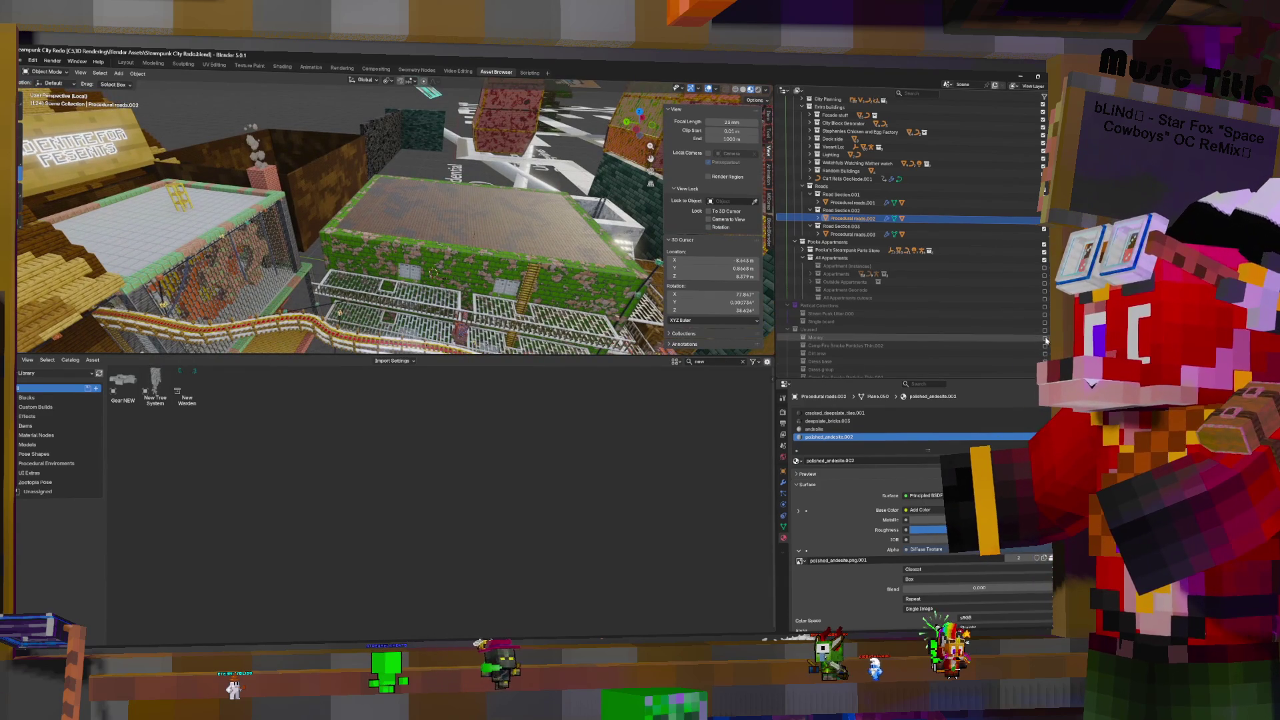
click(1044, 190)
Toggle the Extra buildings collection off and back on
scroll(1040, 193, up, 3)
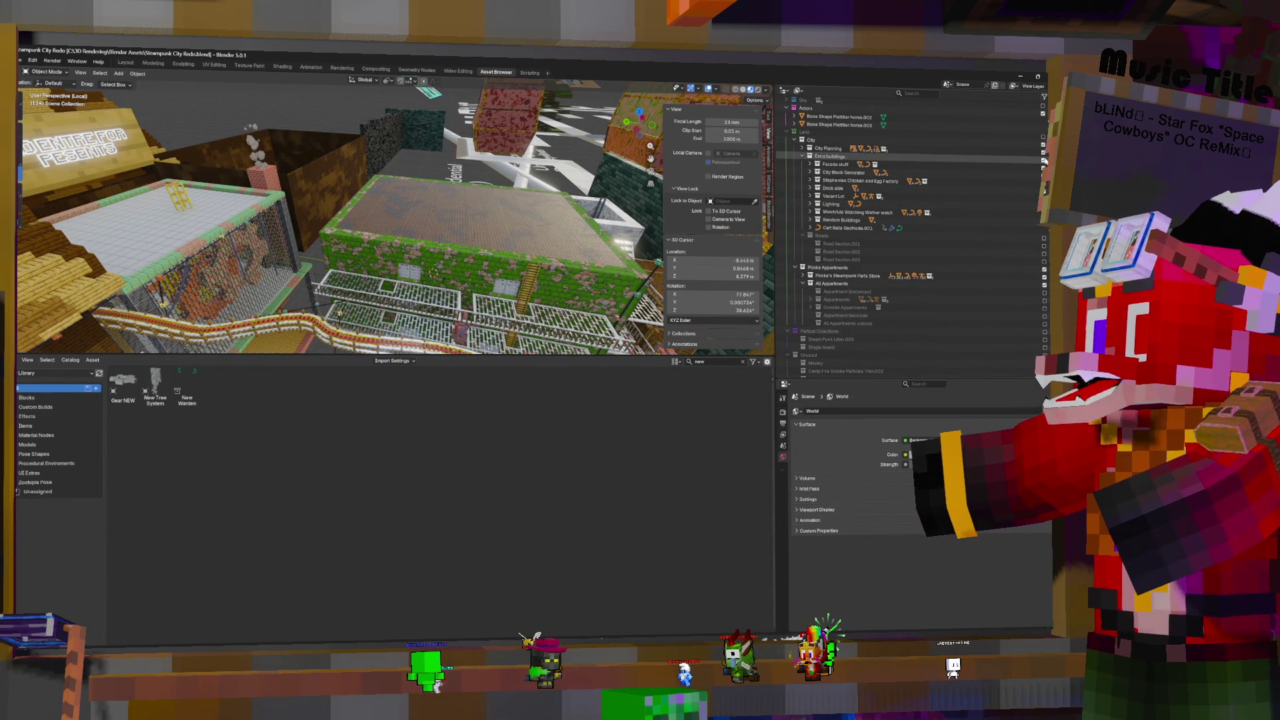
click(1043, 157)
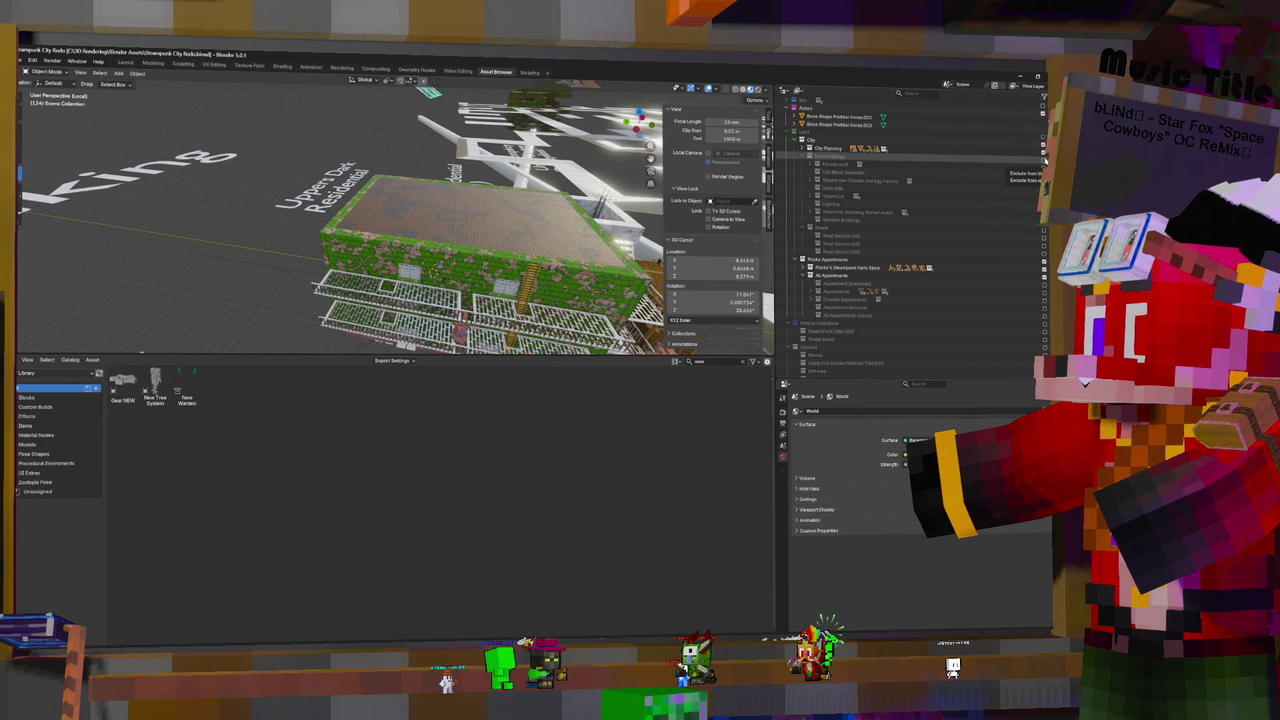
click(1044, 158)
middle_drag(400, 234, 447, 200)
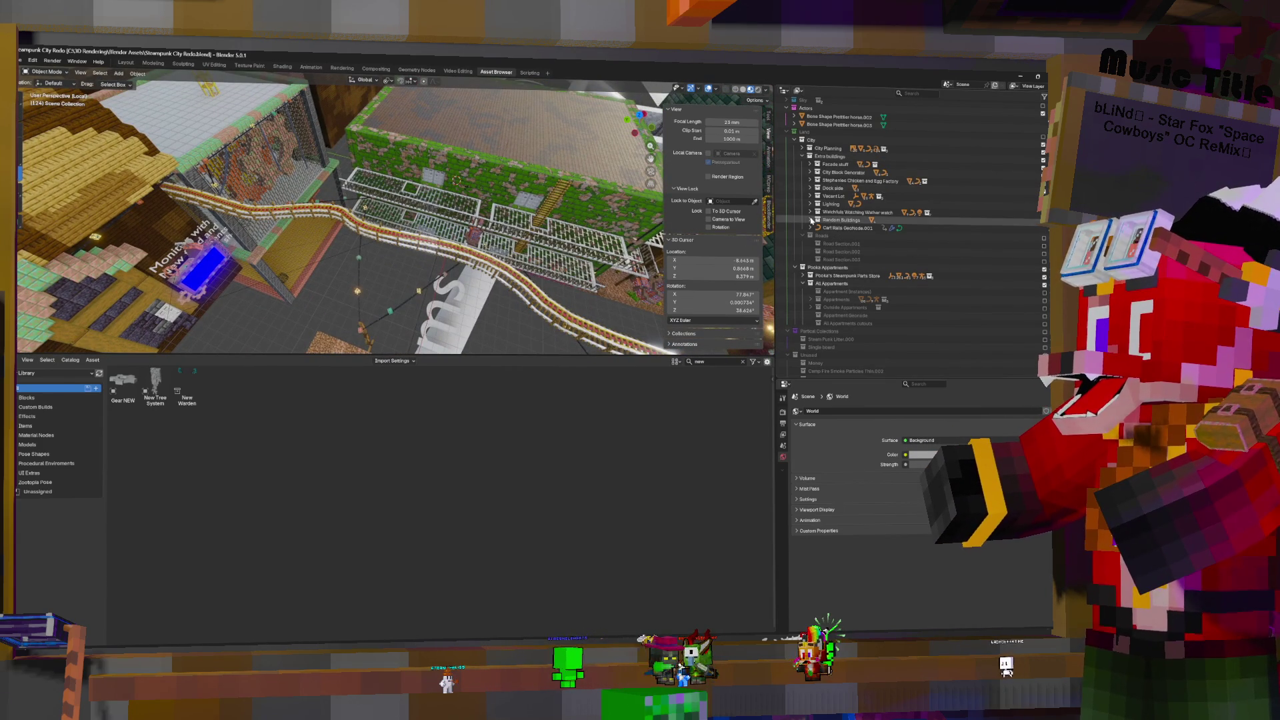
Collapse the Dock side, Vacant Lot, Lighting and watcher collections under City
click(810, 188)
click(810, 181)
click(810, 181)
click(811, 188)
click(811, 196)
click(811, 204)
click(811, 212)
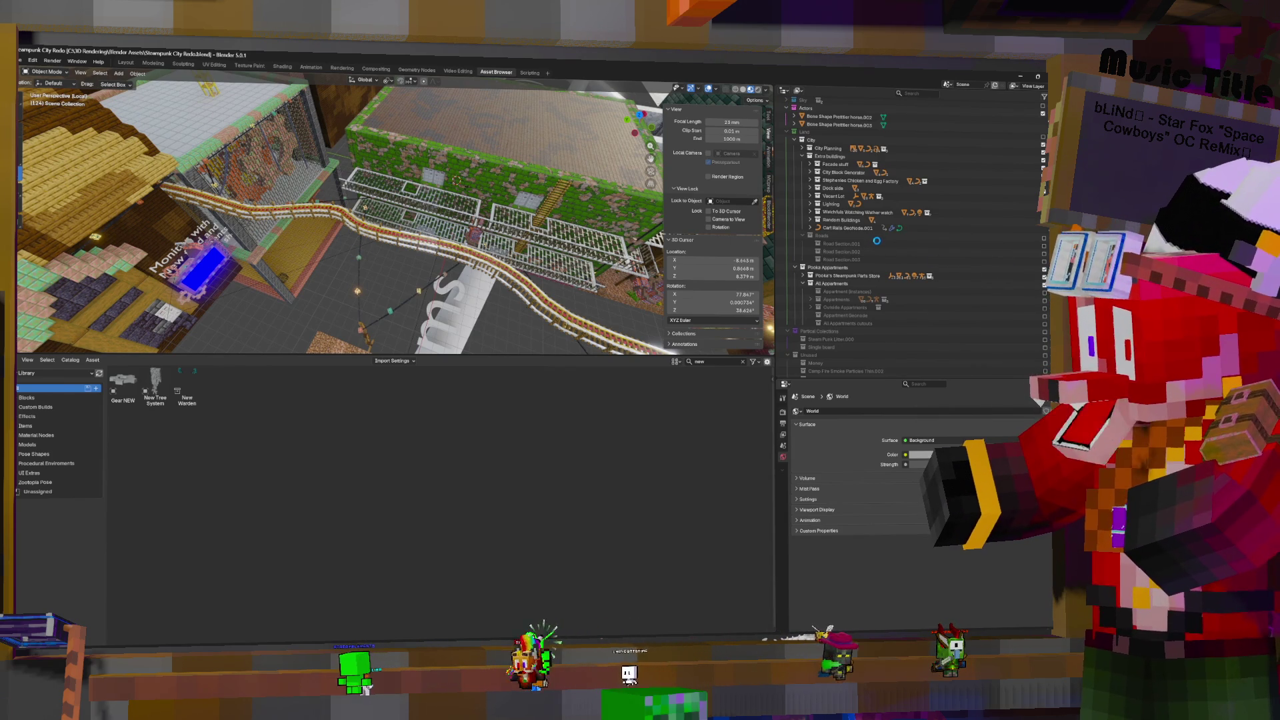
scroll(866, 333, down, 2)
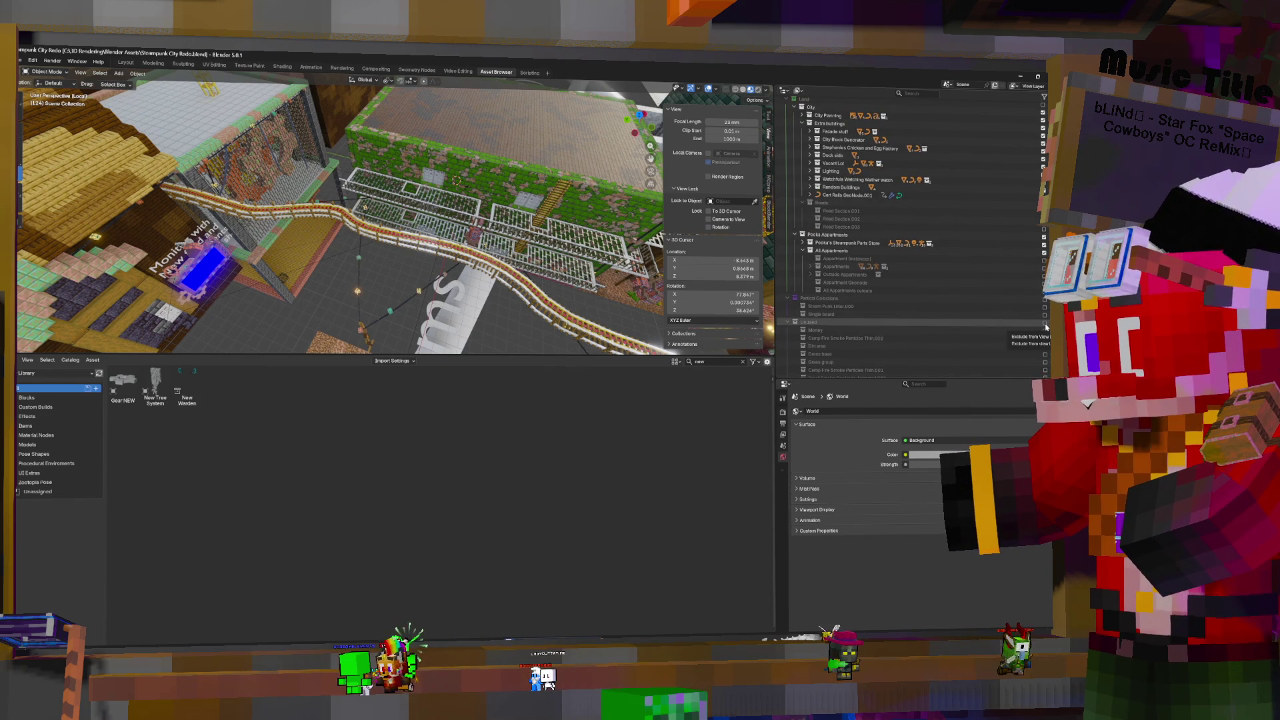
Include the Unused collection and fly the view down to street level
click(1045, 322)
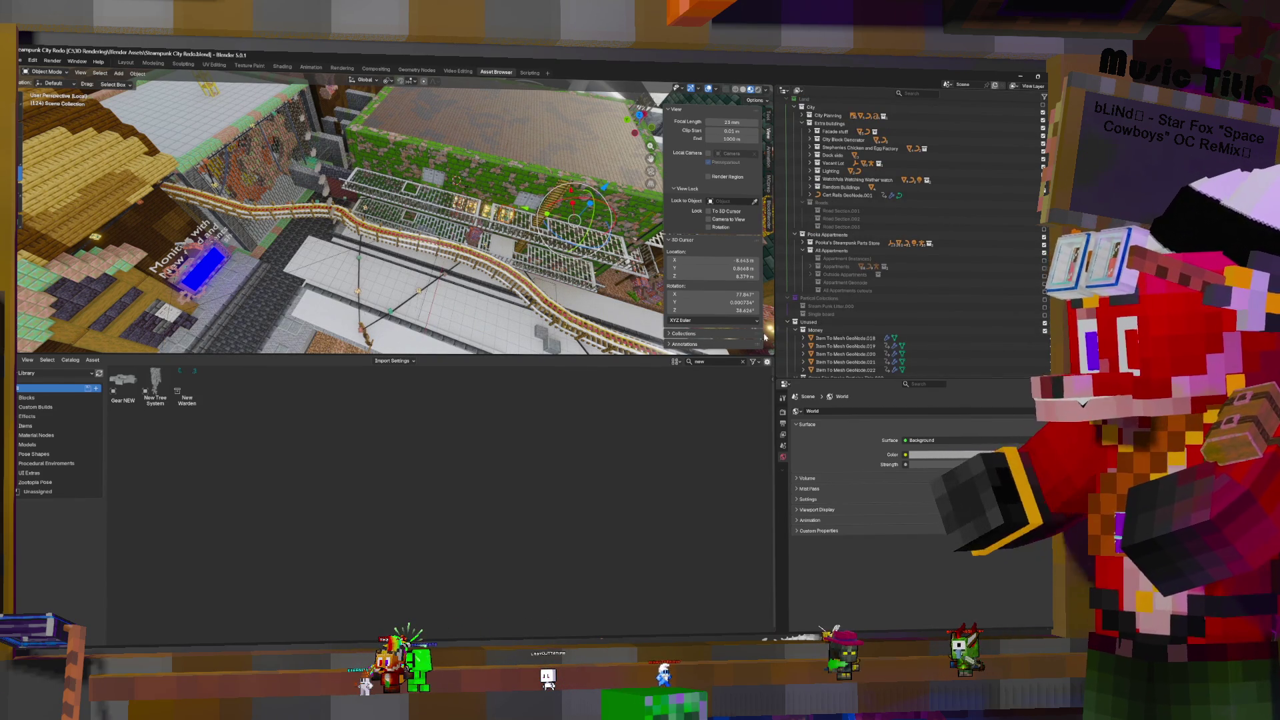
click(312, 254)
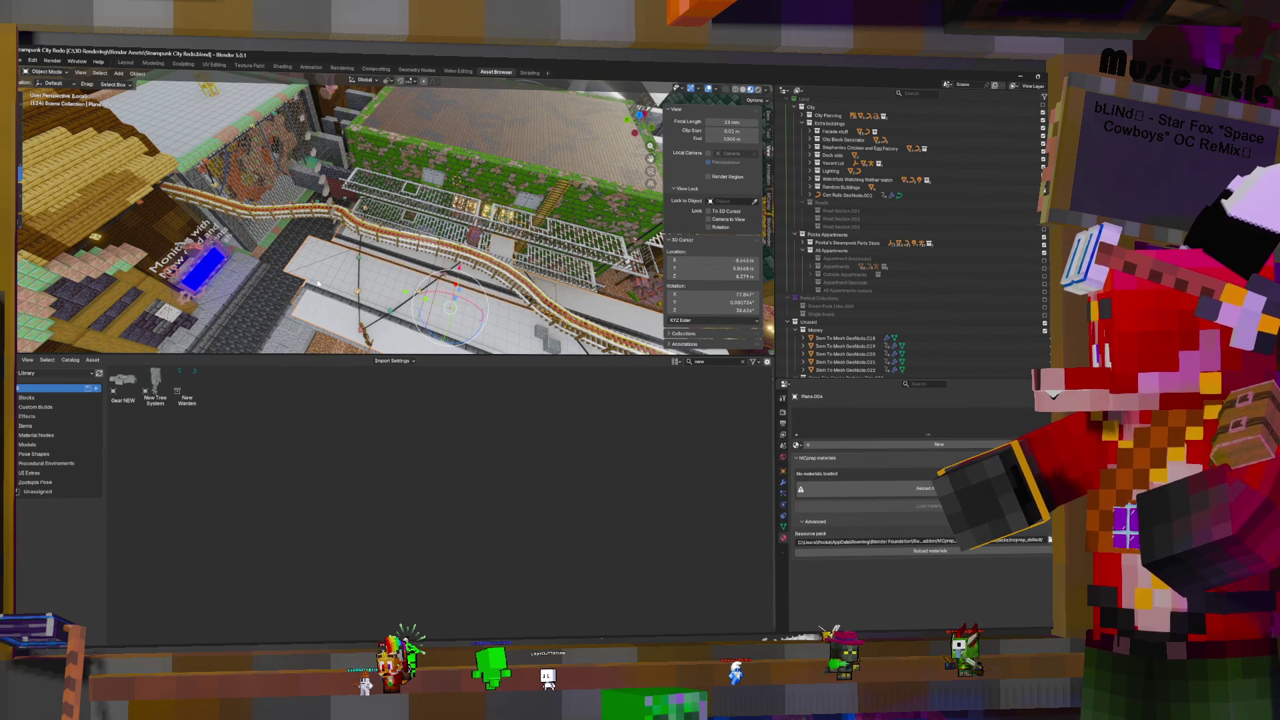
key(w)
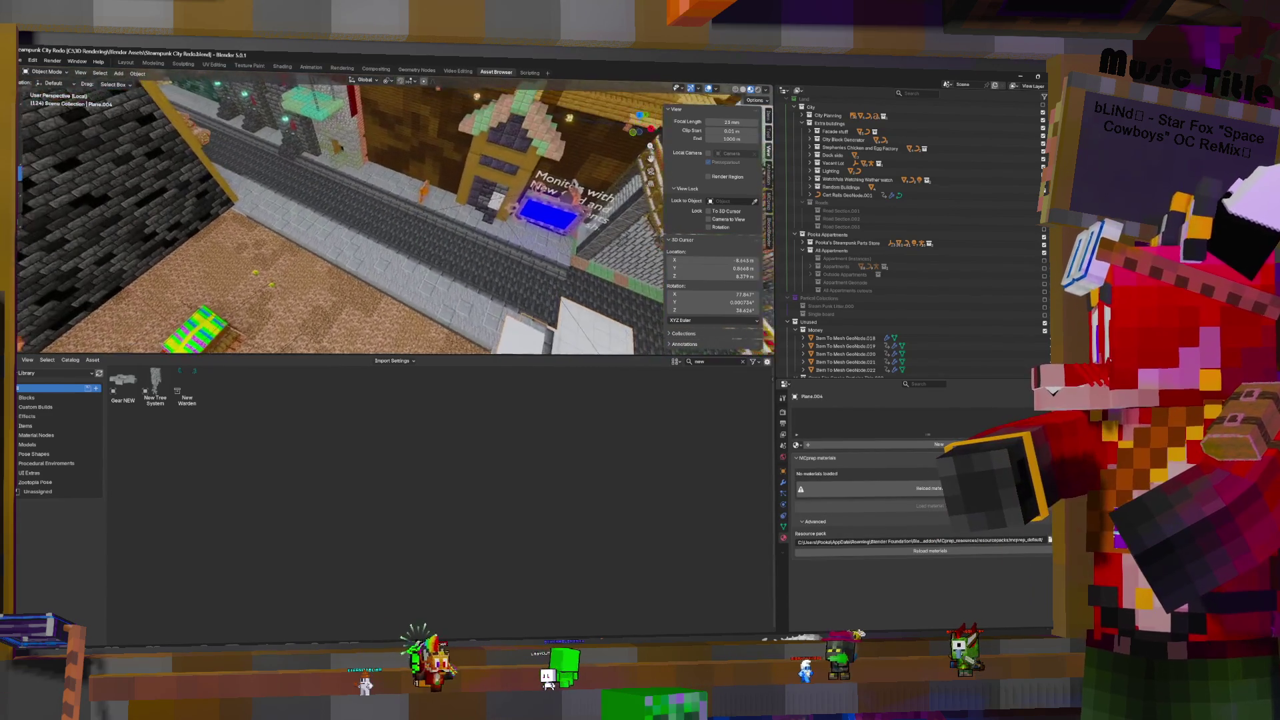
key(w)
click(318, 284)
Exclude the sidewalk grid-cover's collection after locating it in the Outliner, then re-include Roads
click(409, 203)
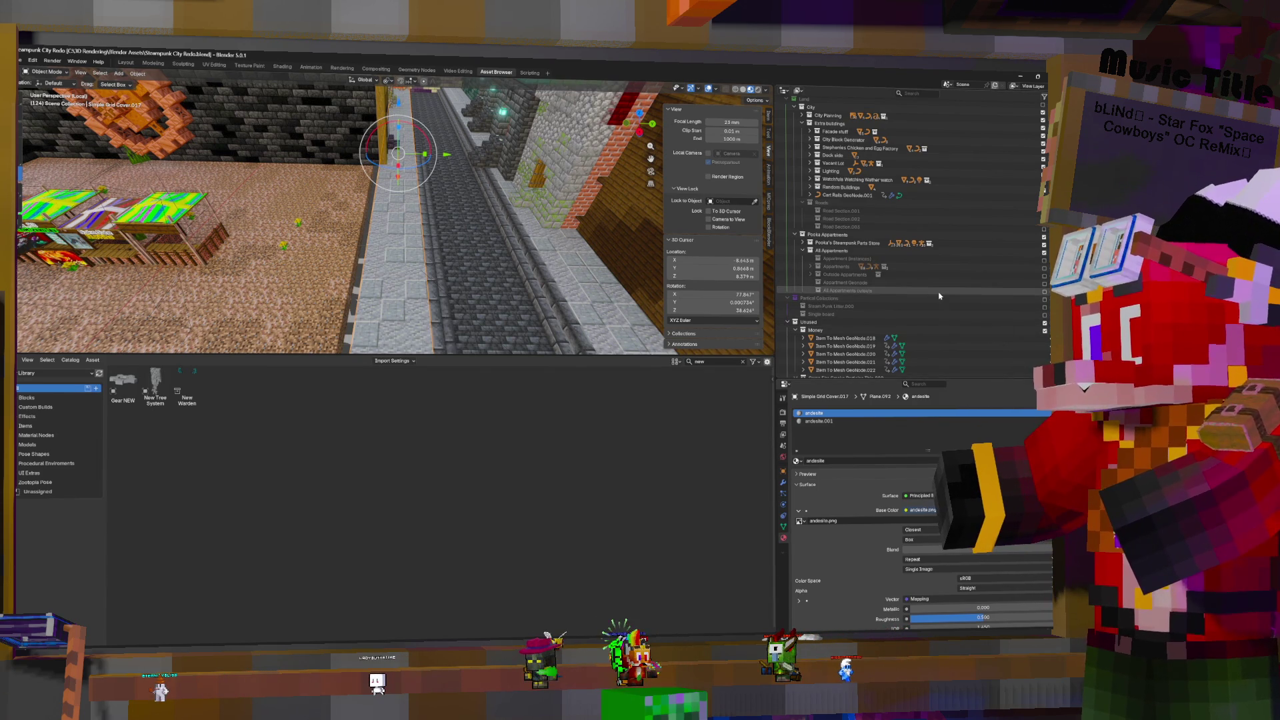
key(period)
scroll(953, 253, up, 10)
scroll(953, 246, up, 15)
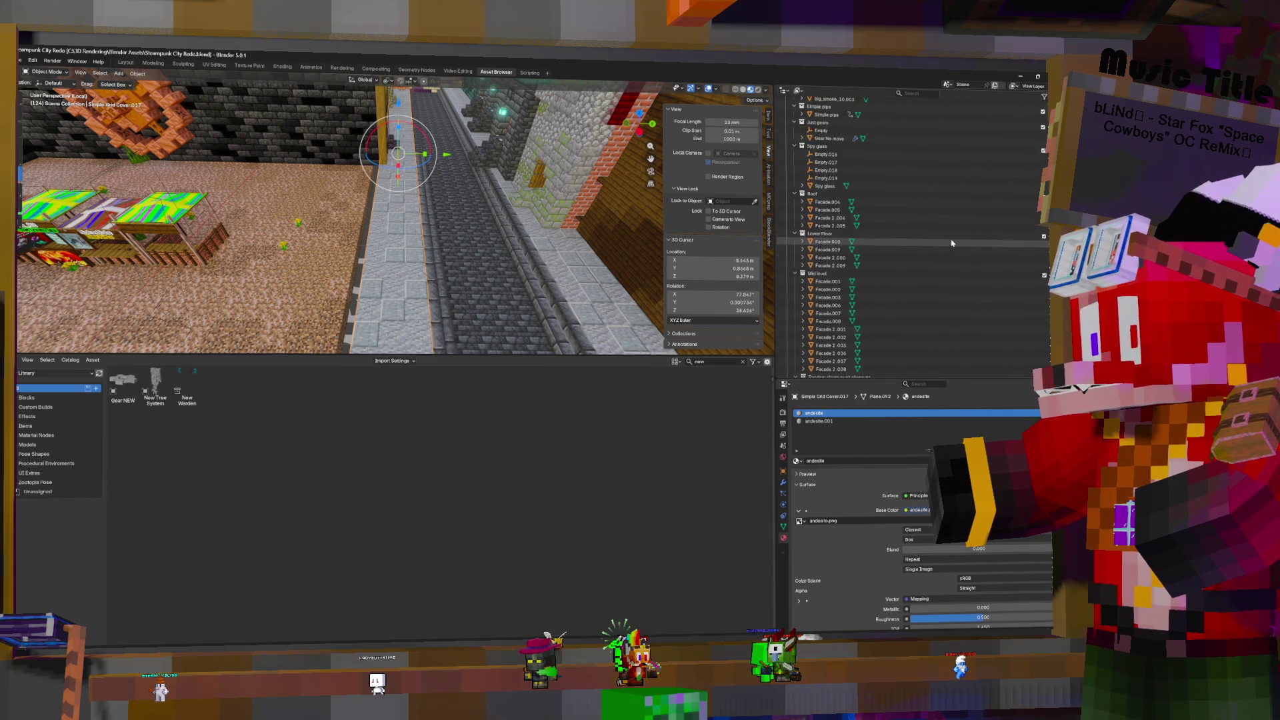
scroll(970, 259, up, 20)
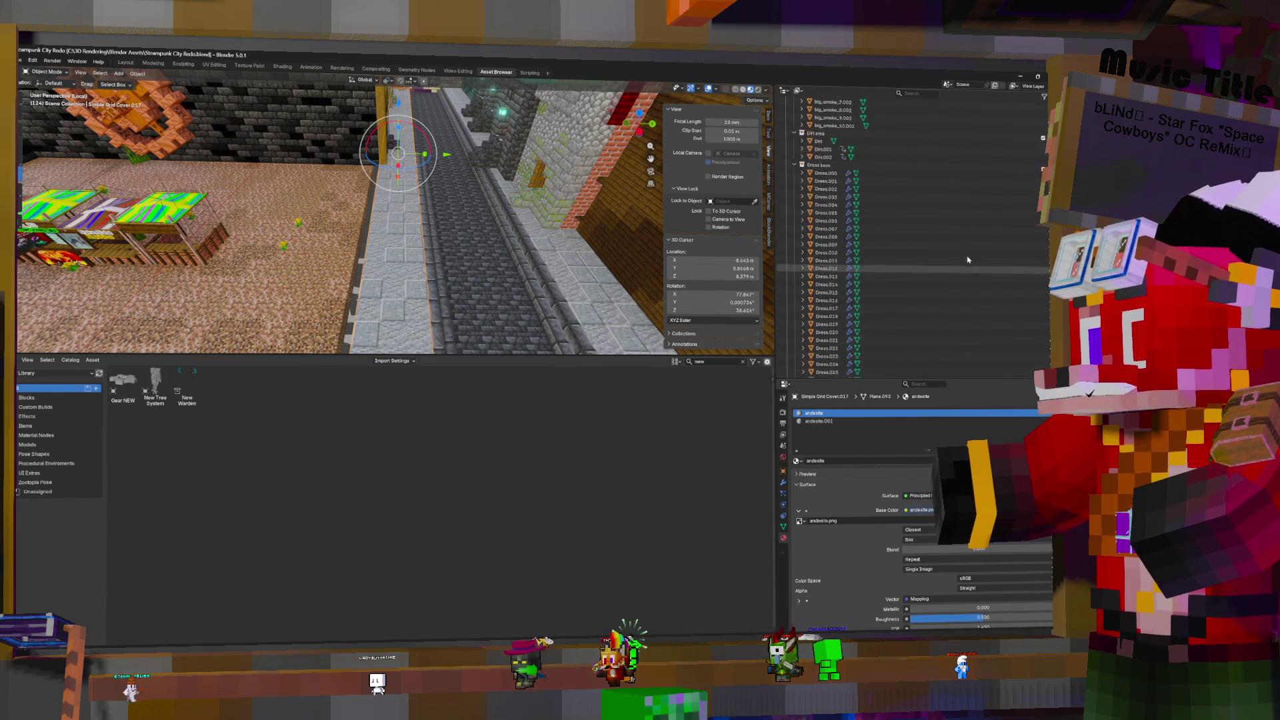
scroll(1000, 267, down, 5)
click(1044, 290)
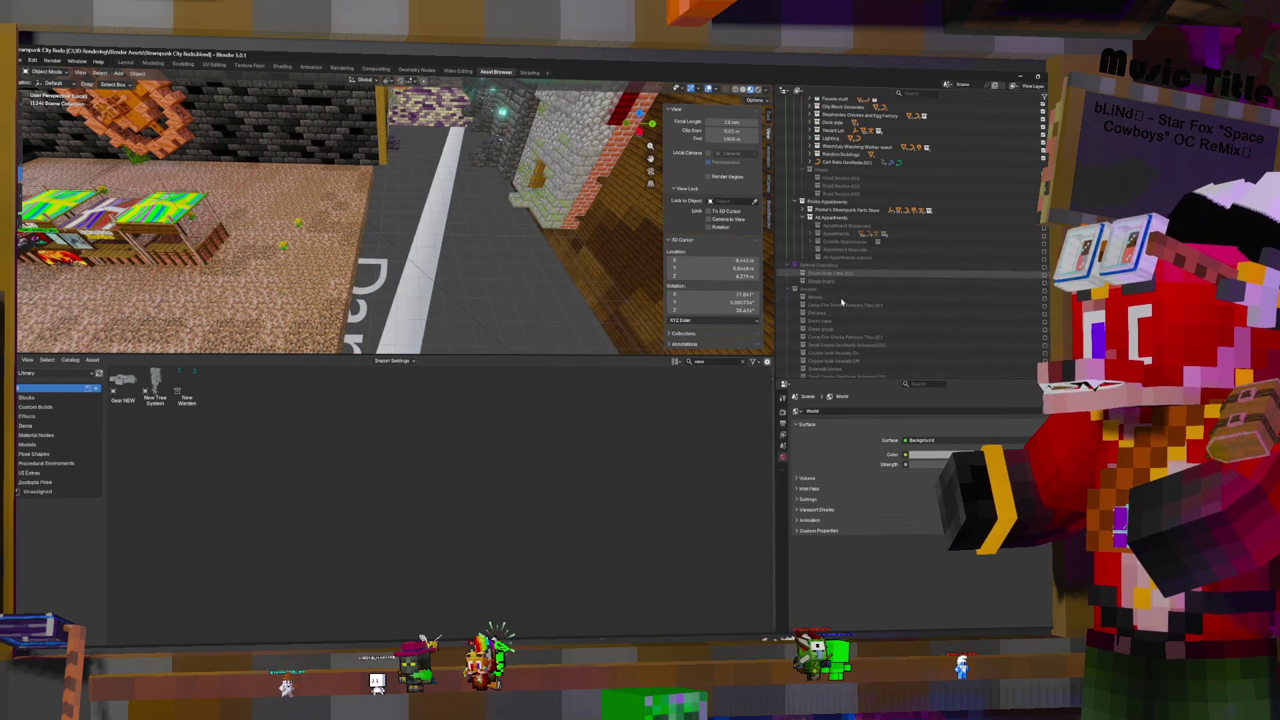
scroll(953, 333, up, 5)
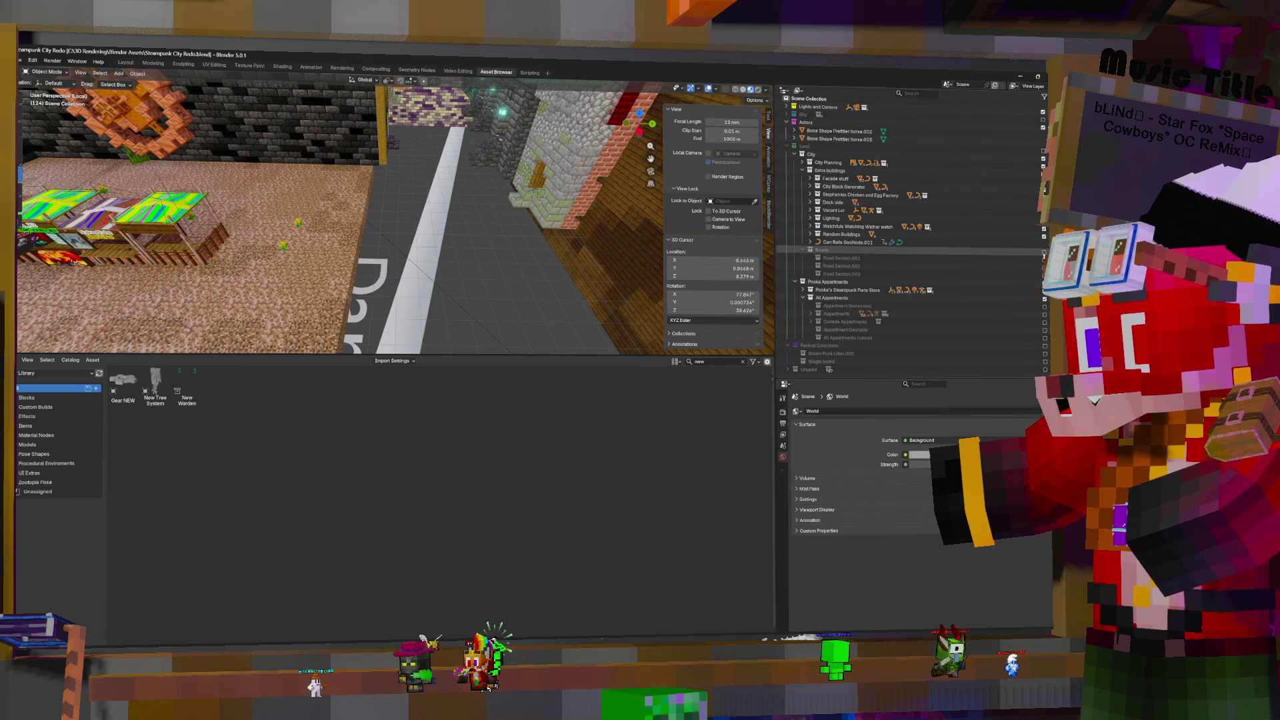
click(1043, 253)
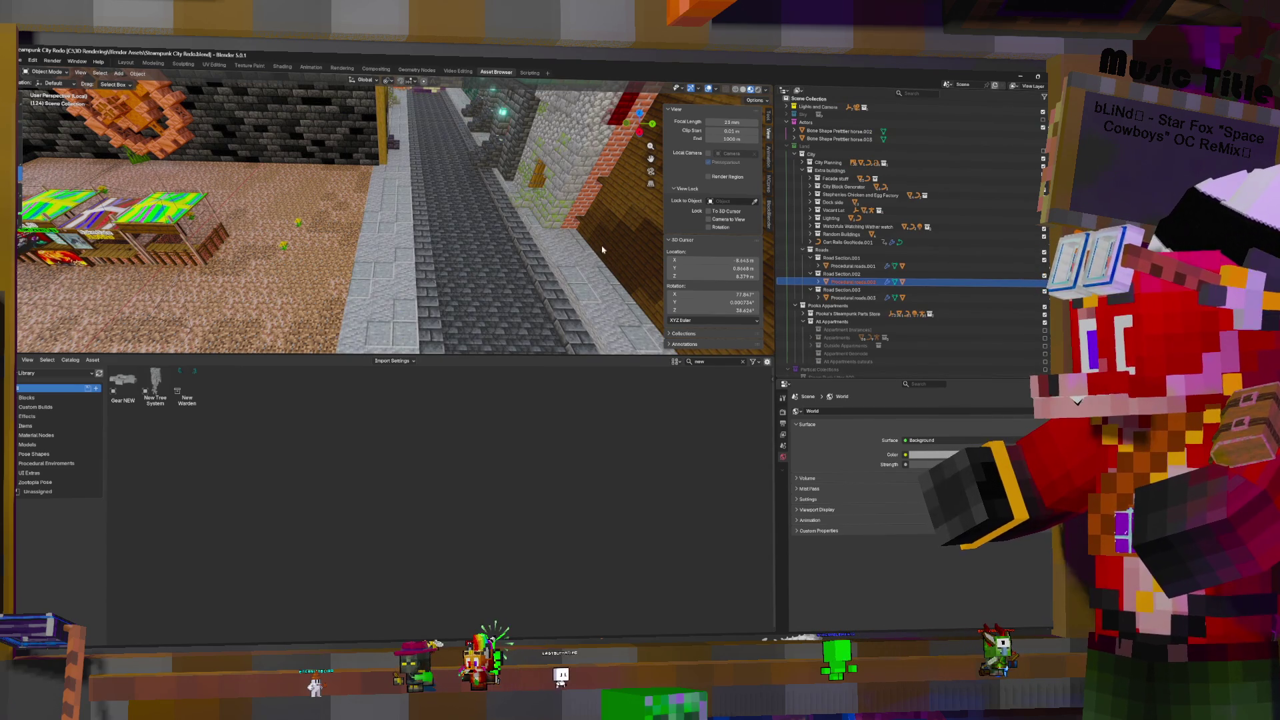
mouse_move(589, 233)
middle_down()
mouse_move(440, 223)
mouse_move(382, 270)
middle_up()
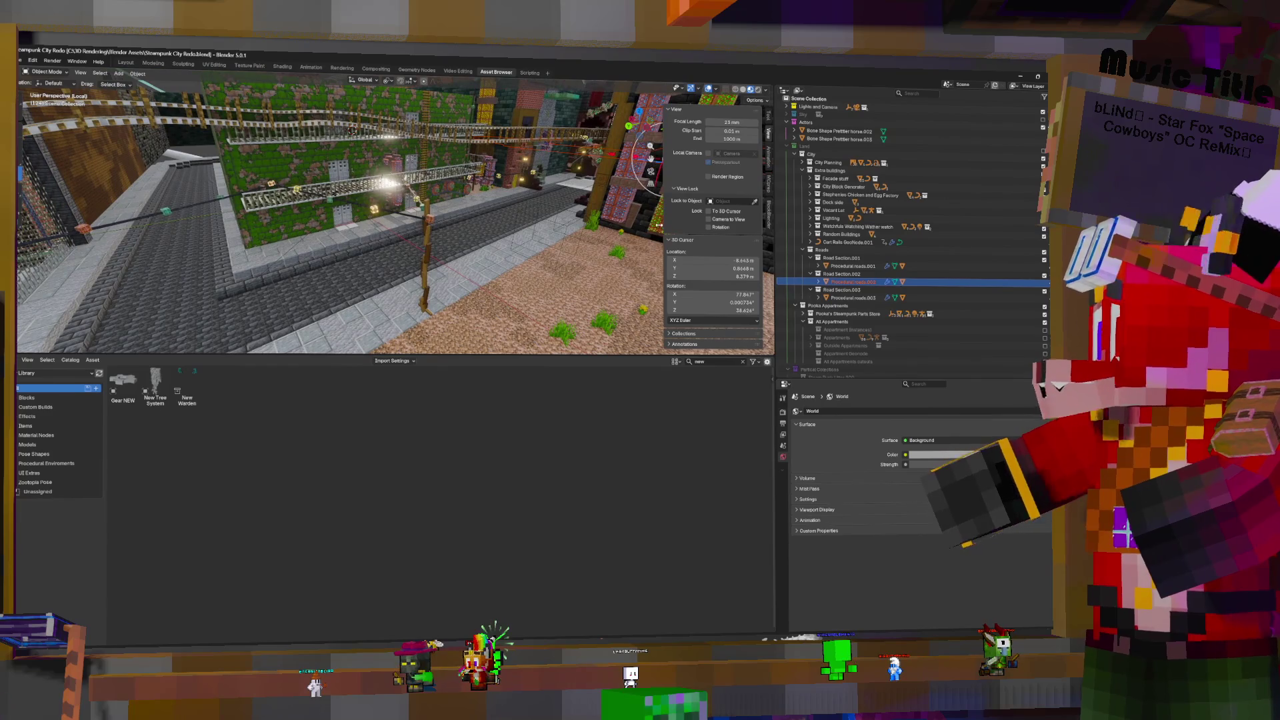
click(495, 257)
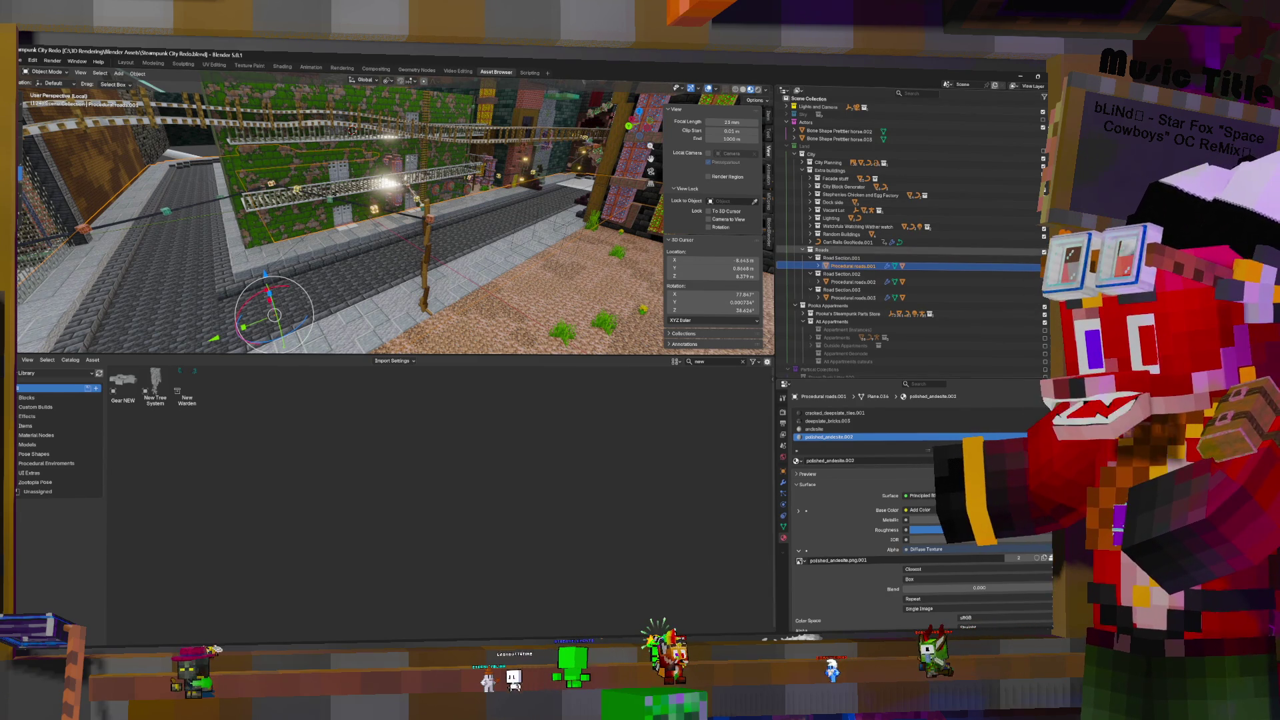
click(1043, 252)
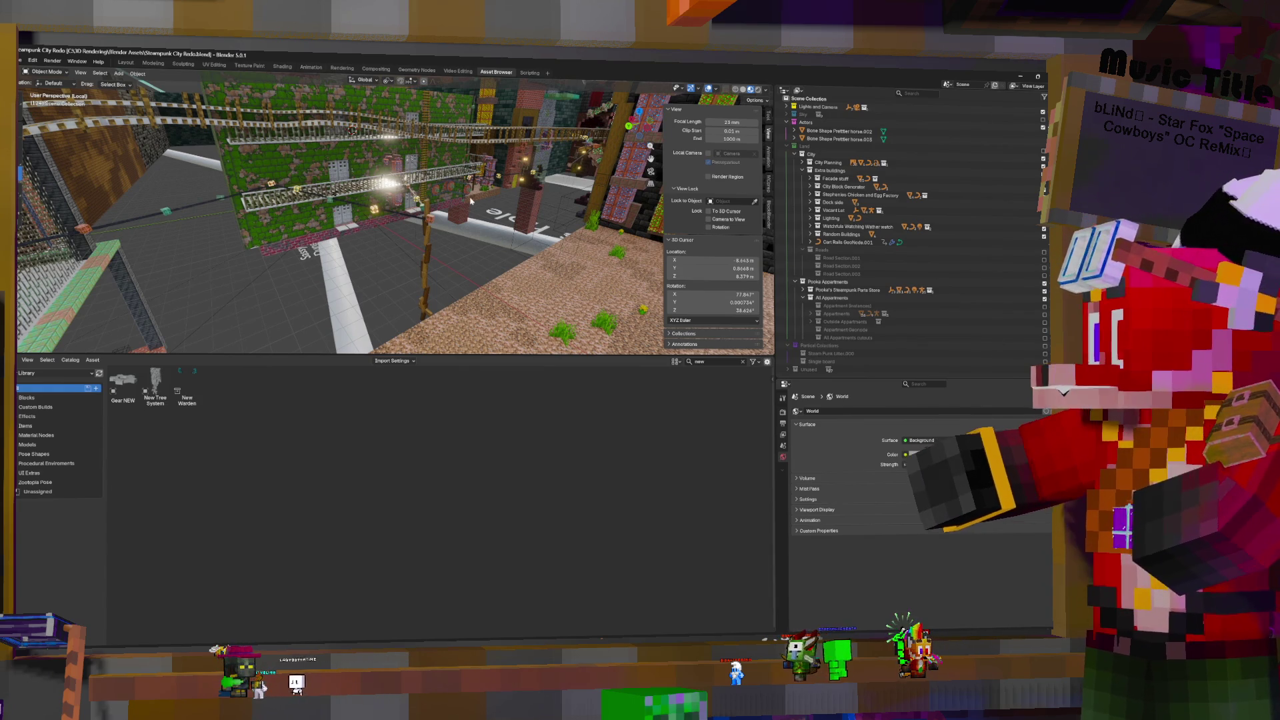
Orbit and zoom into the green-walled room with bookshelves and chests, then return to the Asset Browser
mouse_move(457, 265)
middle_down()
mouse_move(427, 220)
mouse_move(494, 267)
middle_up()
scroll(334, 282, up, 10)
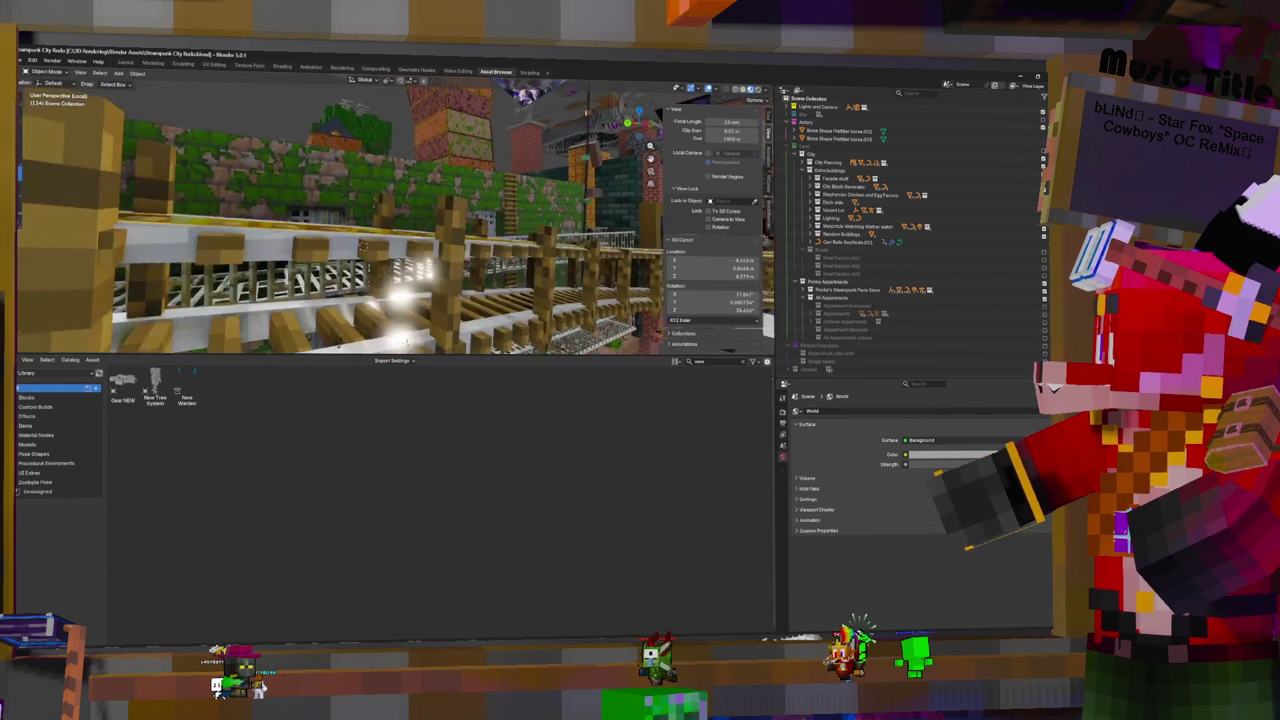
scroll(335, 282, up, 5)
mouse_move(334, 282)
middle_down()
mouse_move(360, 266)
mouse_move(293, 266)
mouse_move(313, 270)
middle_up()
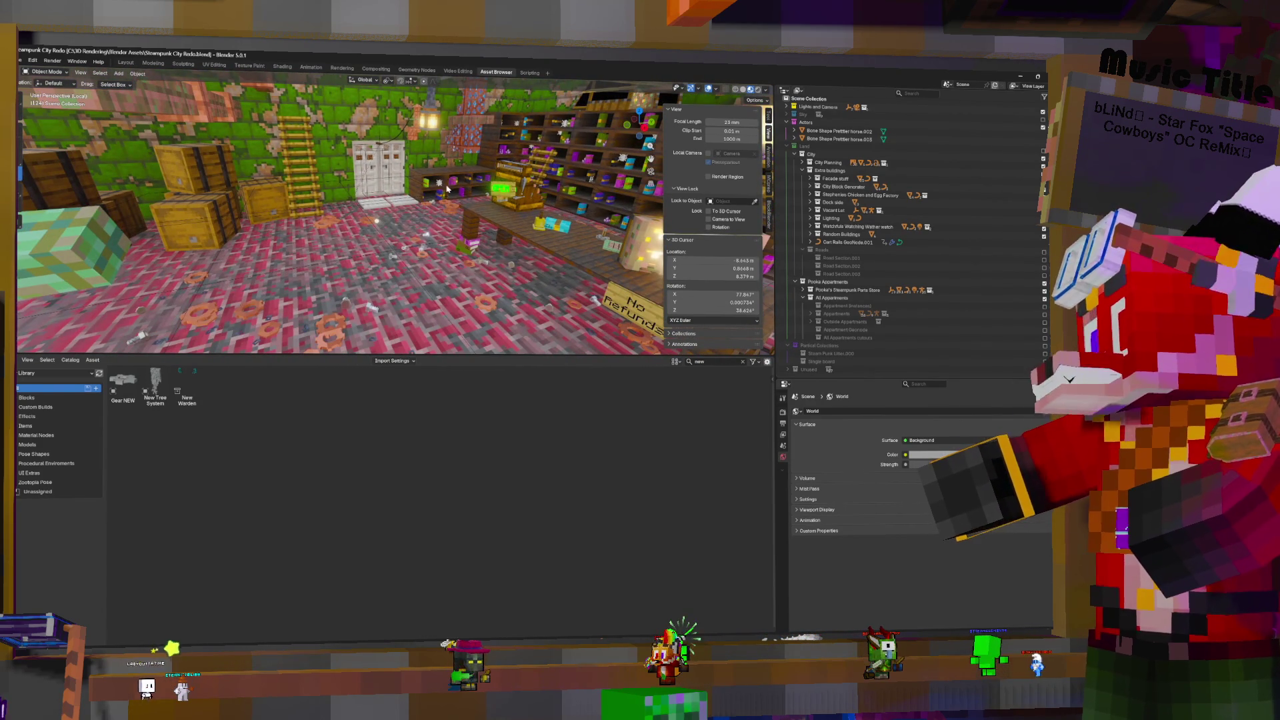
mouse_move(381, 229)
middle_down()
mouse_move(434, 288)
mouse_move(479, 307)
middle_up()
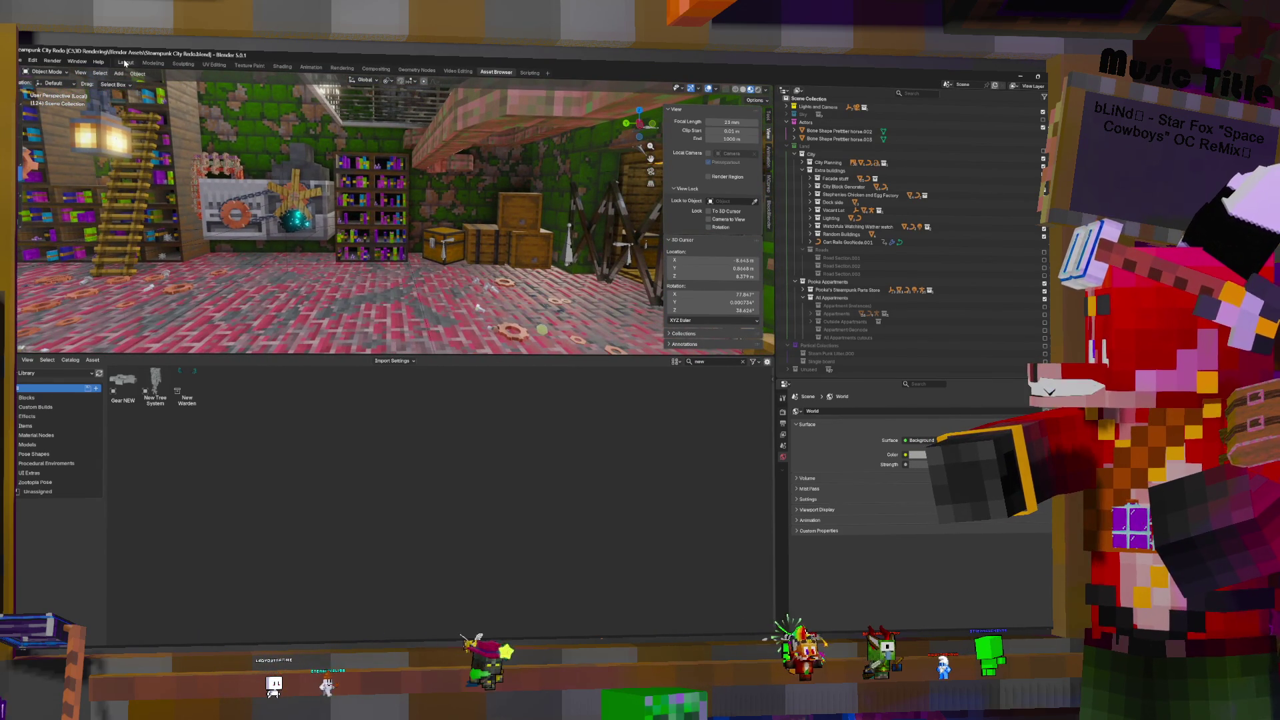
key(ctrl+Page_Down)
key(ctrl+Page_Down)
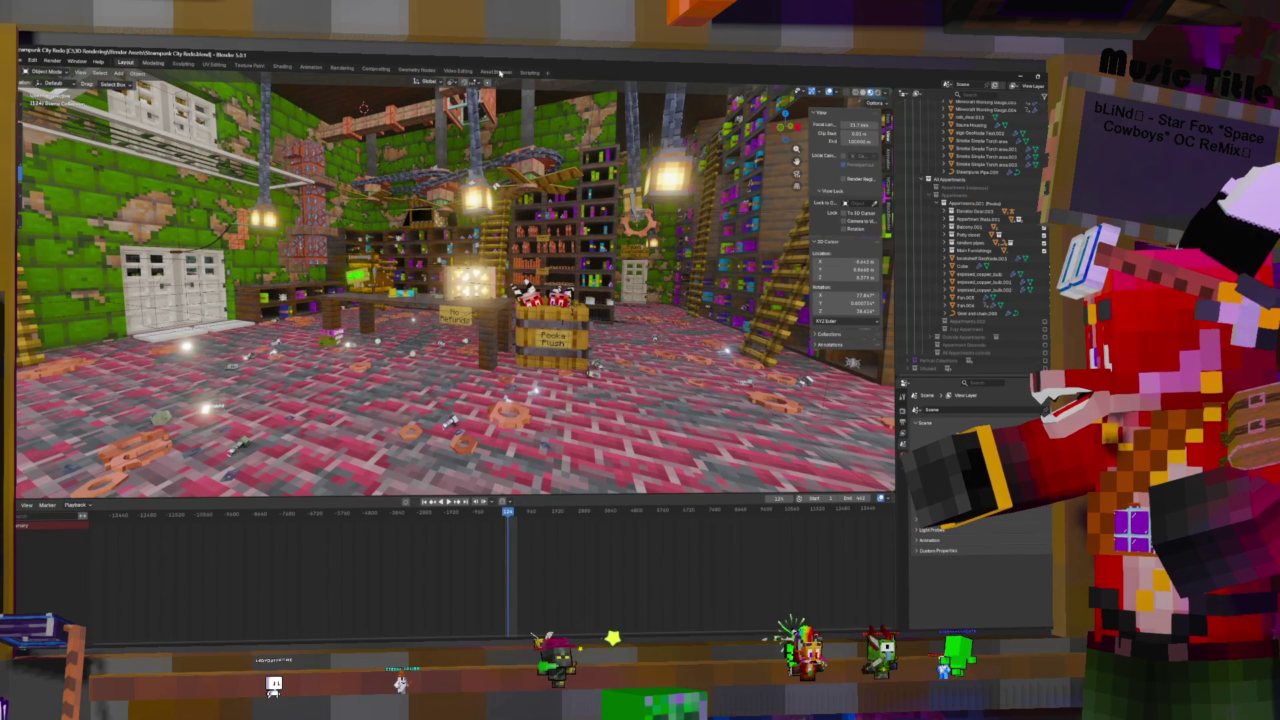
click(497, 72)
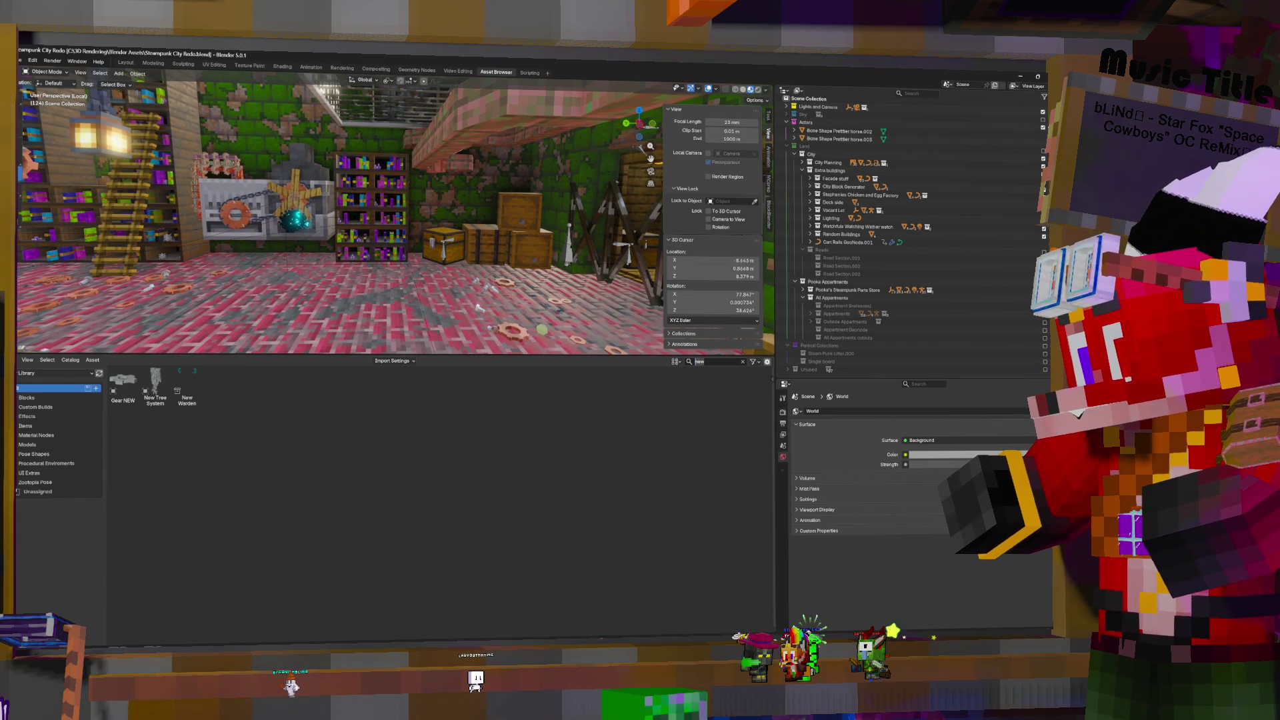
Search the assets for 'chest' and make the first apartment's Main Furnishings collection active
text(chest)
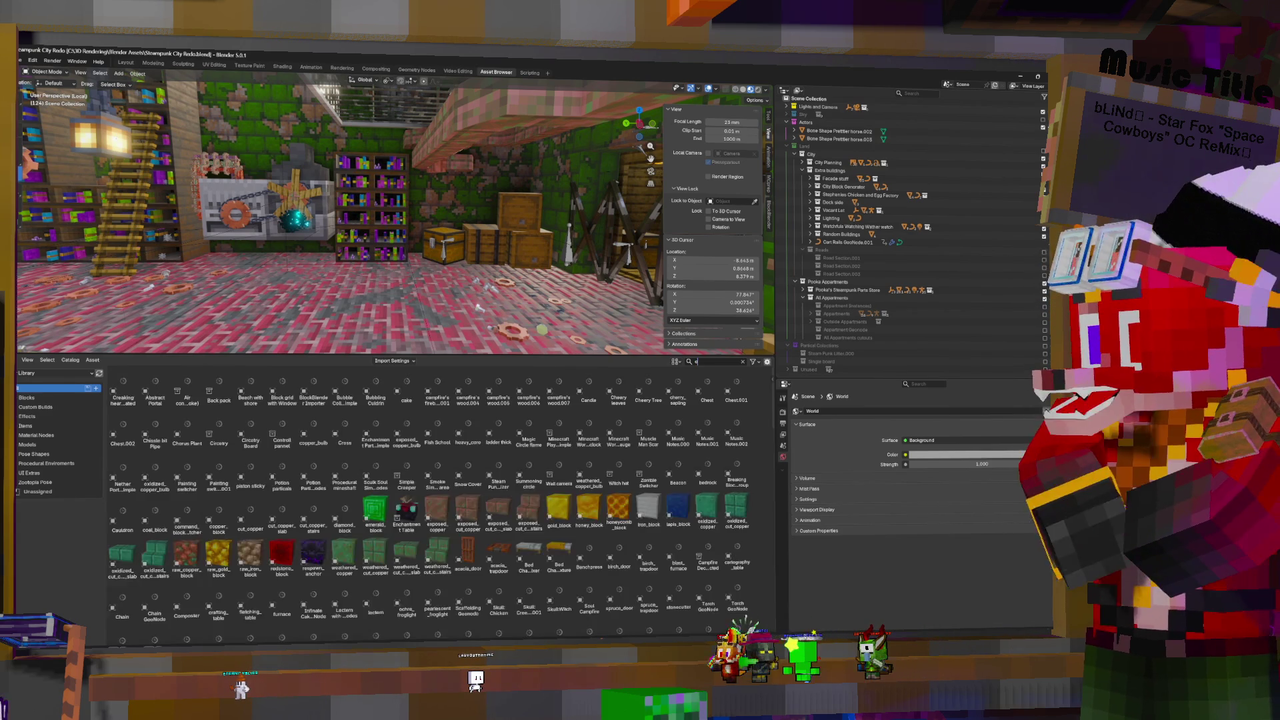
key(Return)
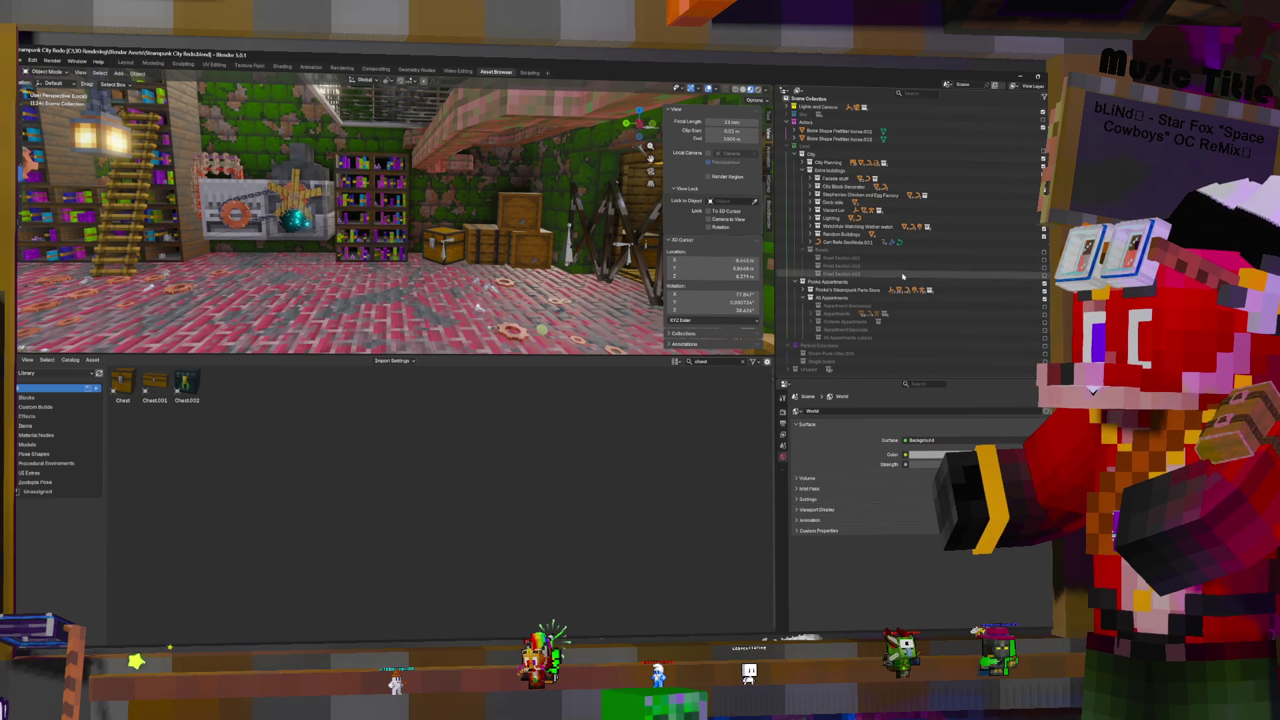
click(804, 290)
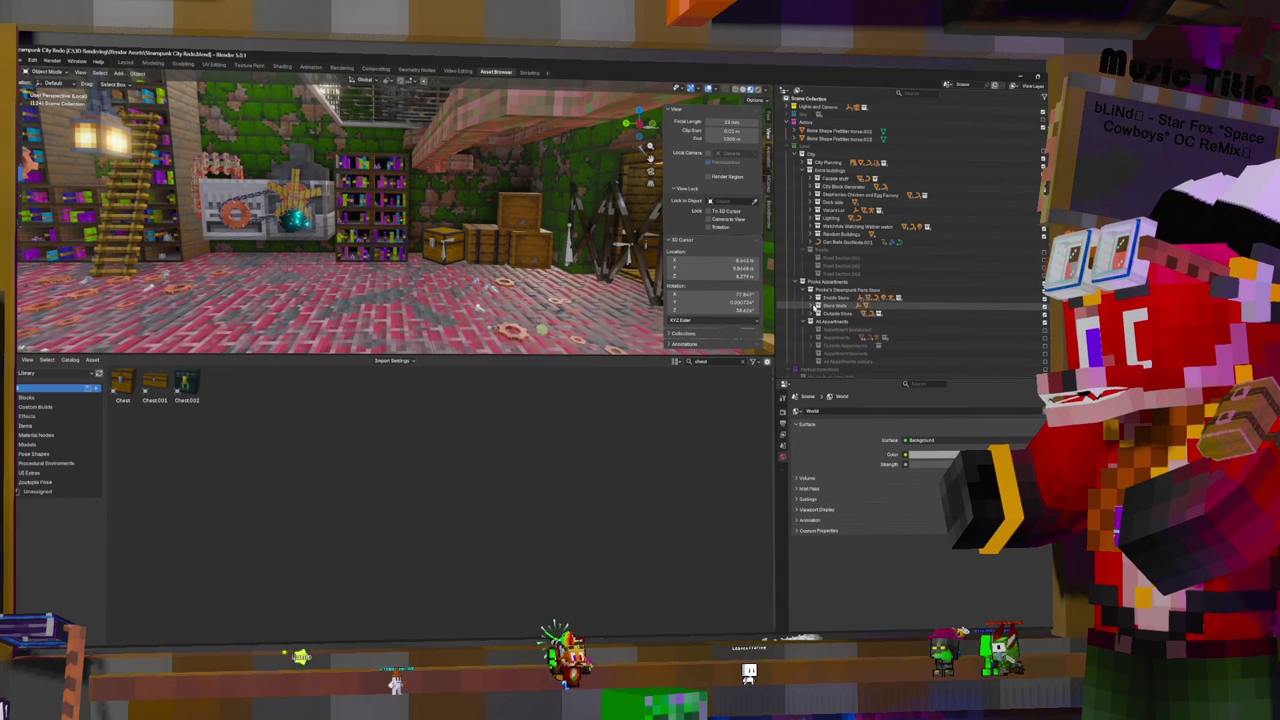
click(810, 337)
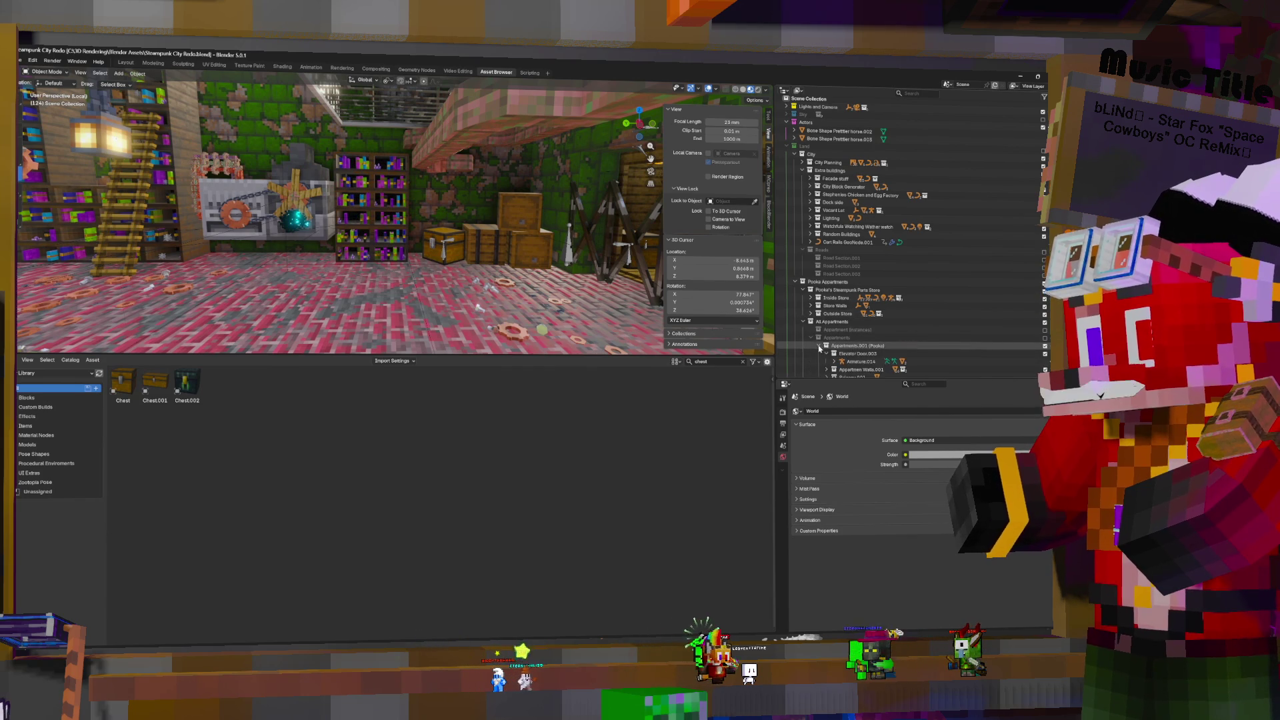
click(818, 345)
scroll(842, 264, down, 5)
scroll(842, 264, down, 5)
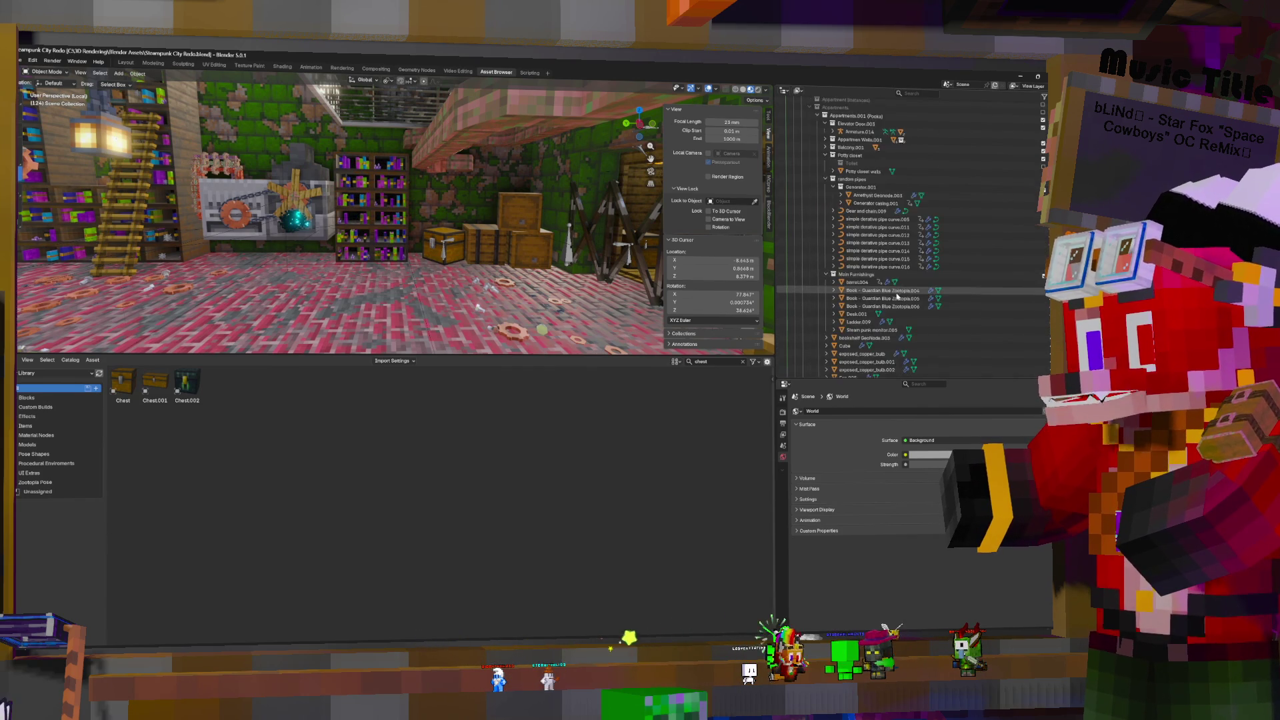
click(859, 210)
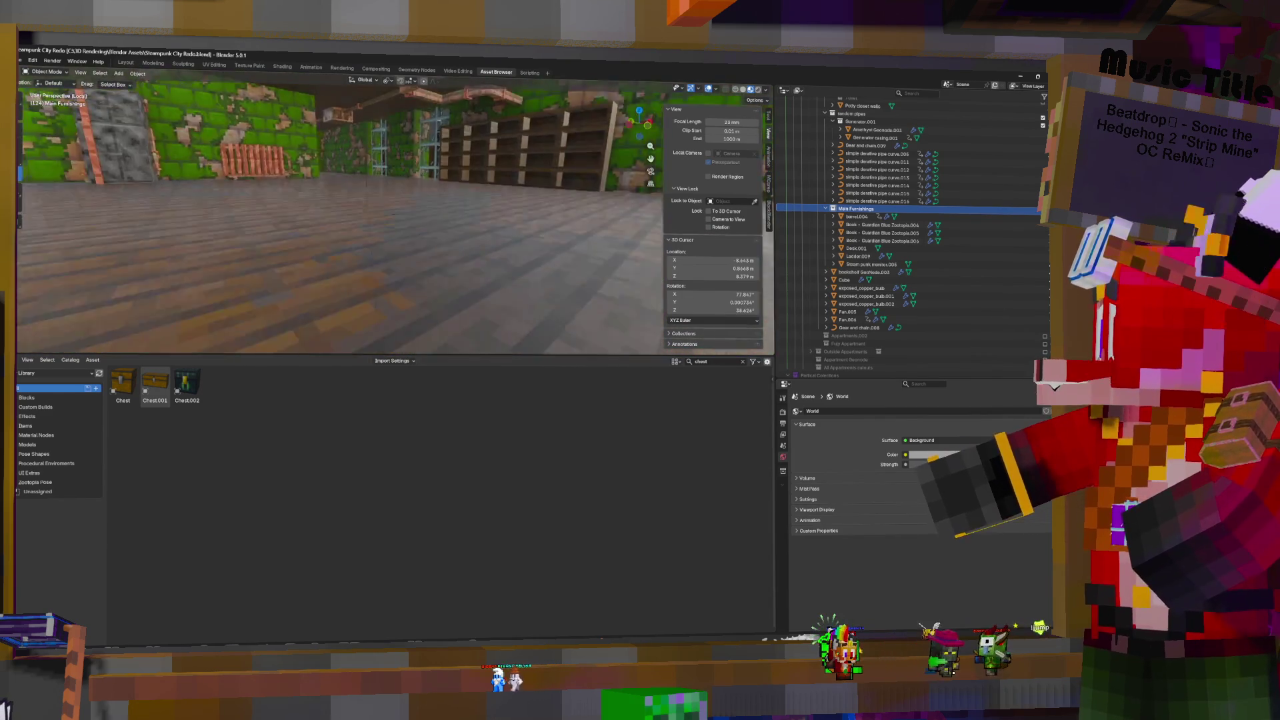
Place the Chest, Chest.001 double chest and Chest.002 ender chest assets in the room, rotating one chest
drag(122, 384, 461, 249)
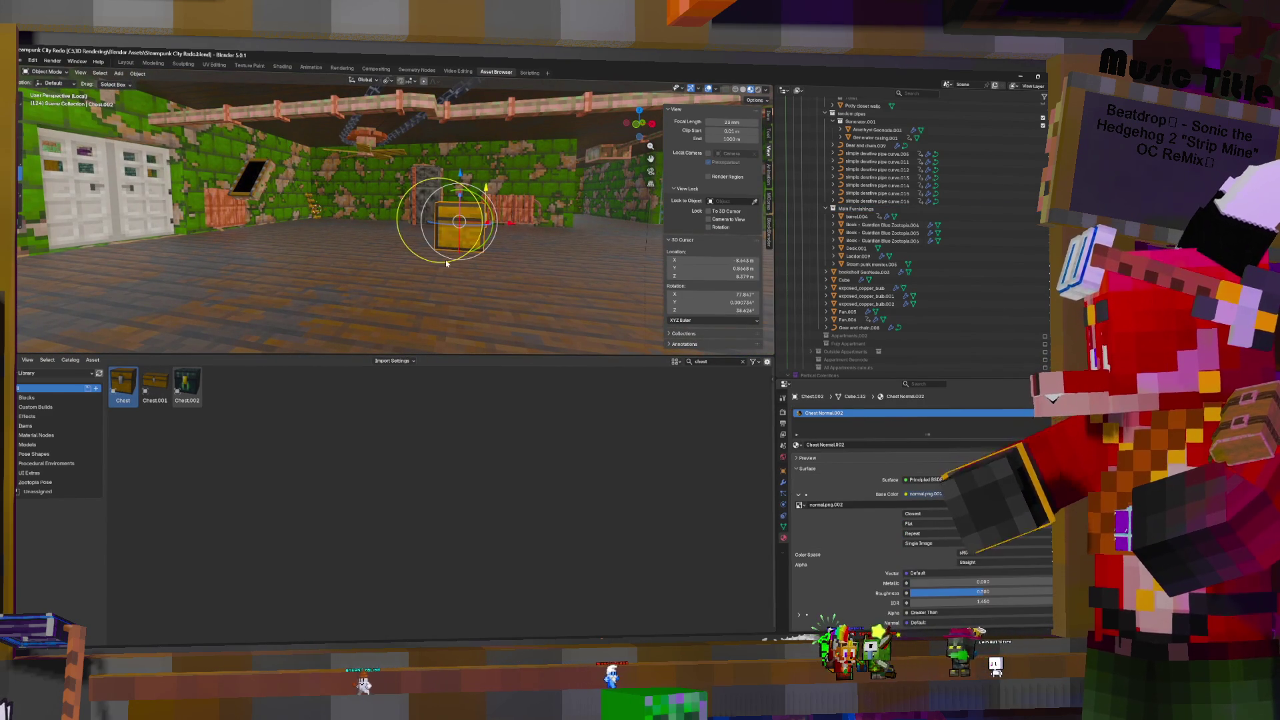
drag(158, 385, 546, 266)
mouse_move(569, 202)
middle_down()
mouse_move(474, 206)
mouse_move(533, 204)
mouse_move(493, 208)
middle_up()
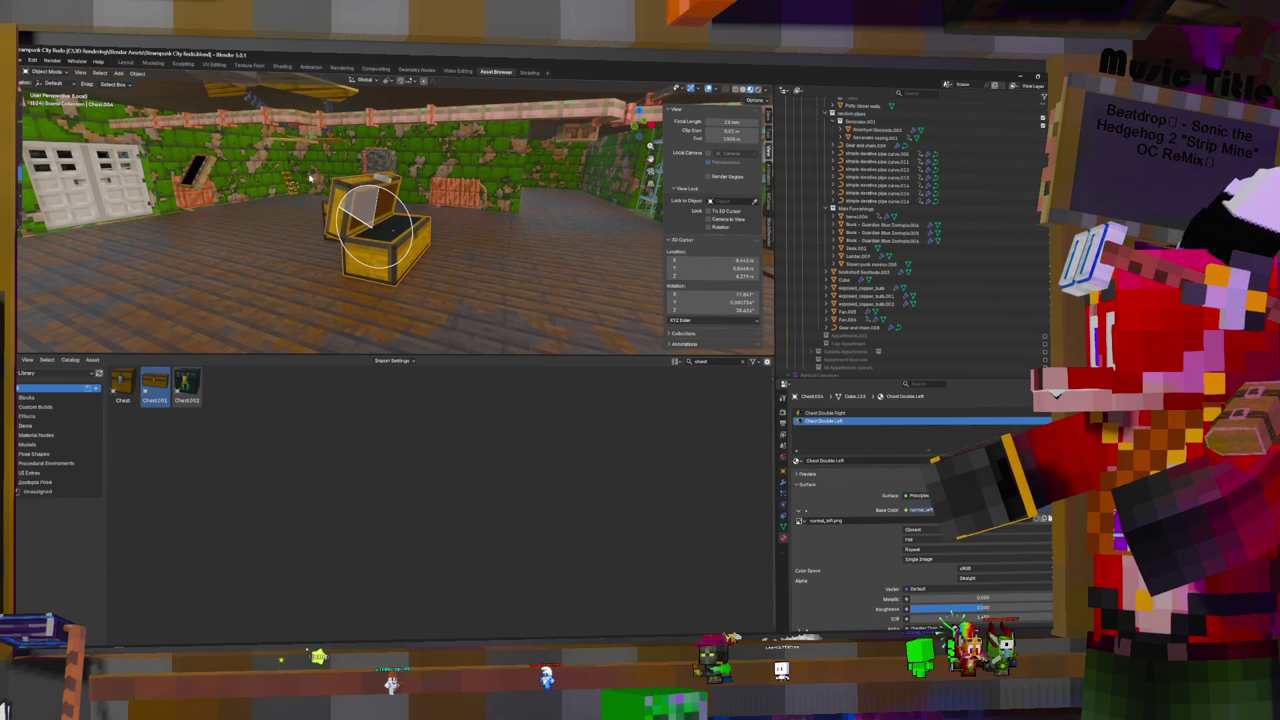
mouse_move(389, 232)
mouse_down()
mouse_move(340, 220)
mouse_move(286, 241)
mouse_move(333, 261)
mouse_move(411, 258)
mouse_move(452, 232)
mouse_up()
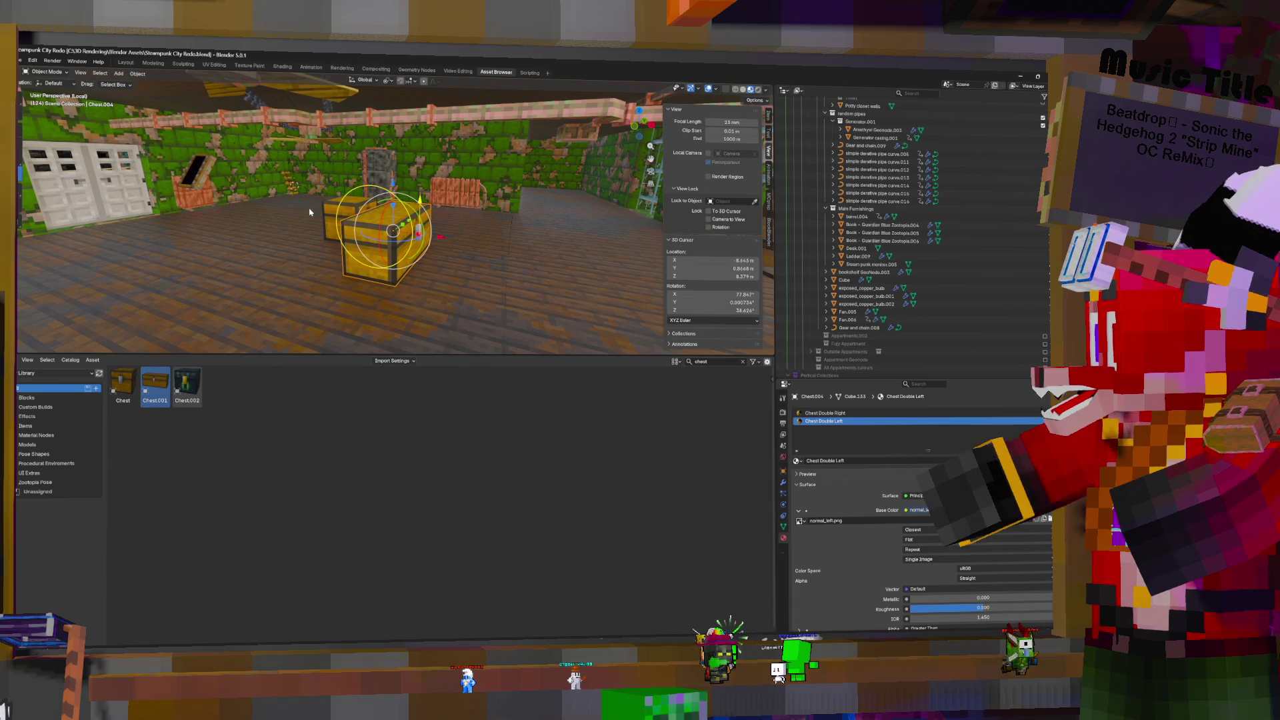
mouse_move(393, 230)
middle_down()
mouse_move(373, 200)
mouse_move(427, 240)
mouse_move(464, 349)
mouse_move(400, 313)
mouse_move(387, 286)
mouse_move(400, 293)
mouse_move(513, 246)
middle_up()
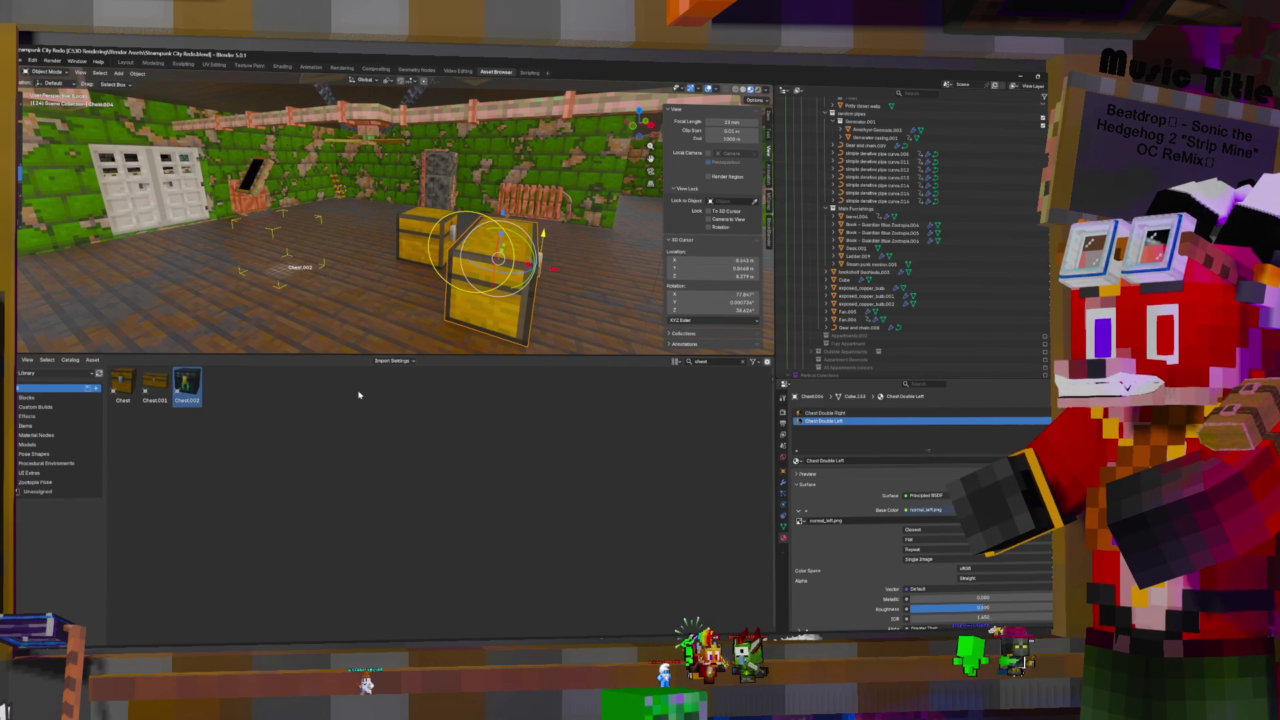
drag(187, 386, 279, 245)
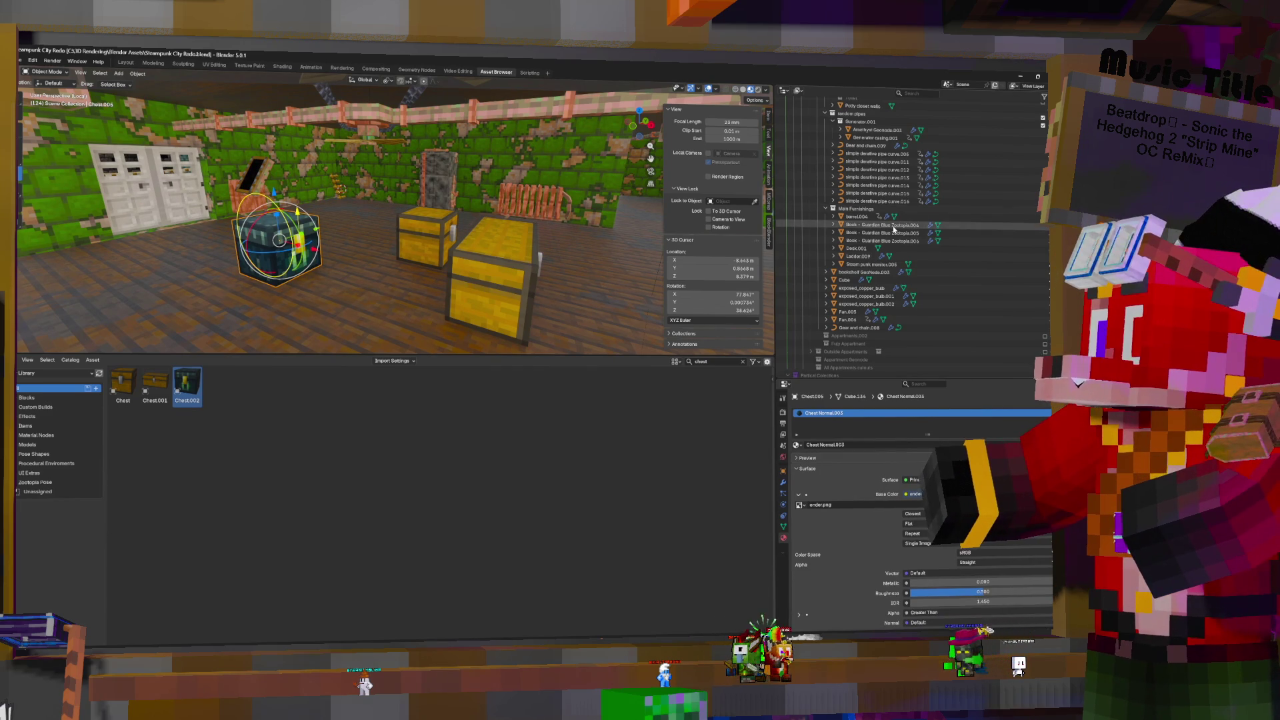
Select the three chests and move them into the Main Furnishings collection
click(441, 237)
click(503, 257)
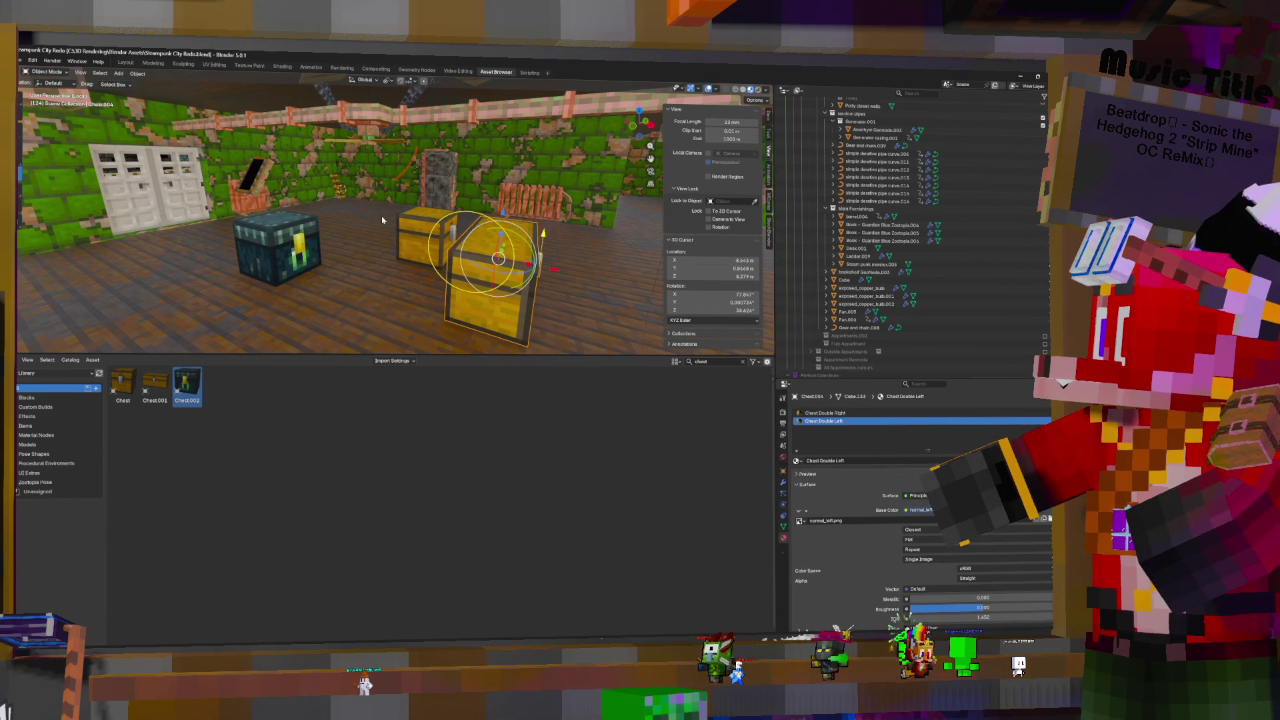
shift+click(402, 223)
shift+click(279, 243)
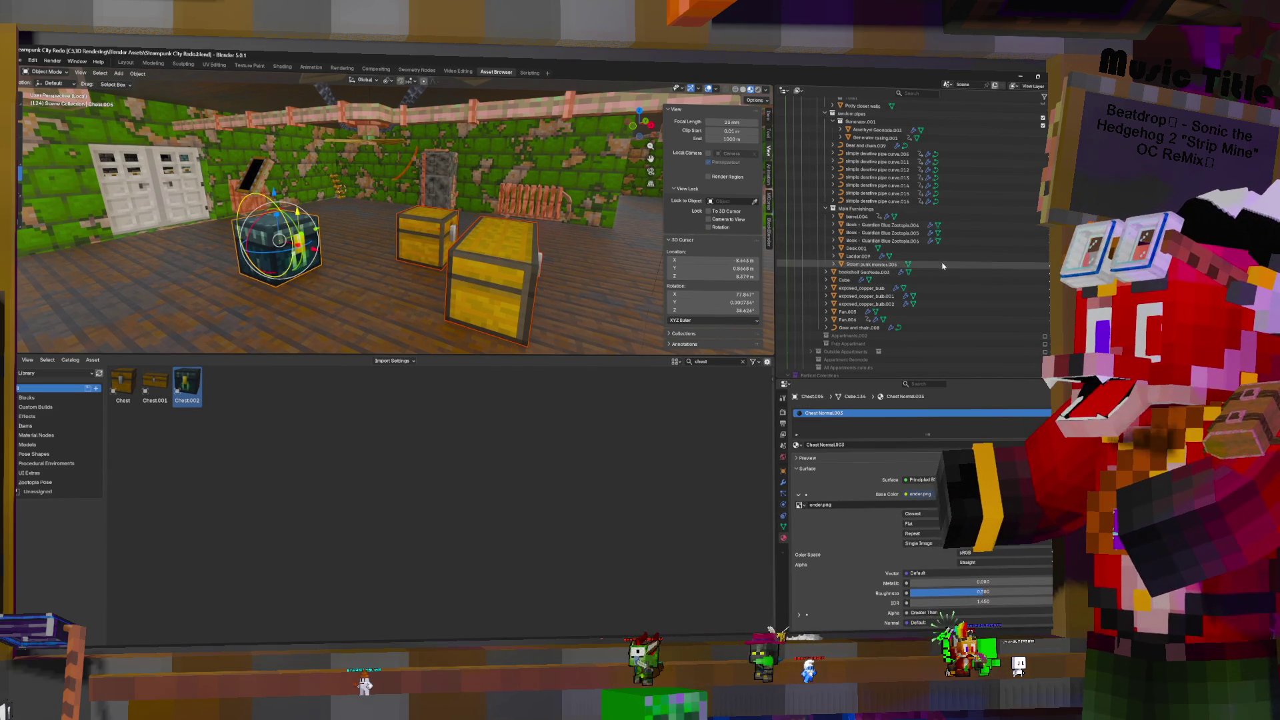
scroll(936, 280, down, 4)
mouse_move(811, 361)
mouse_down()
mouse_move(853, 280)
mouse_move(873, 166)
mouse_up()
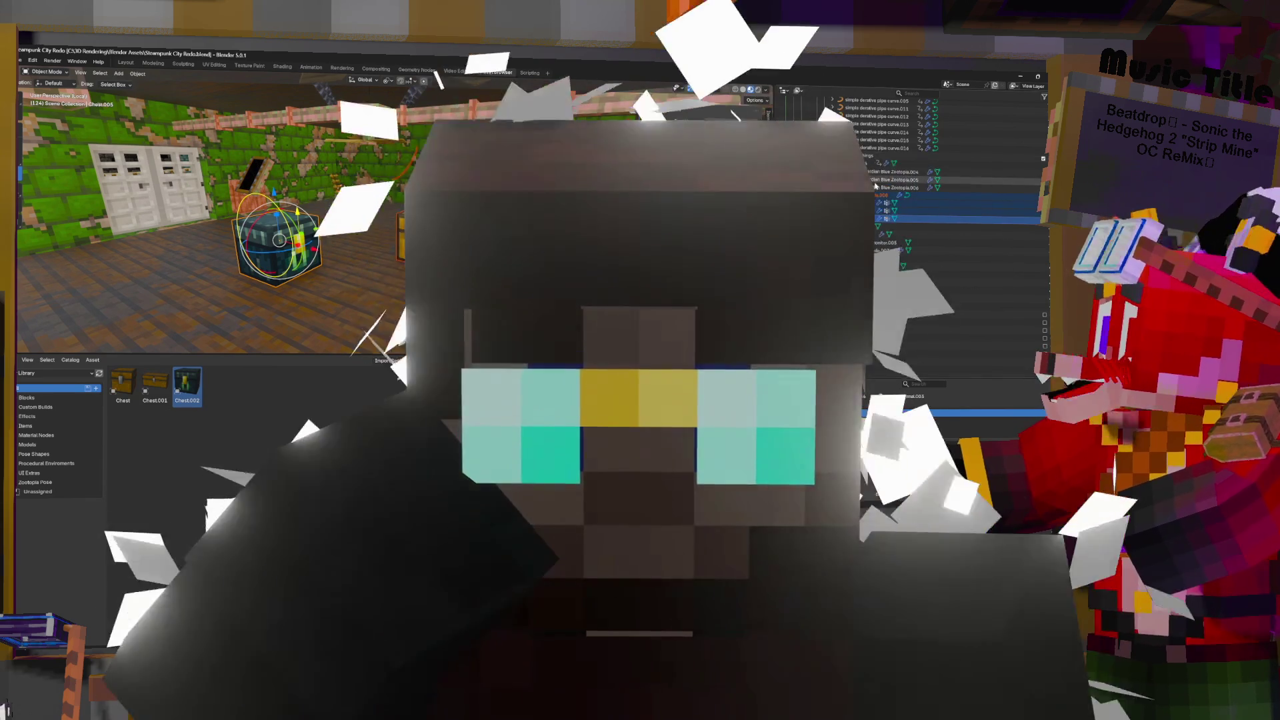
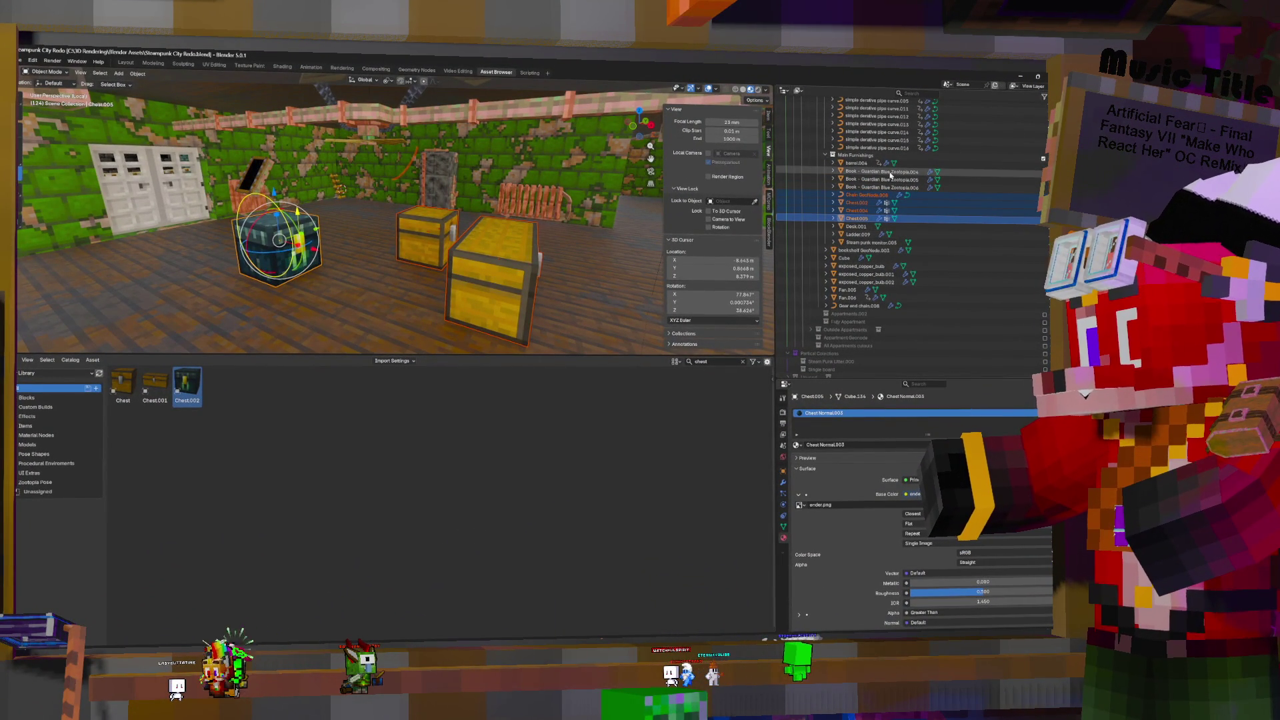
Select the blue Book objects in the Outliner, adding Desk.001 as the active object
click(890, 172)
ctrl+click(890, 179)
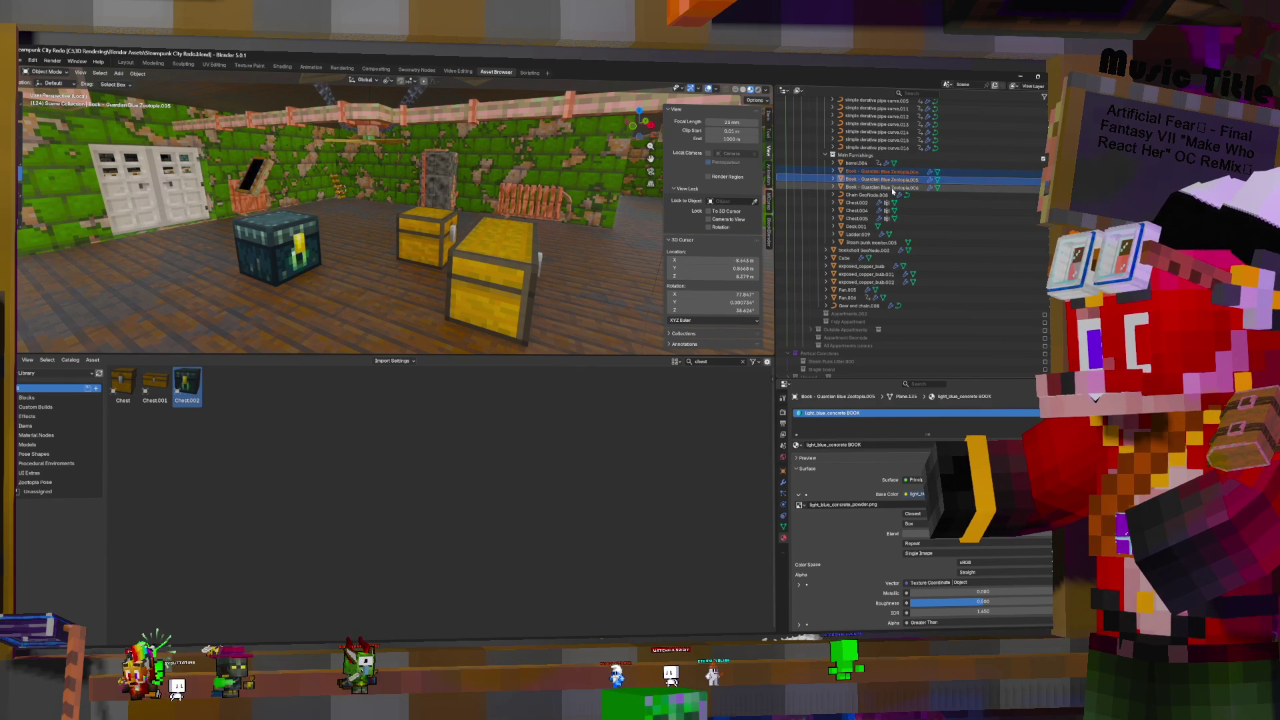
ctrl+click(893, 188)
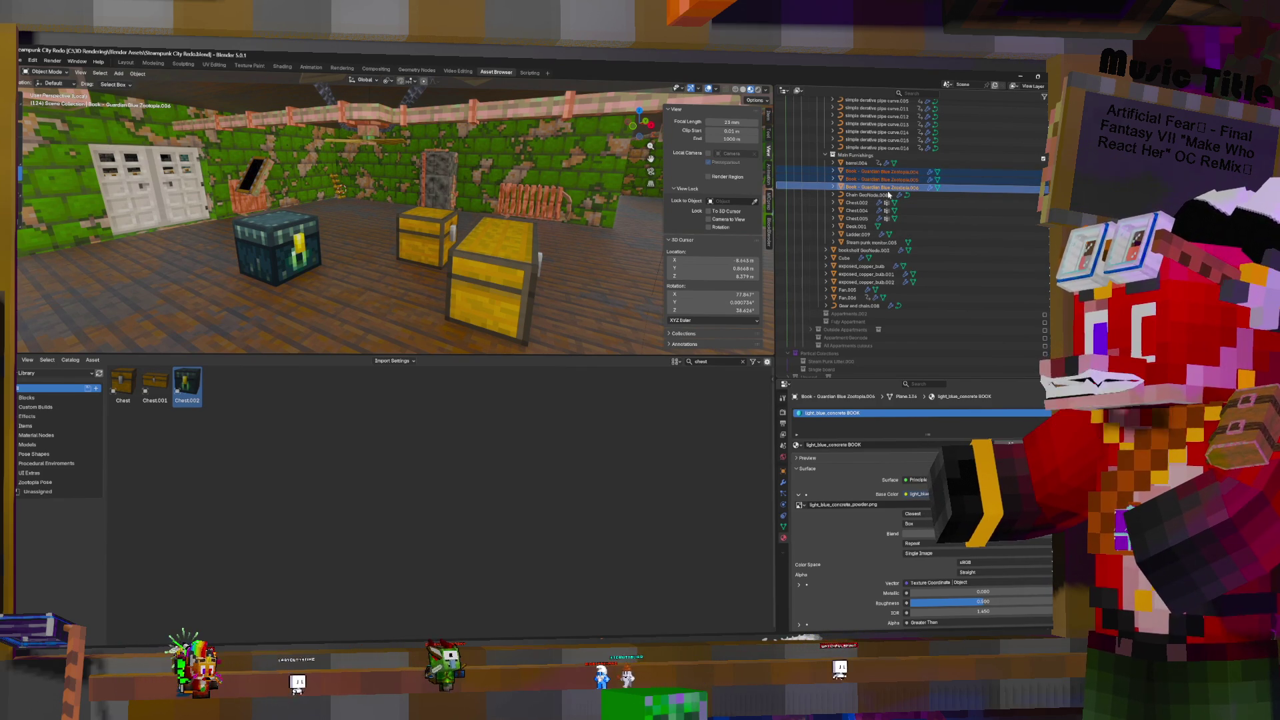
ctrl+click(860, 227)
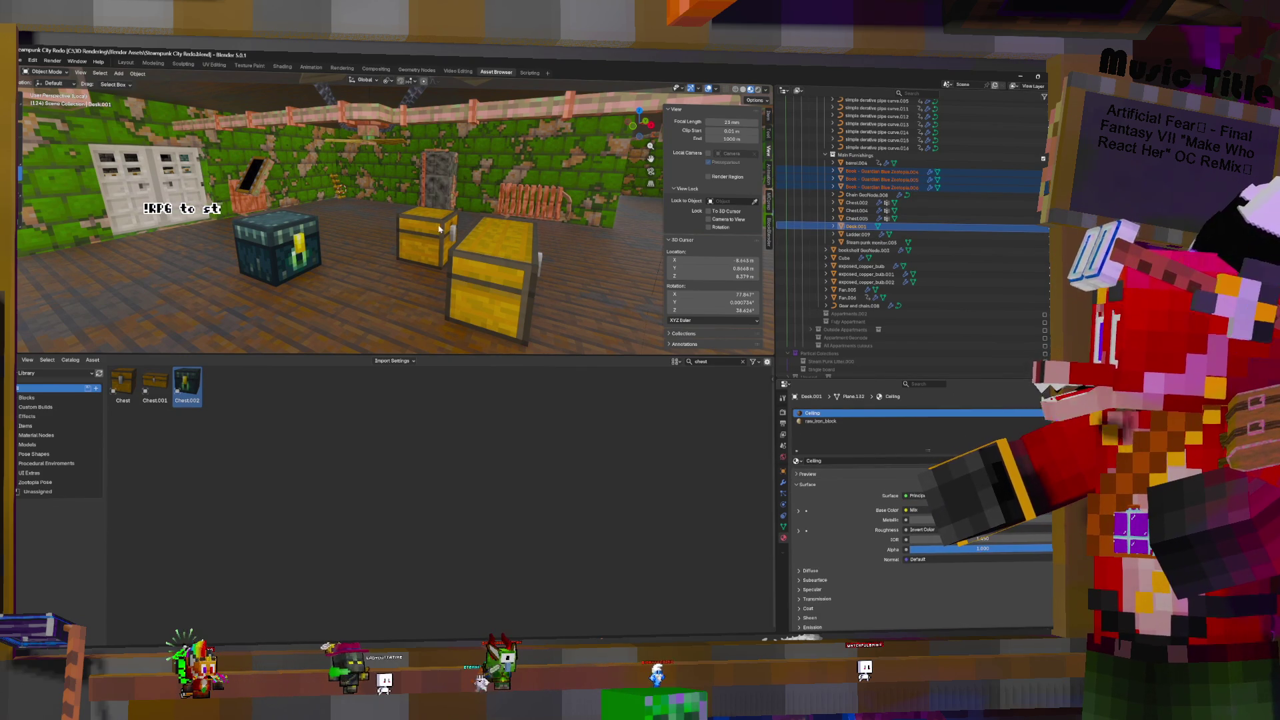
Move the desk along the vertical Z axis
scroll(456, 269, down, 6)
scroll(456, 268, down, 5)
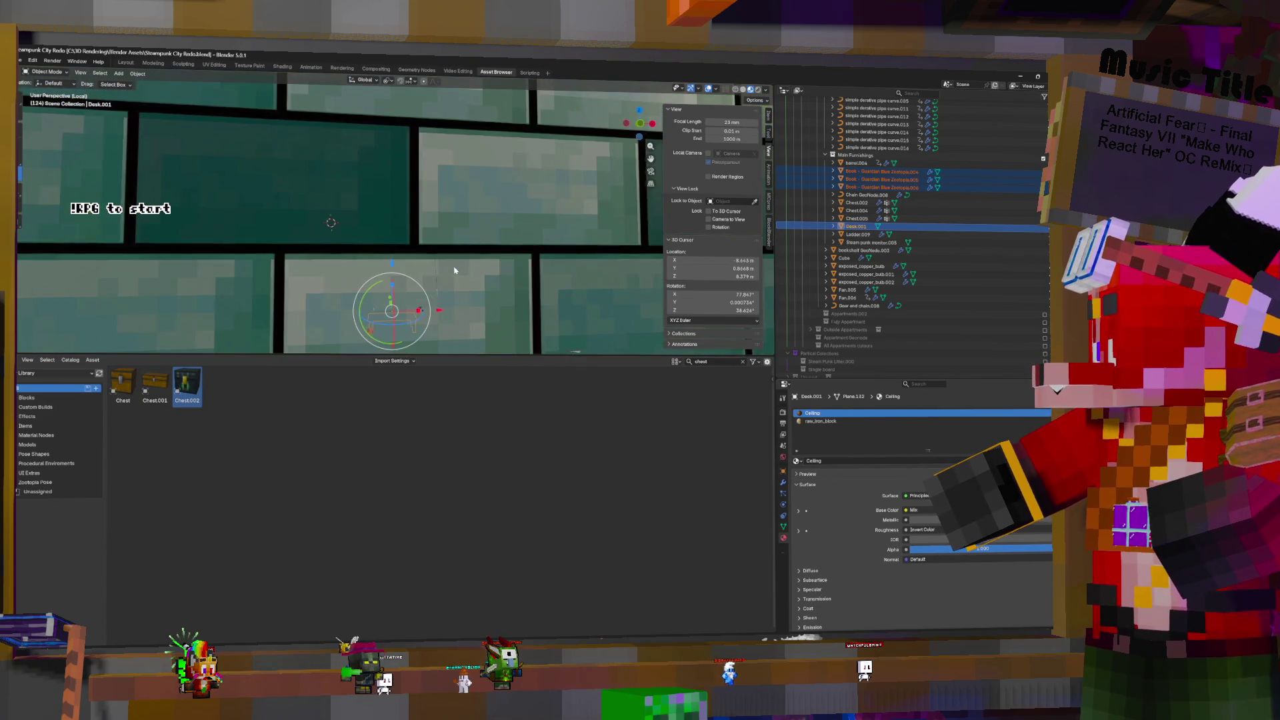
scroll(451, 267, up, 6)
key(g)
key(z)
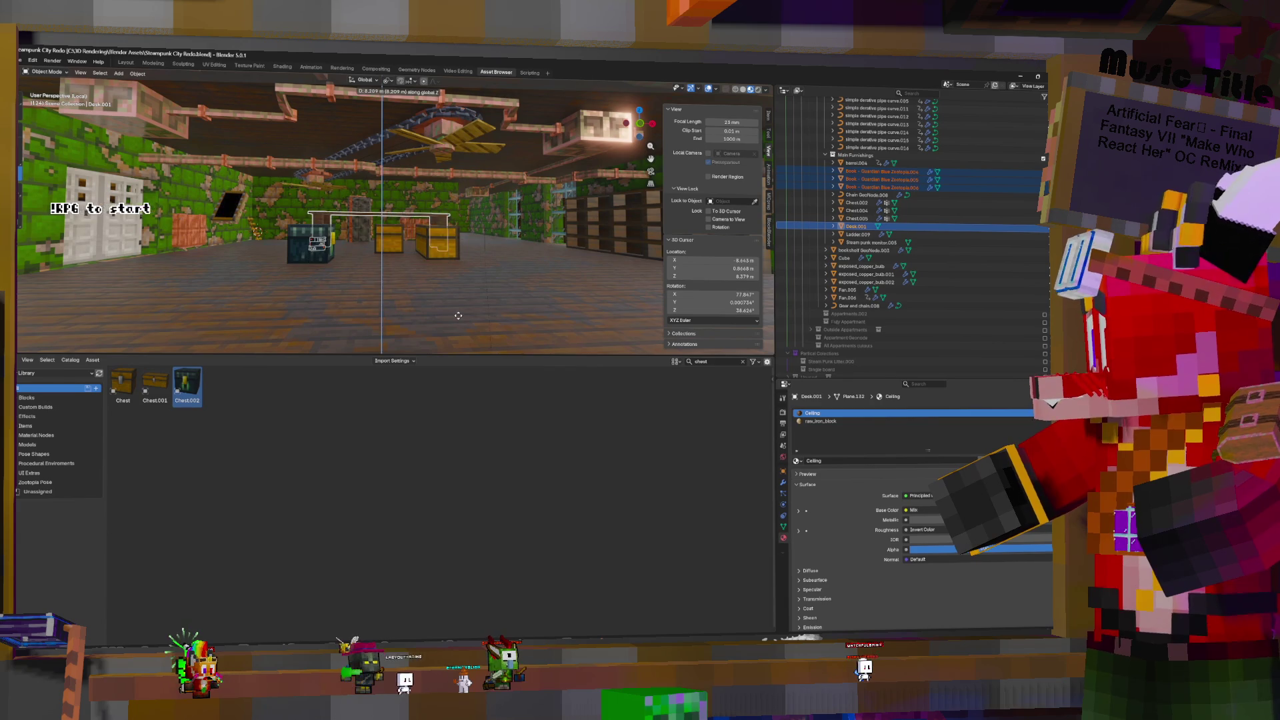
click(457, 316)
Orbit the view in closer to the desk and bring up the stream control panel
middle_drag(537, 265, 523, 278)
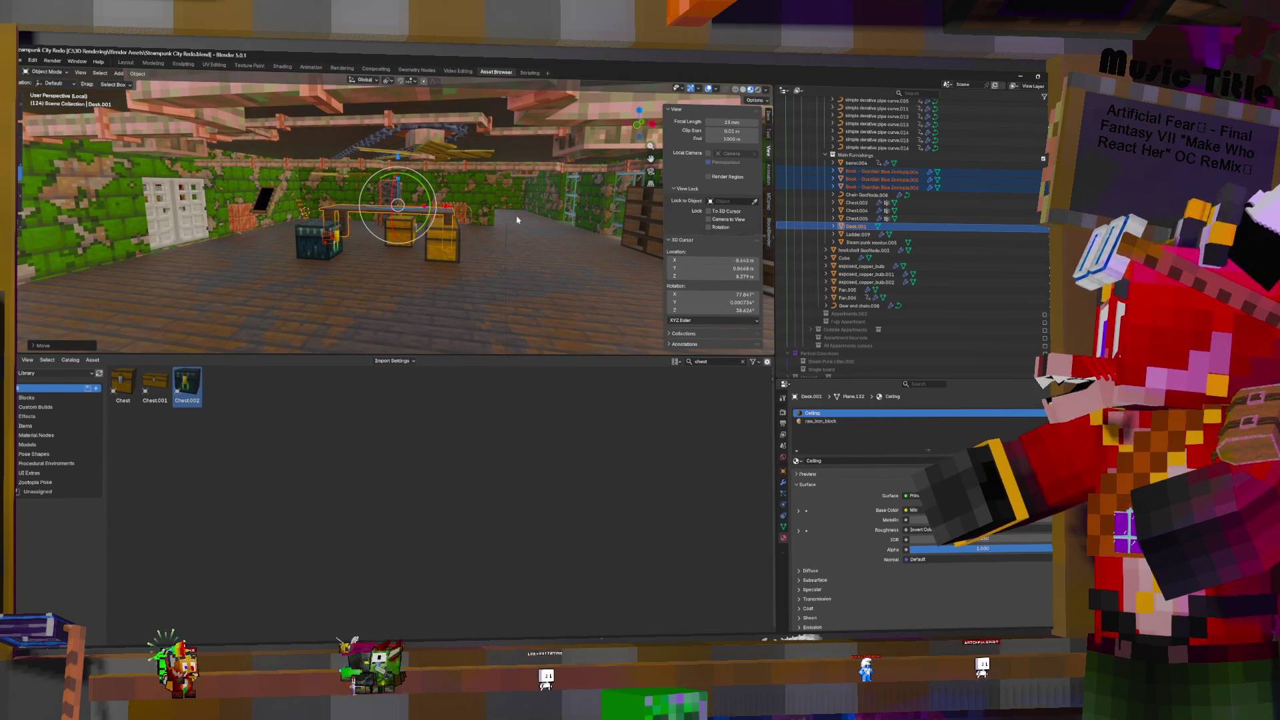
mouse_move(532, 229)
middle_down()
mouse_move(453, 234)
mouse_move(422, 256)
mouse_move(638, 240)
mouse_move(519, 246)
mouse_move(630, 163)
mouse_move(533, 230)
middle_up()
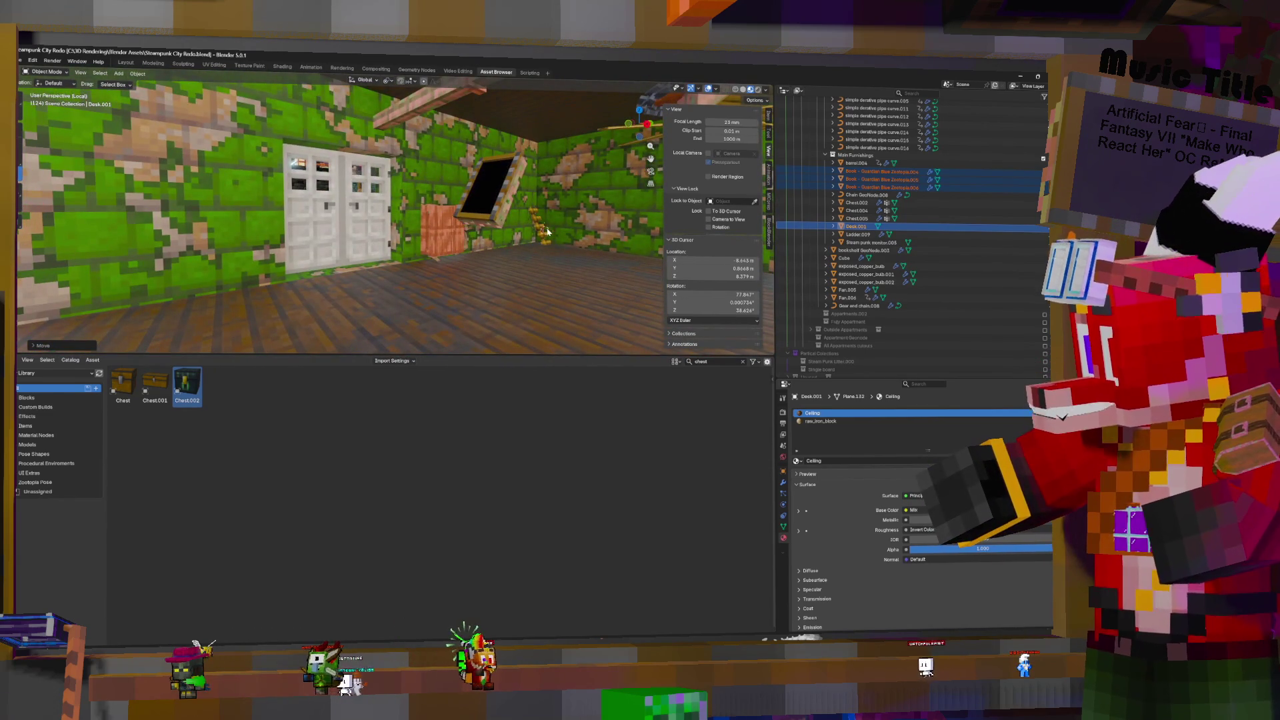
key(F13)
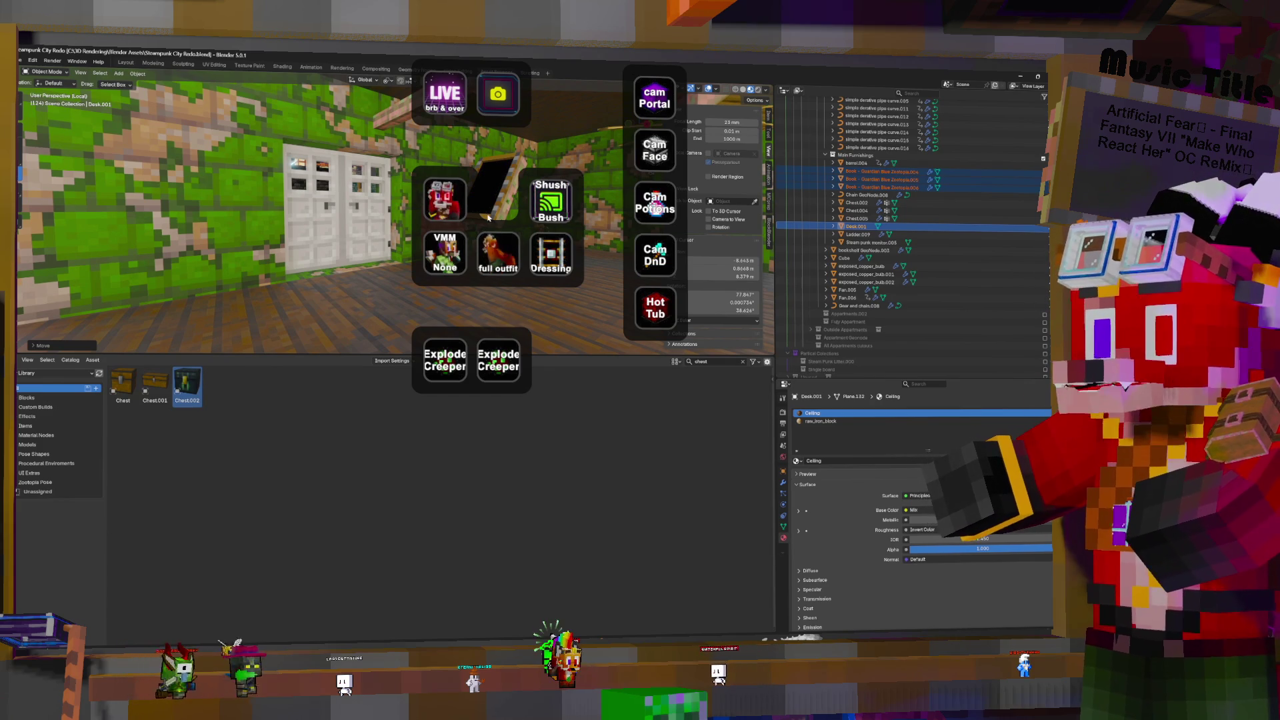
click(498, 187)
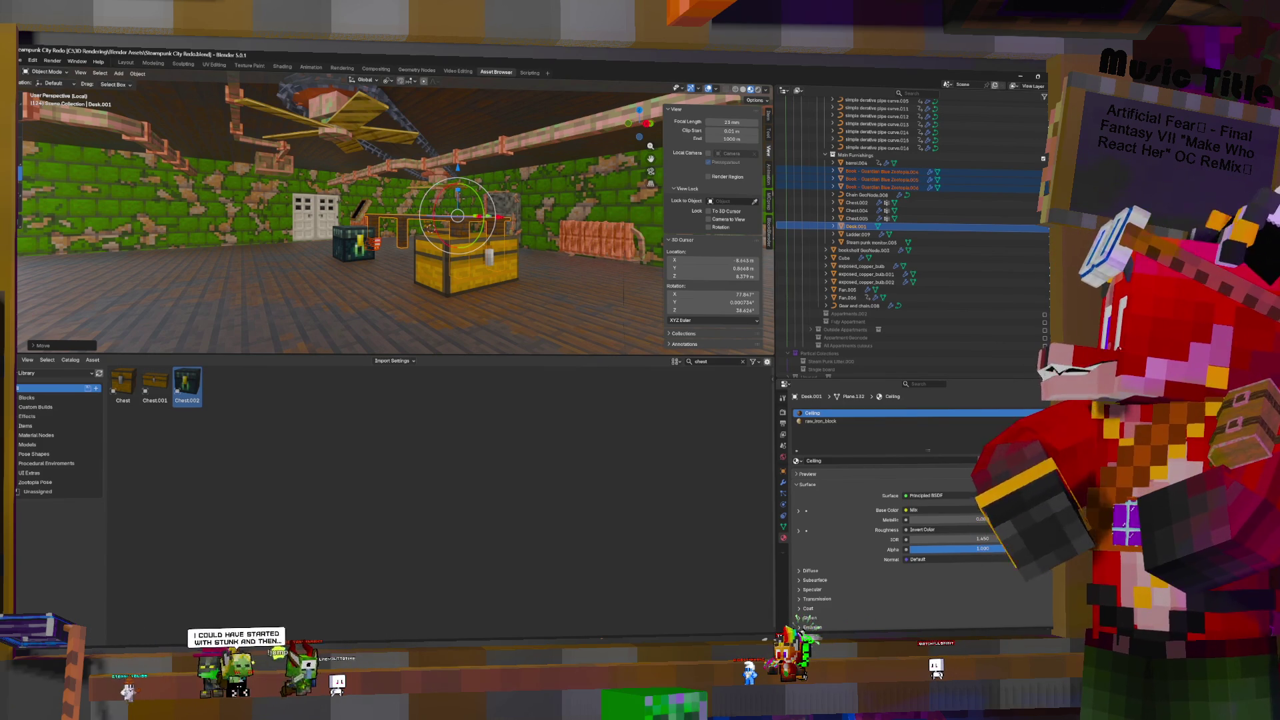
Orbit and zoom along the corridor, then select the steampunk monitor on the wall
mouse_move(500, 159)
middle_down()
mouse_move(600, 163)
mouse_move(400, 167)
middle_up()
scroll(467, 167, up, 5)
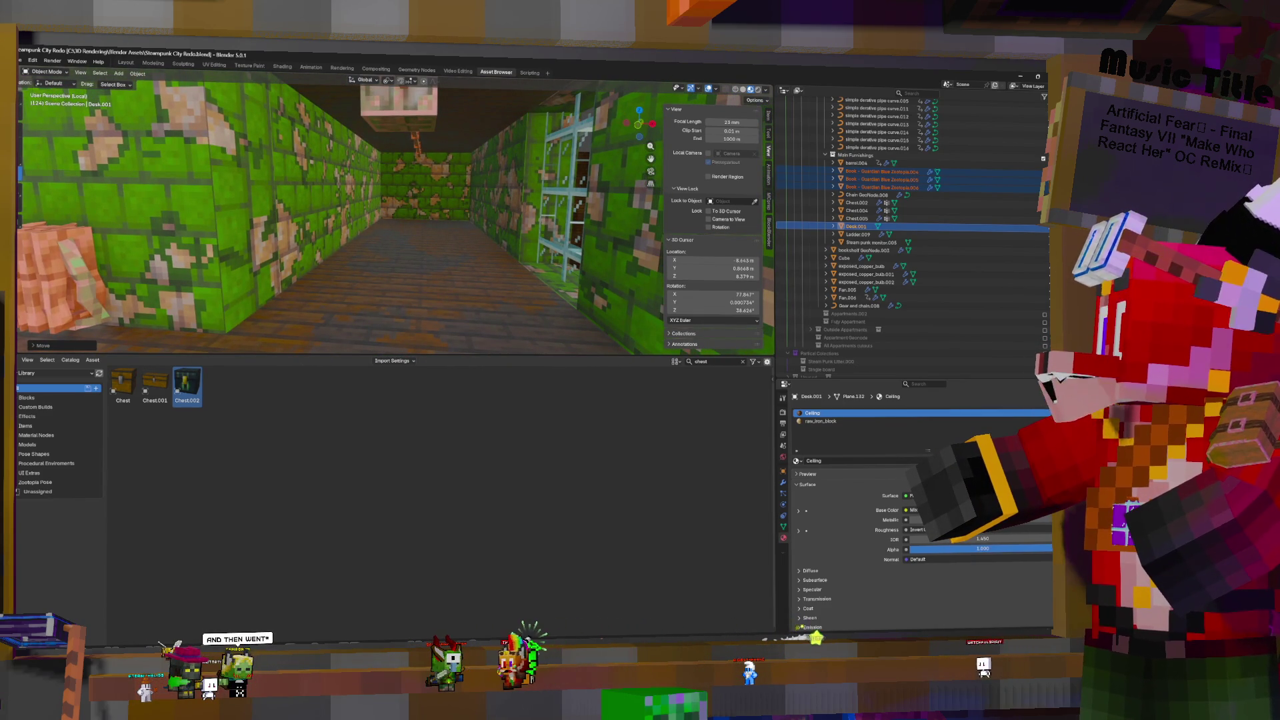
middle_drag(400, 166, 390, 167)
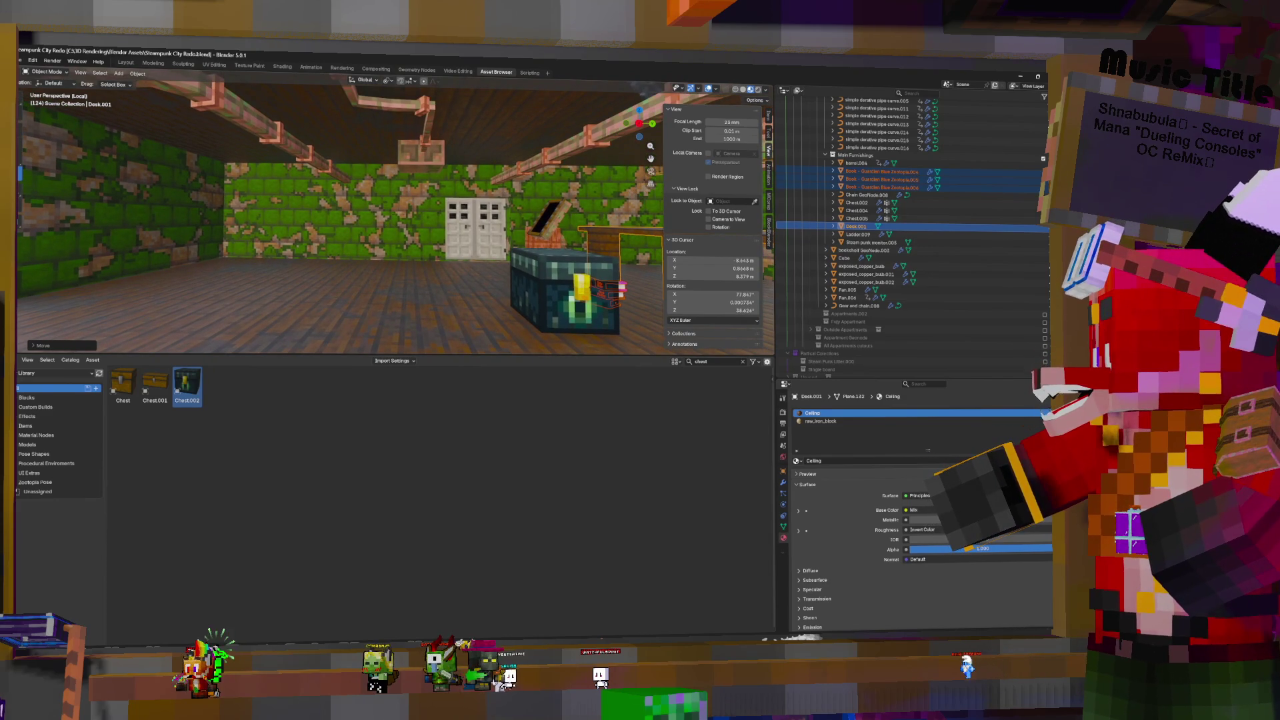
scroll(393, 220, down, 5)
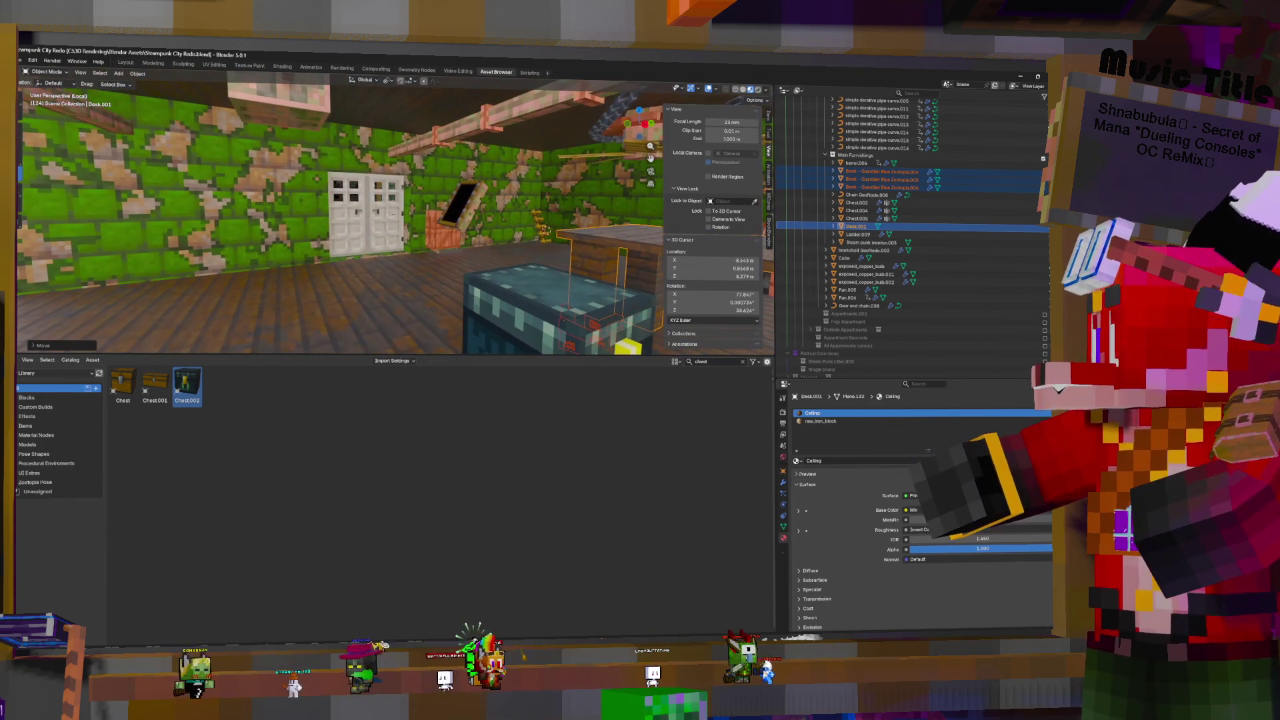
click(480, 213)
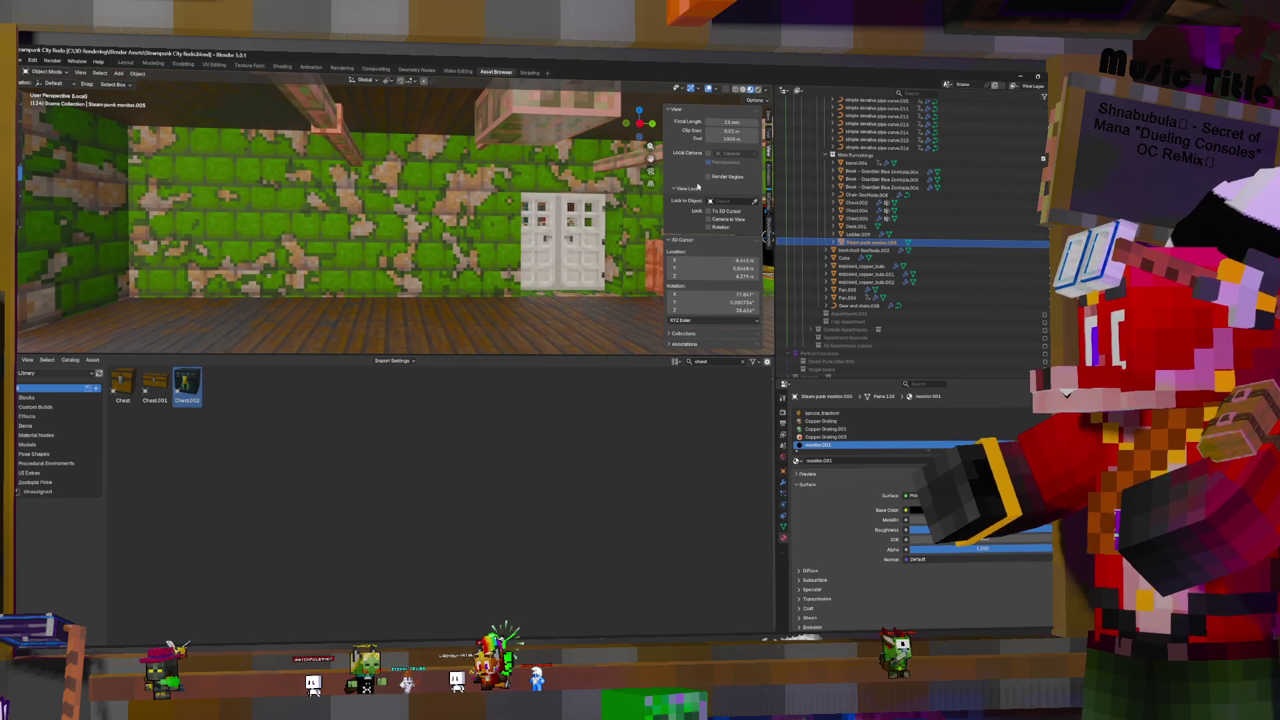
Snap the monitor to the 3D cursor, clear its rotation, and rotate it 90°
key(shift+s)
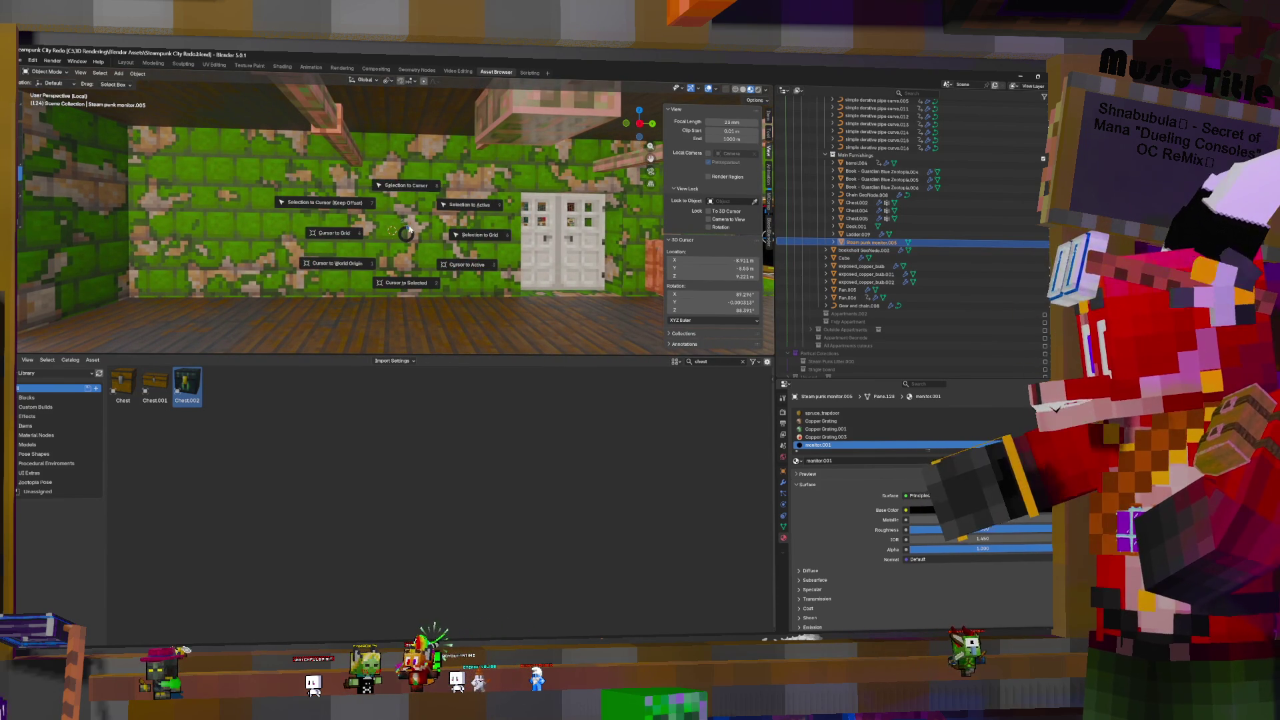
click(408, 188)
key(alt+r)
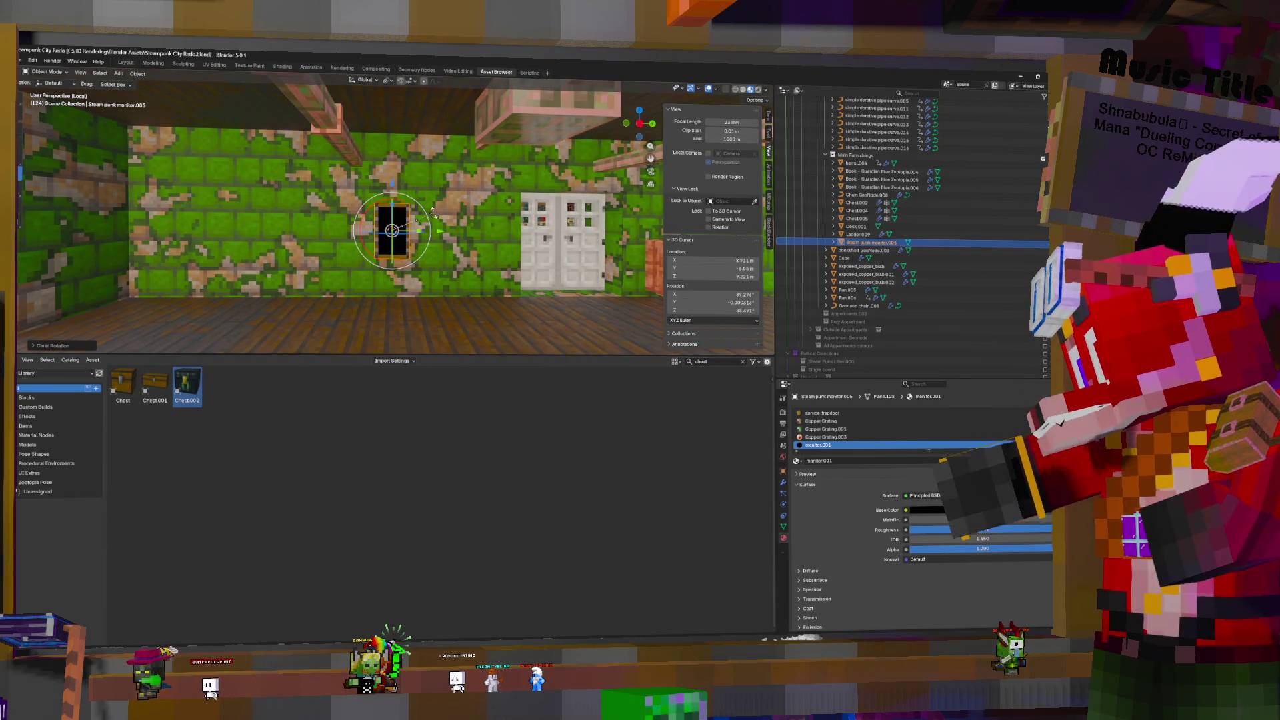
text(r90)
key(Return)
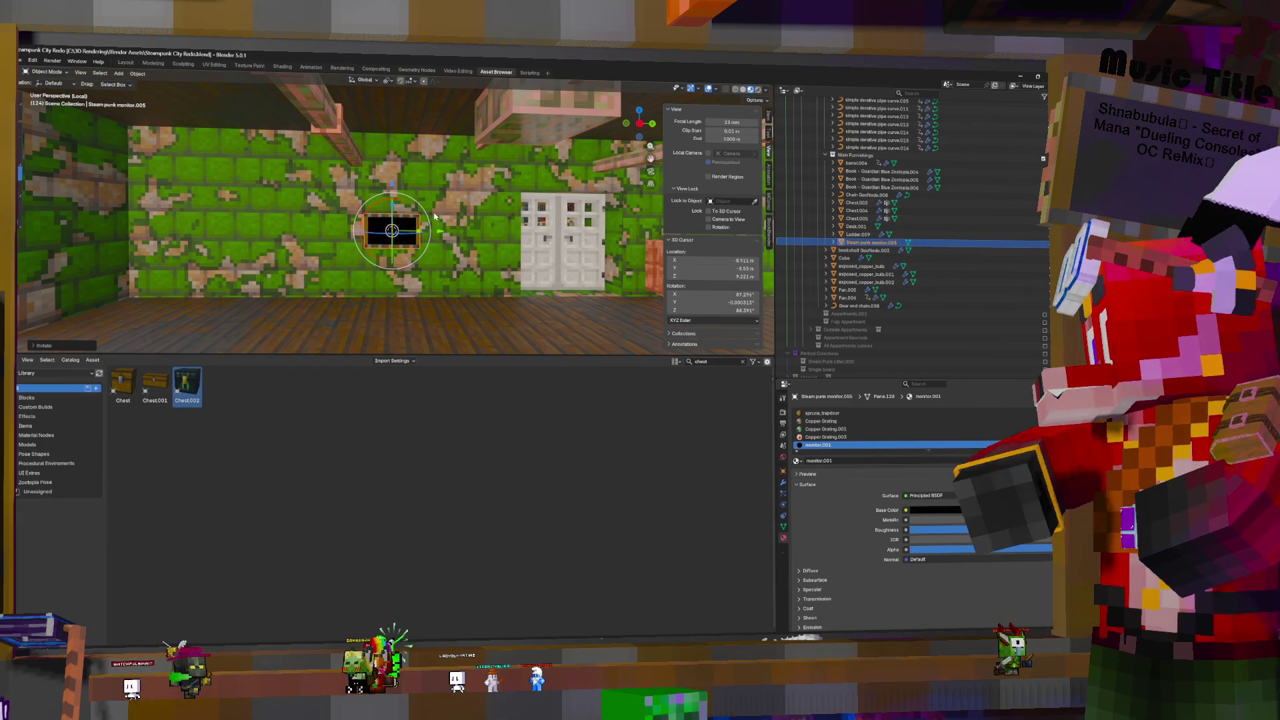
Scale the monitor up about threefold, nudge it into place, and orbit to check
key(s)
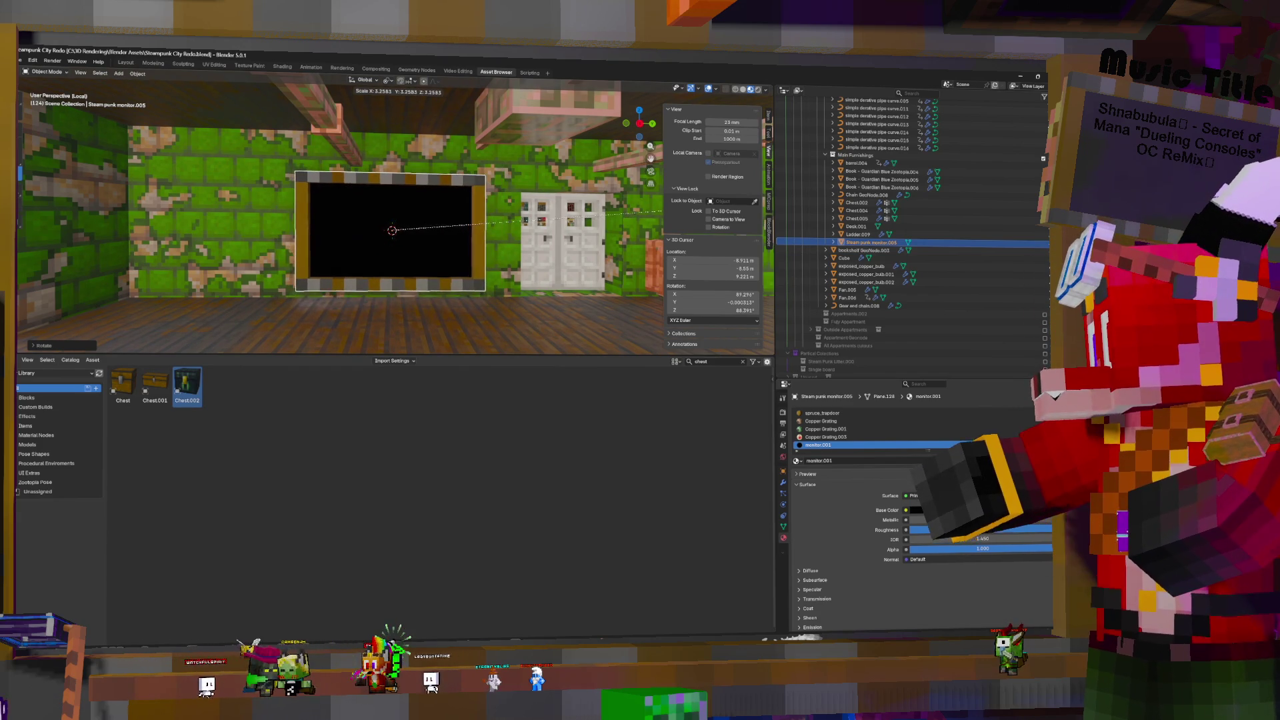
click(579, 255)
key(g)
click(560, 240)
mouse_move(560, 240)
middle_down()
mouse_move(507, 209)
mouse_move(408, 224)
middle_up()
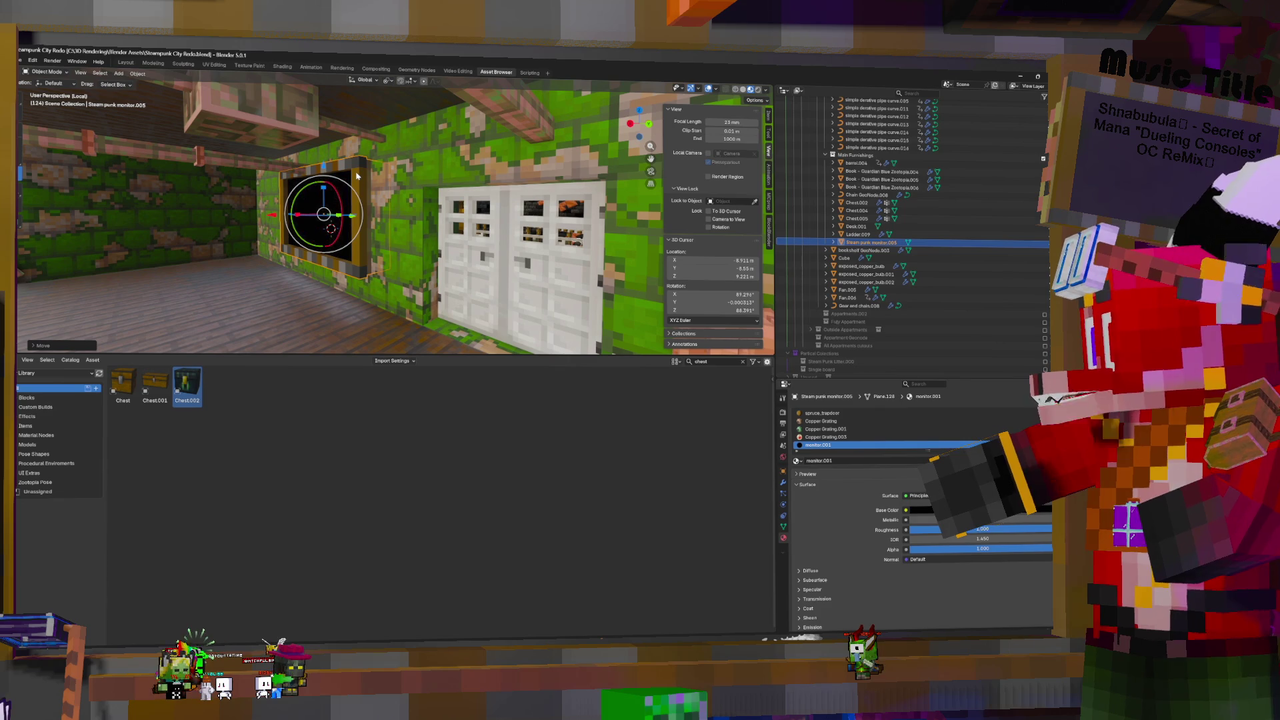
mouse_move(410, 192)
middle_down()
mouse_move(240, 195)
mouse_move(406, 197)
mouse_move(417, 246)
mouse_move(393, 203)
mouse_move(353, 246)
mouse_move(410, 190)
middle_up()
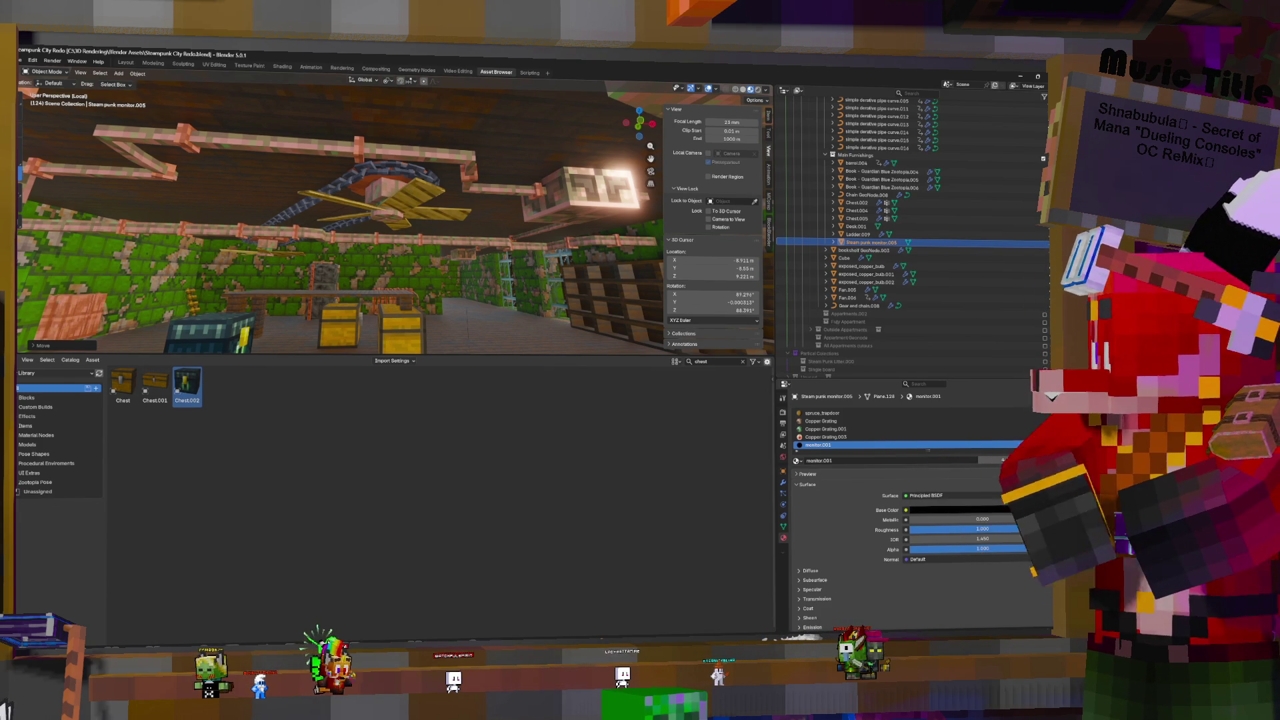
Walk toward the wall monitor, then open the stream panel's avatar page
key(shift+grave)
key(w)
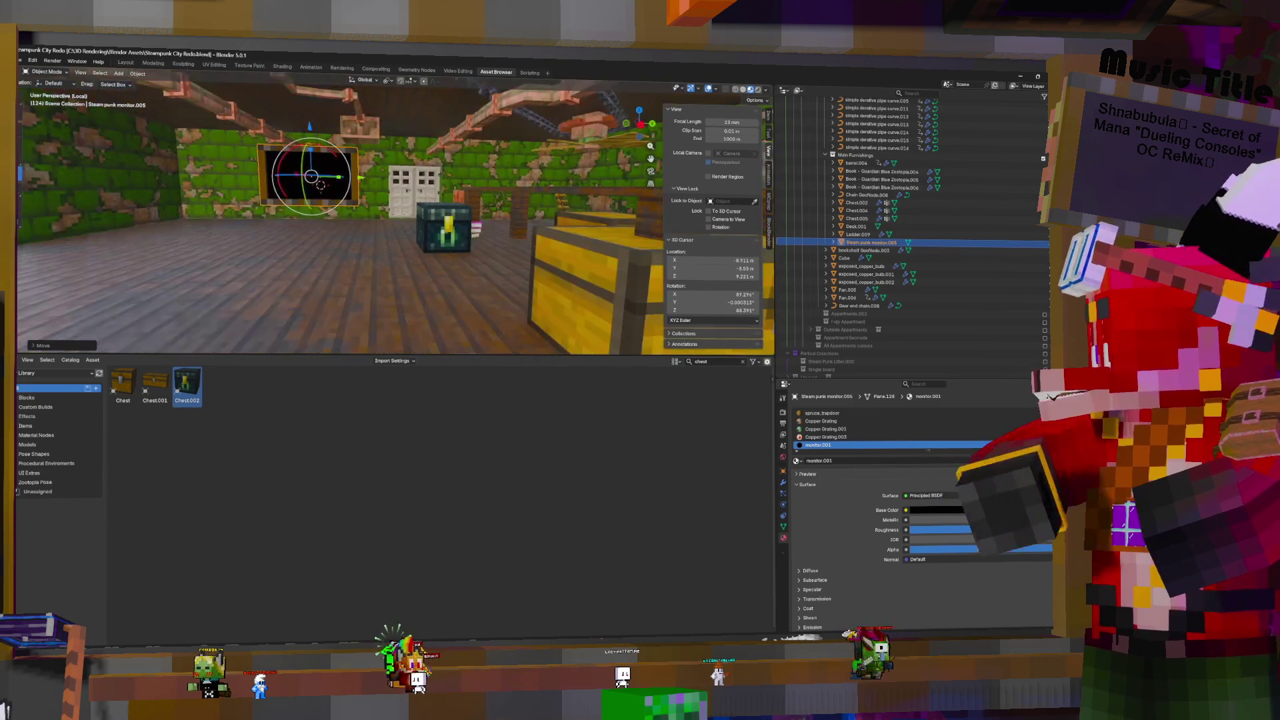
key(w)
key(Escape)
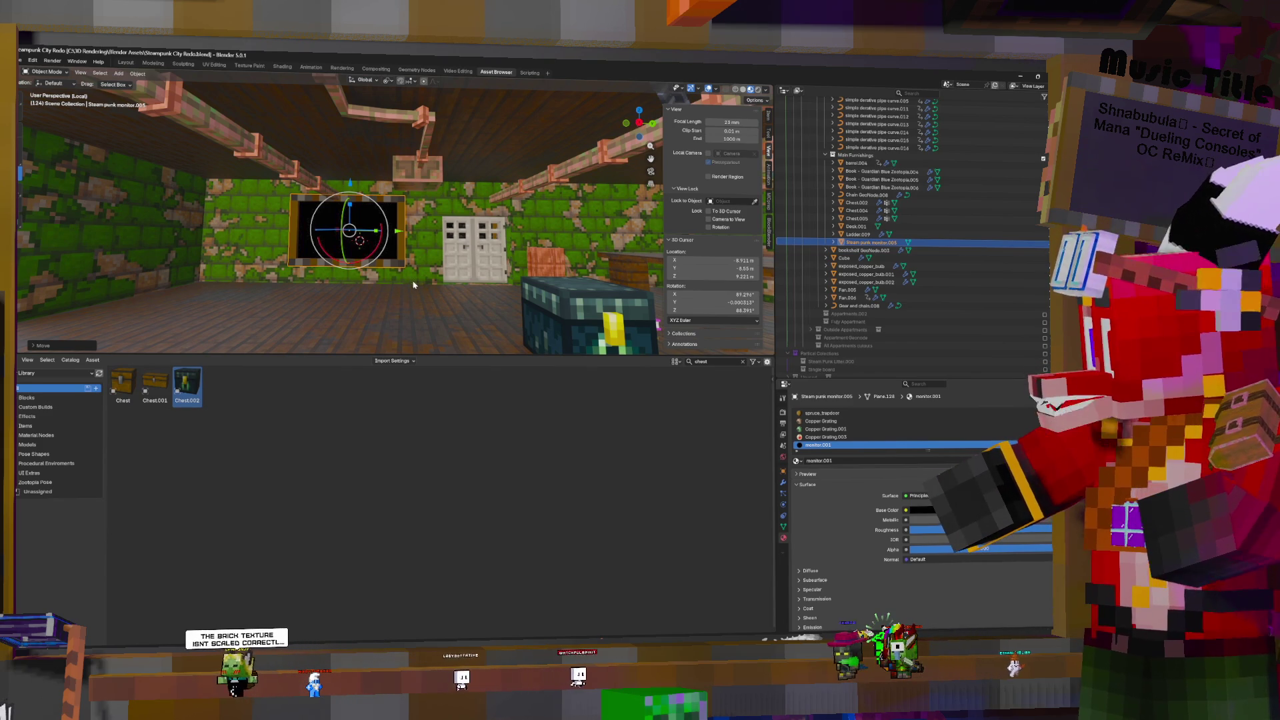
key(ctrl+shift+d)
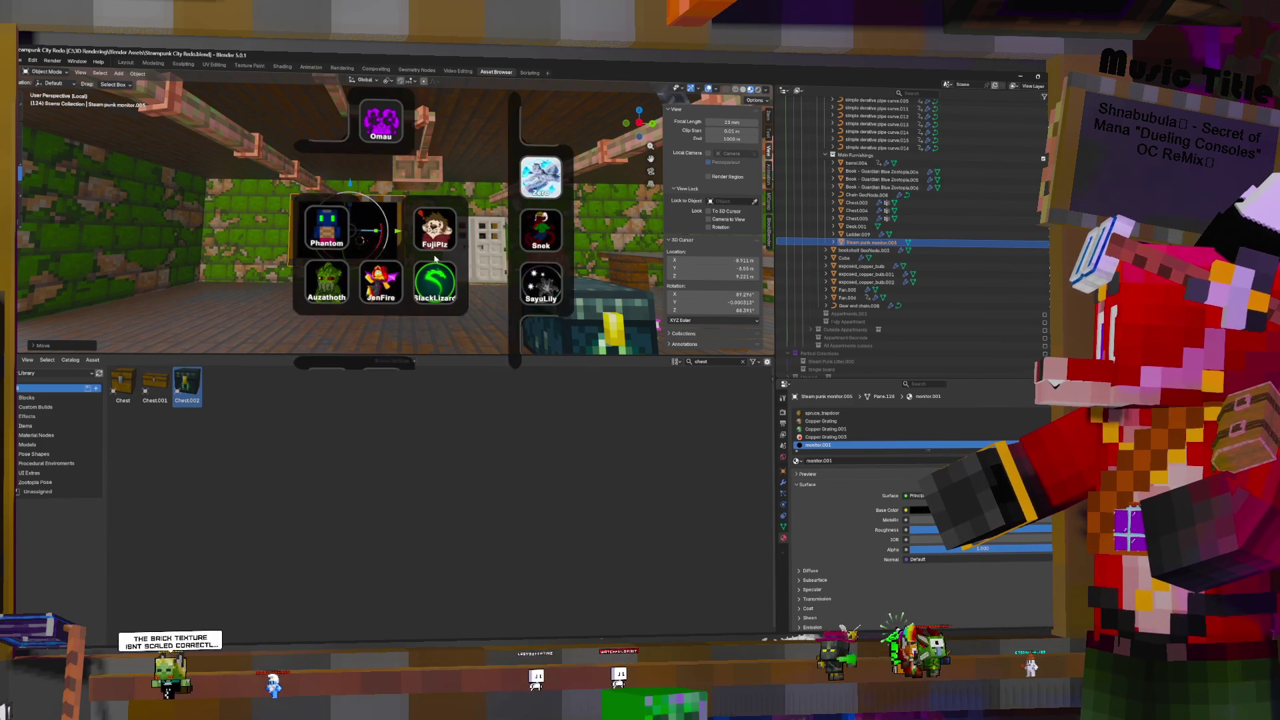
click(434, 223)
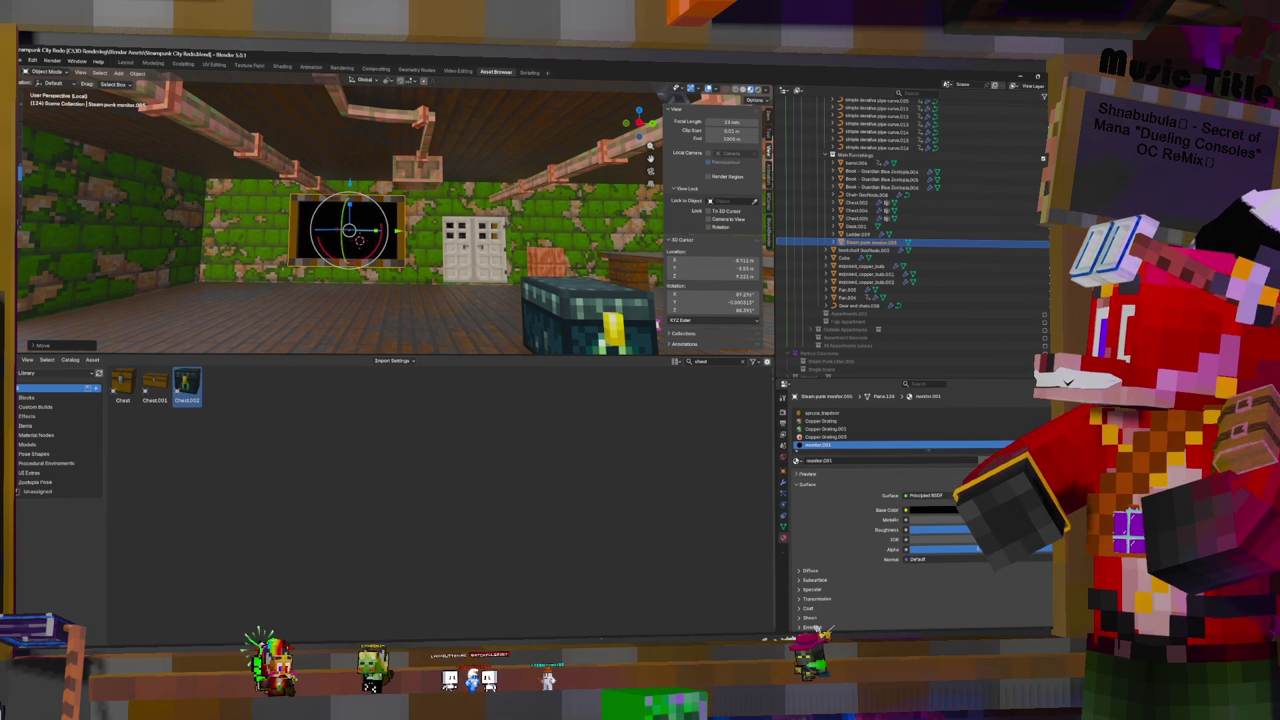
Orbit around the wall monitor and bring the yellow chest beside the table into view
mouse_move(439, 229)
middle_down()
mouse_move(673, 244)
mouse_move(492, 224)
middle_up()
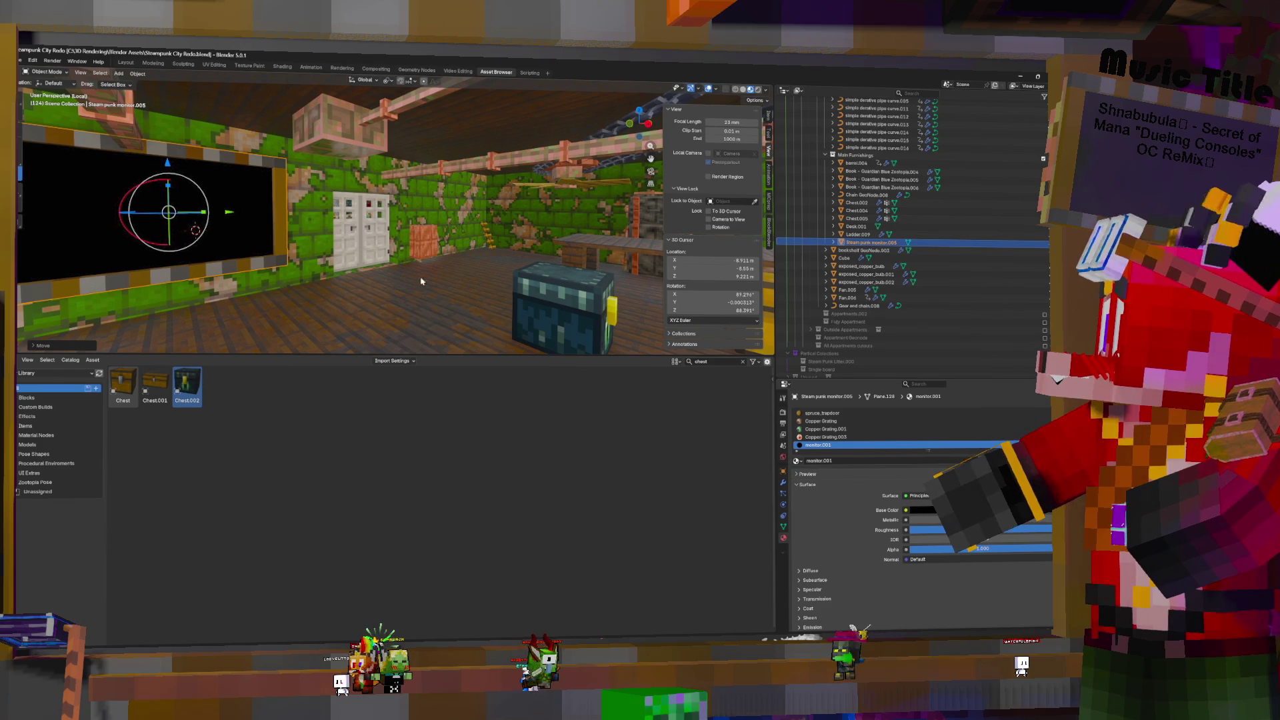
middle_drag(413, 257, 347, 247)
middle_drag(480, 241, 422, 236)
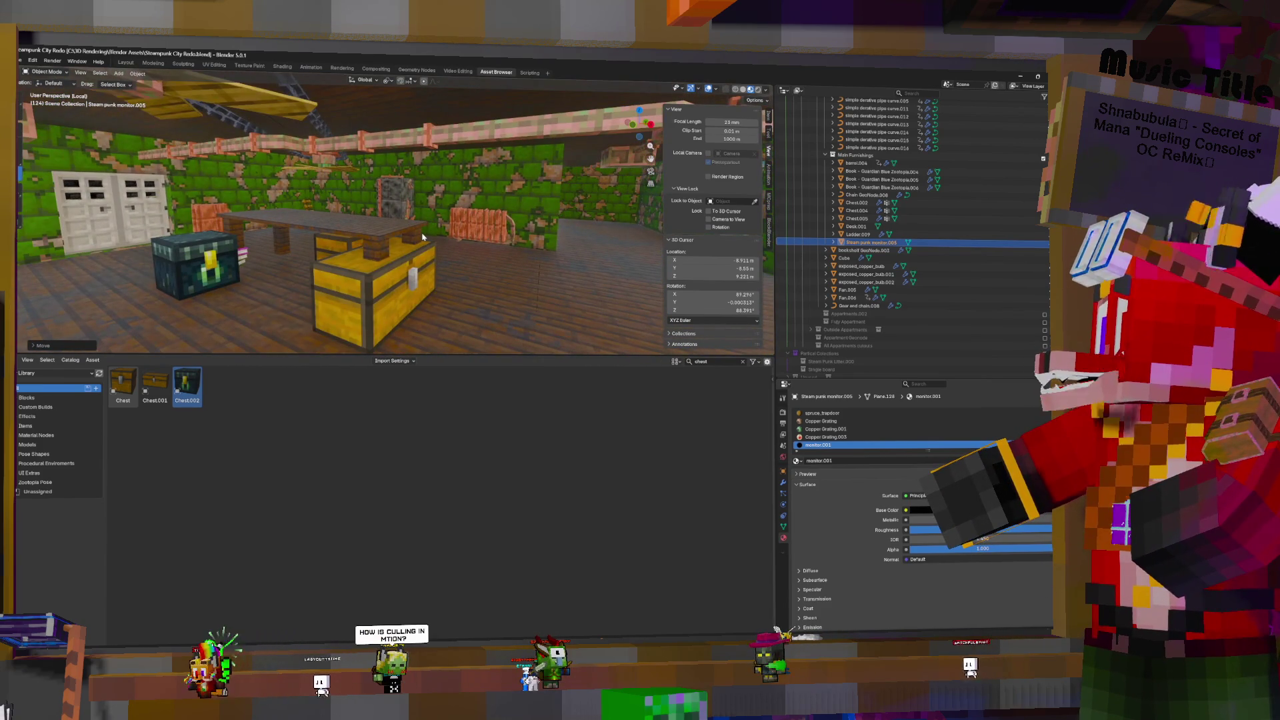
Slide the yellow double chest along X and reposition the chest on the table
click(384, 273)
key(g)
key(x)
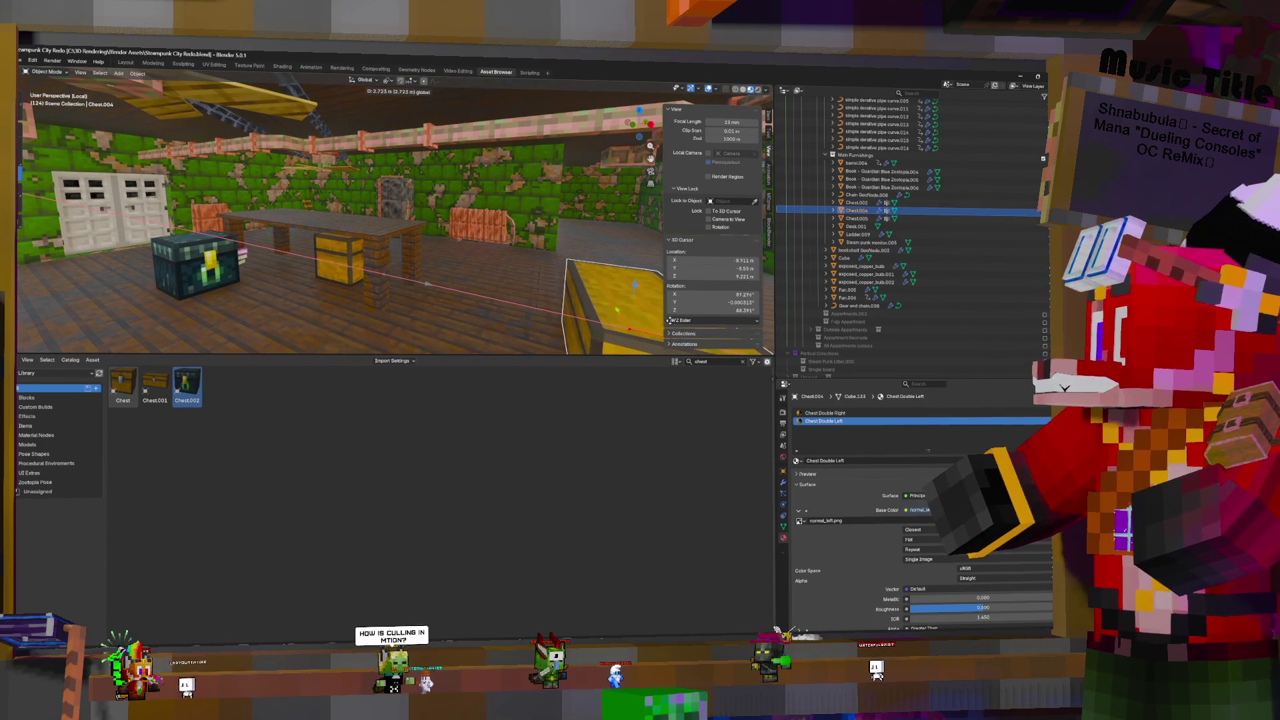
click(586, 297)
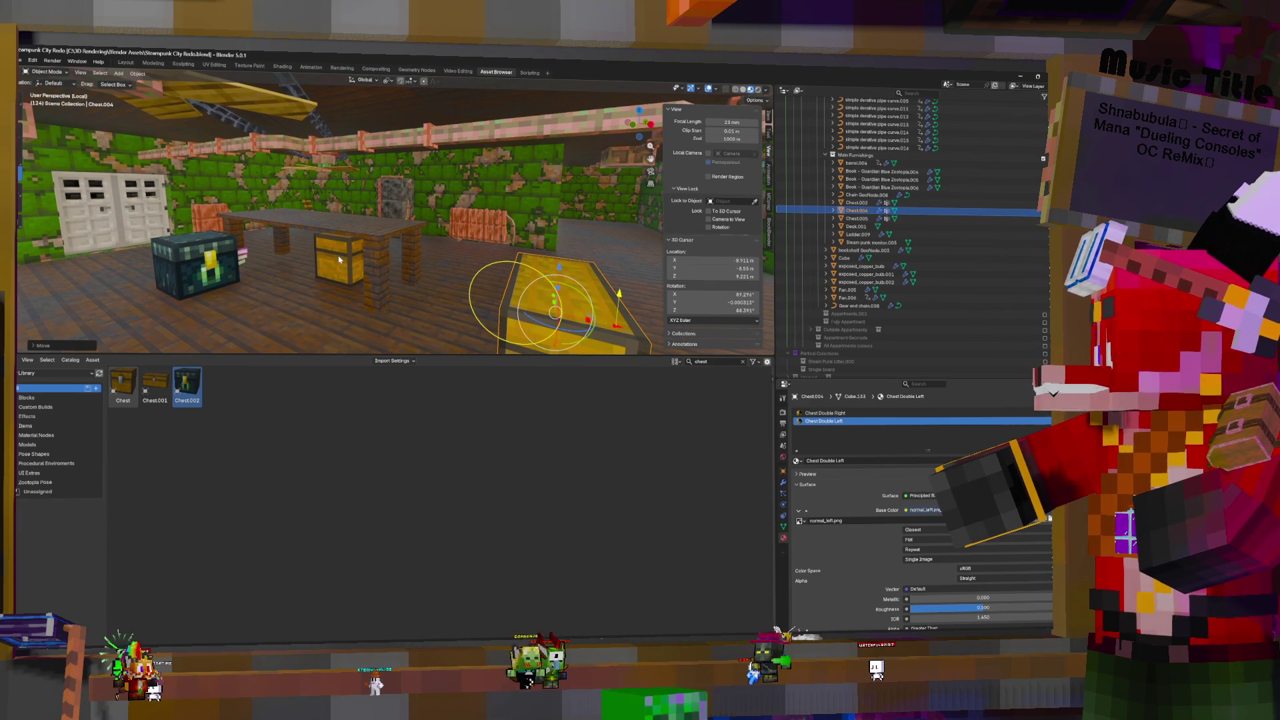
click(347, 249)
key(g)
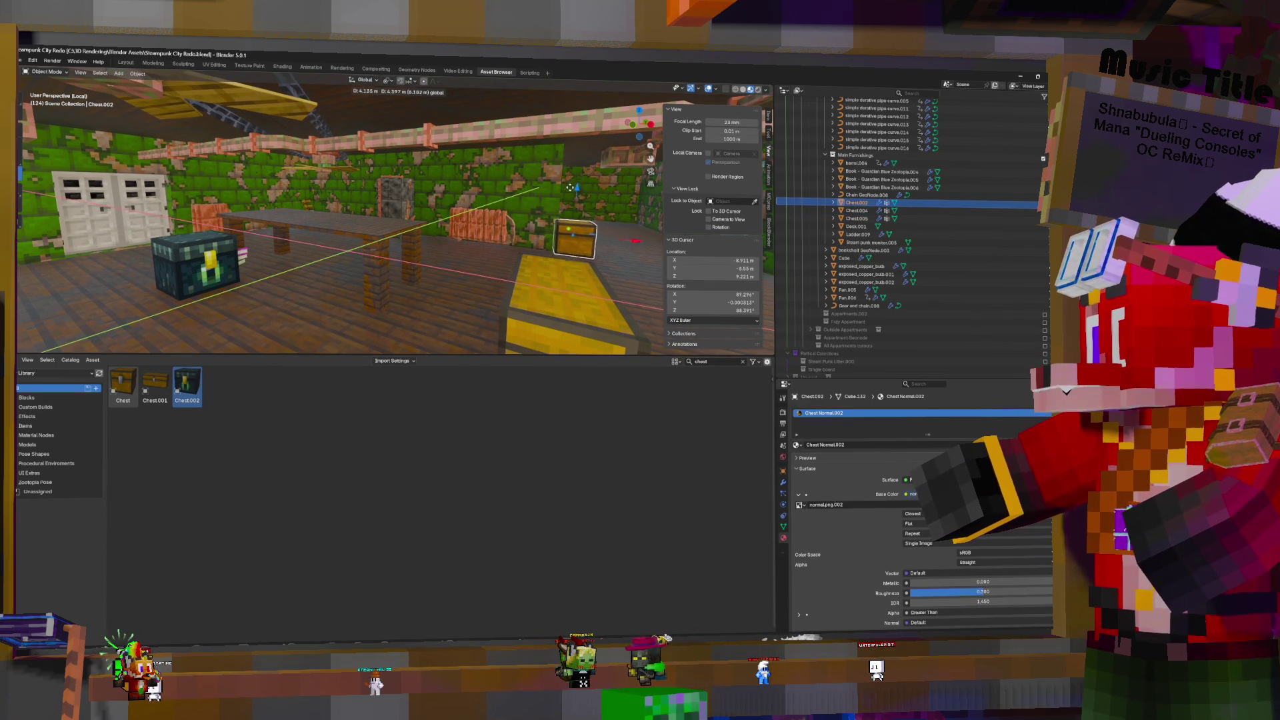
click(564, 187)
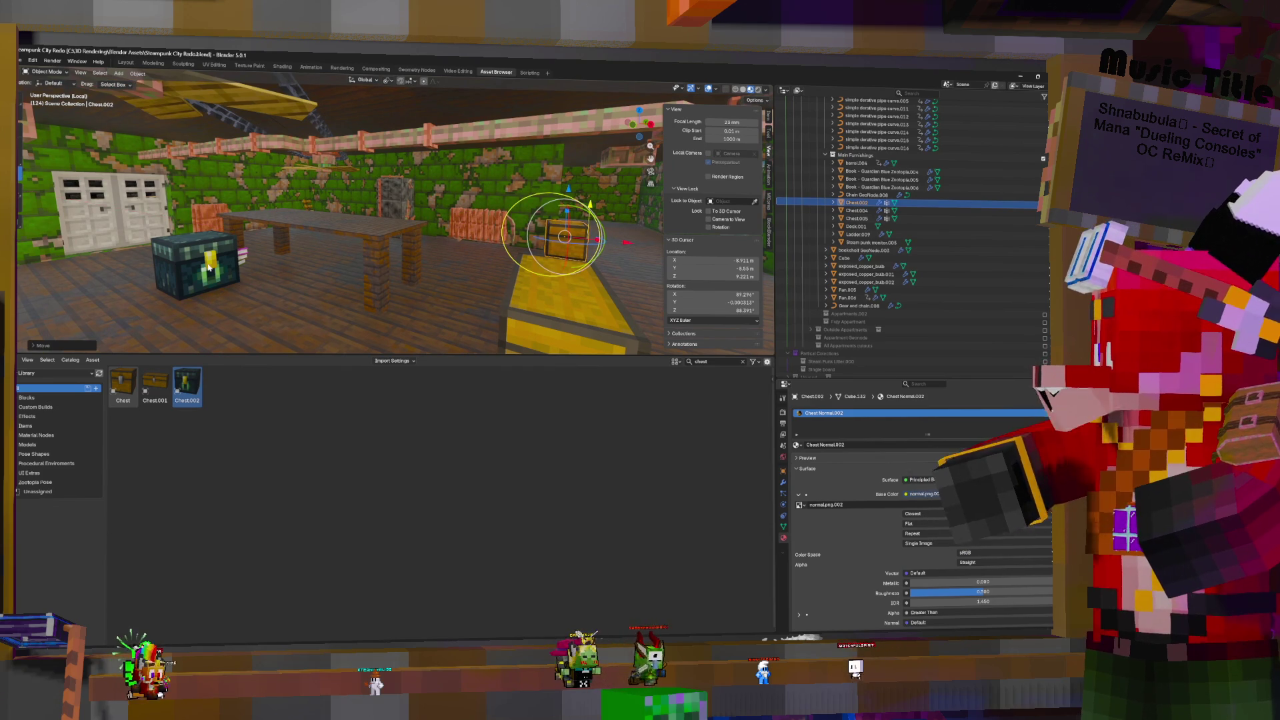
Place the ender chest beside the wooden chest, then walk around facing the window wall
click(209, 230)
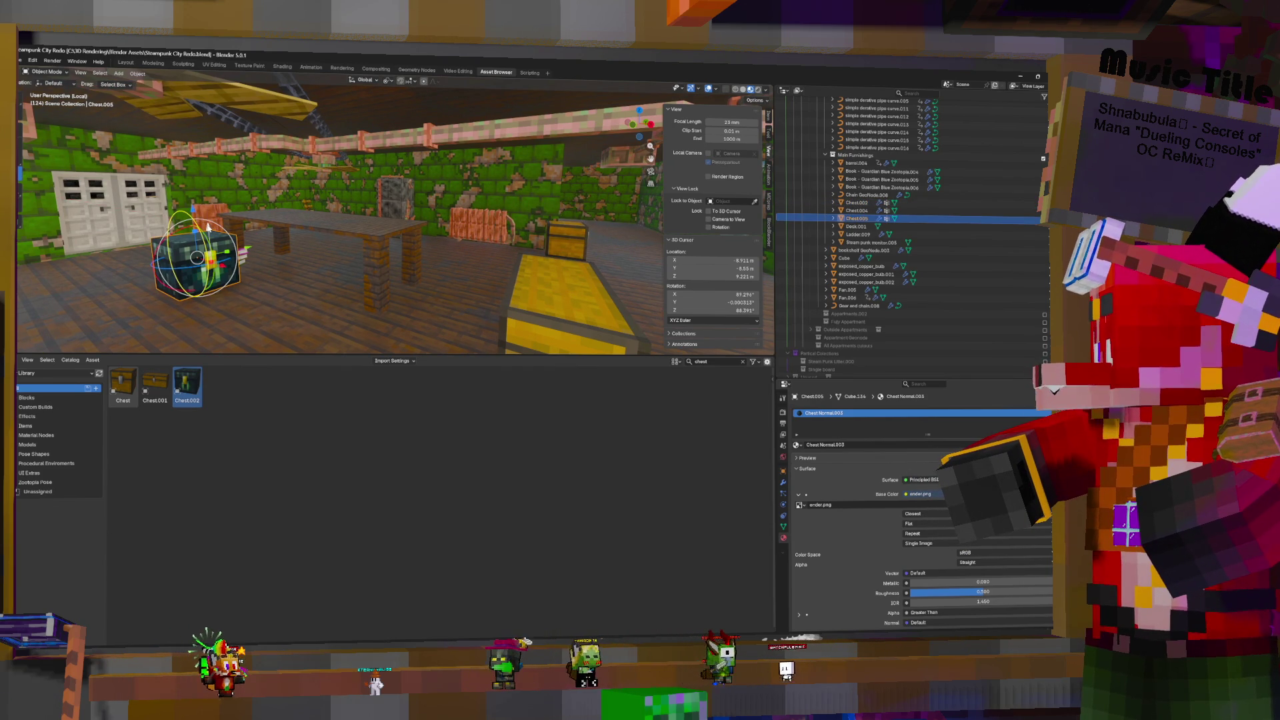
key(g)
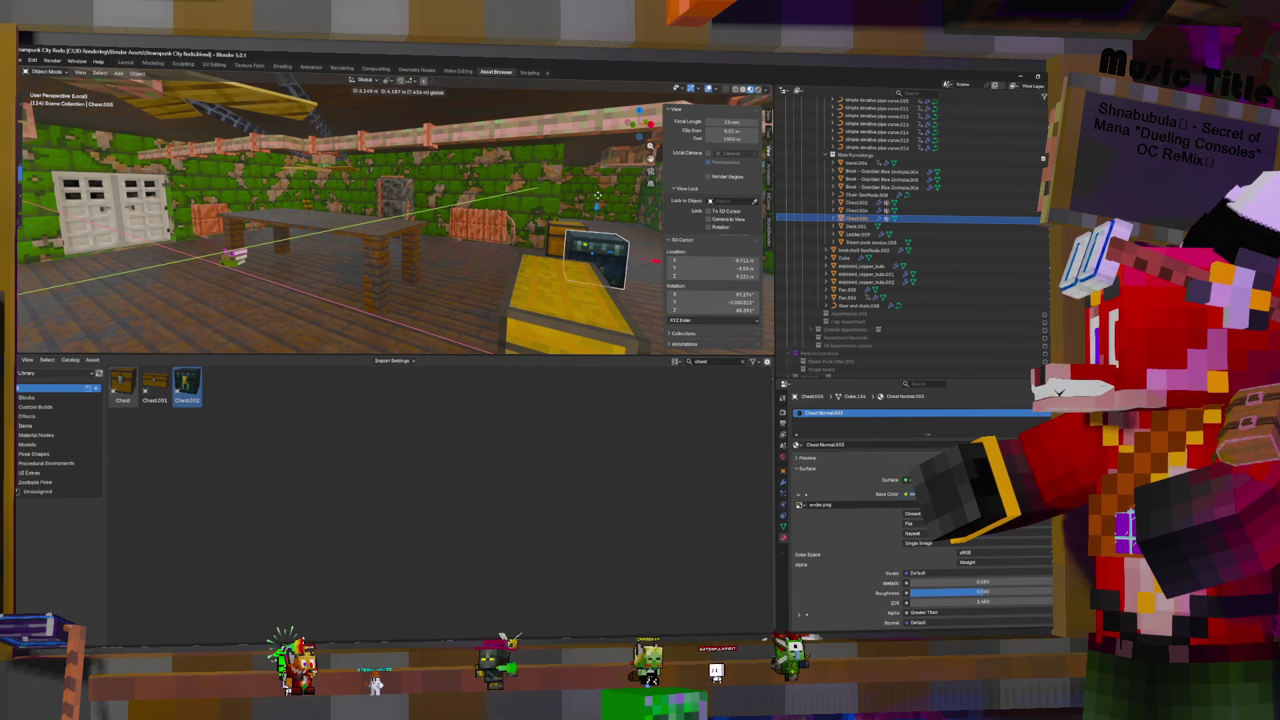
click(604, 184)
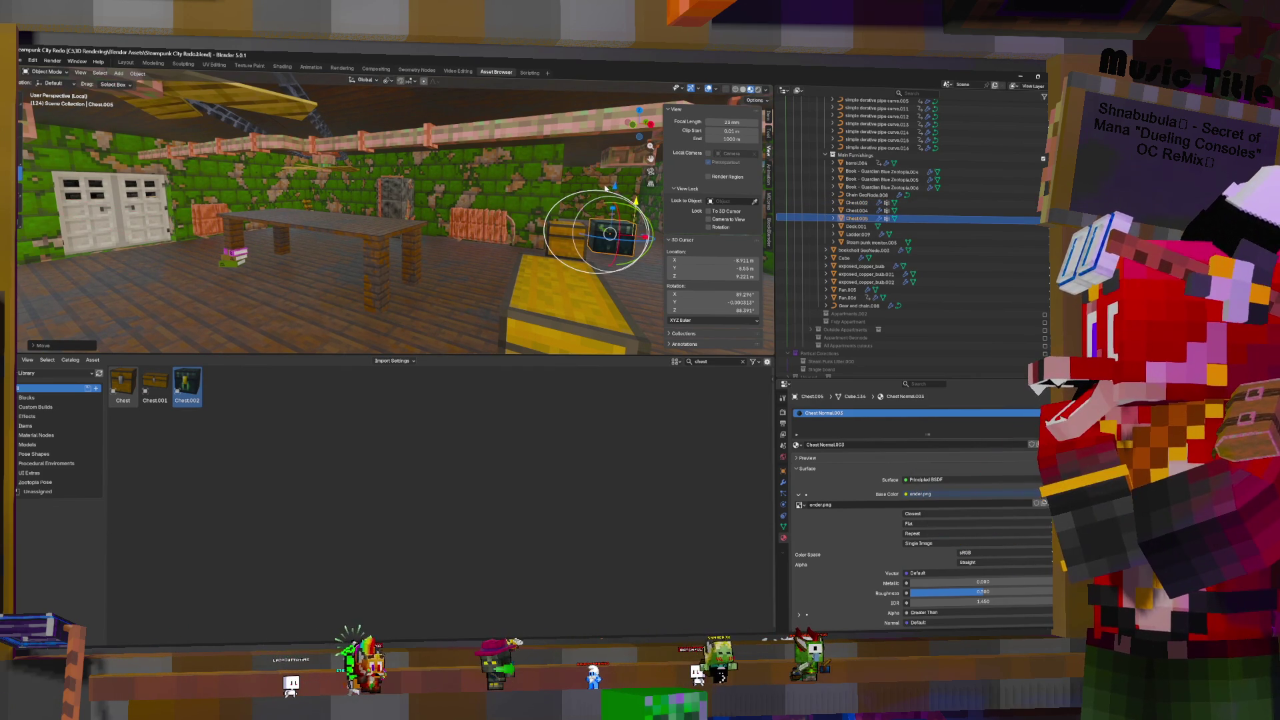
key(shift+grave)
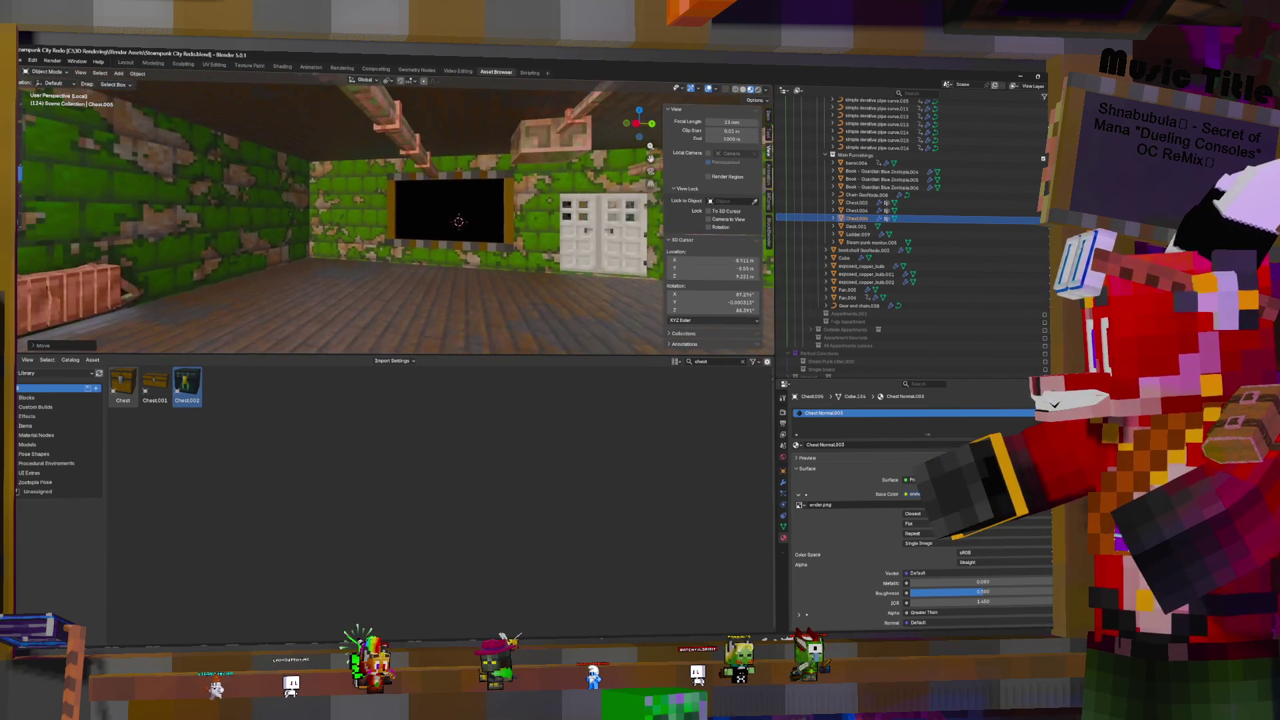
click(598, 190)
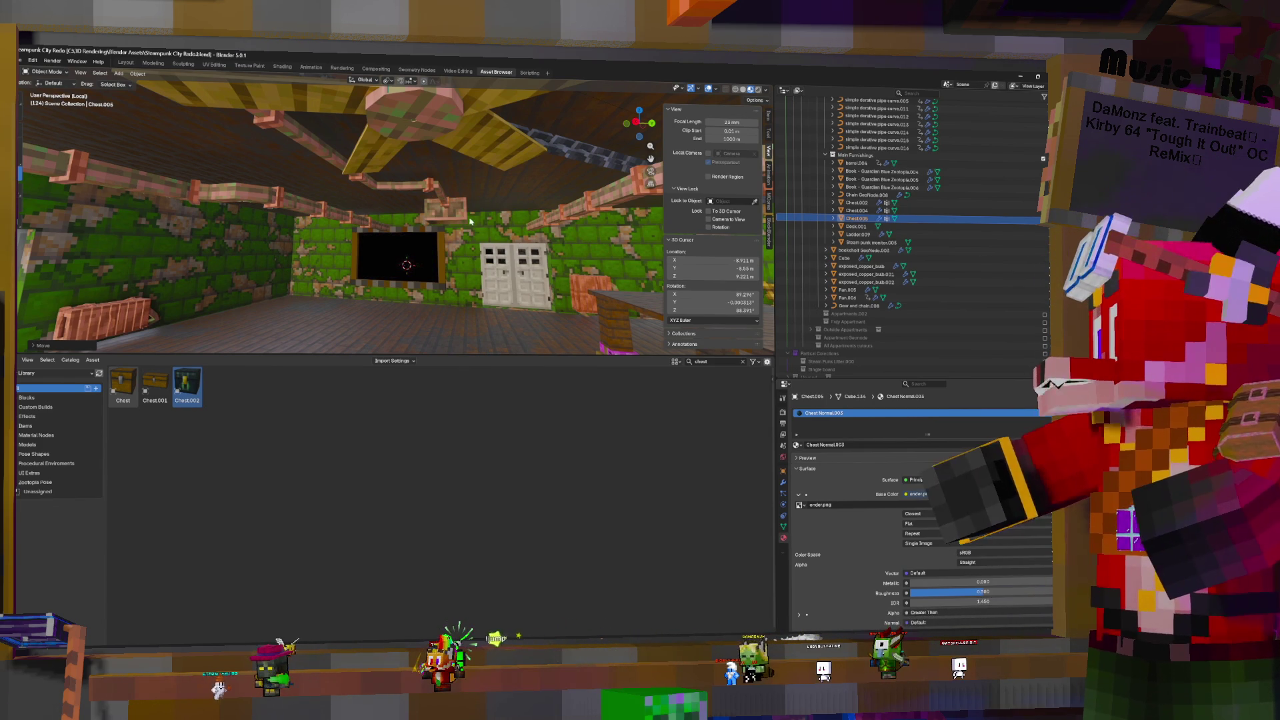
Select the front wall object to show its Floor material
click(458, 231)
key(shift+grave)
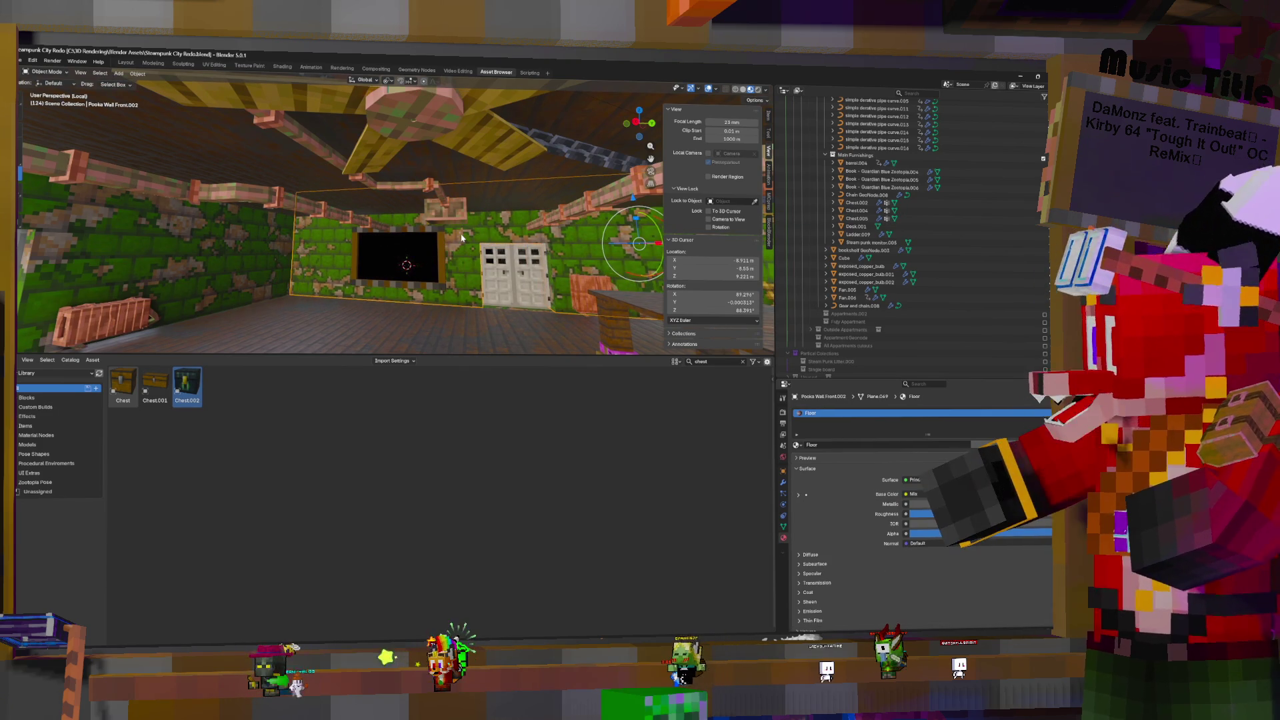
key(w)
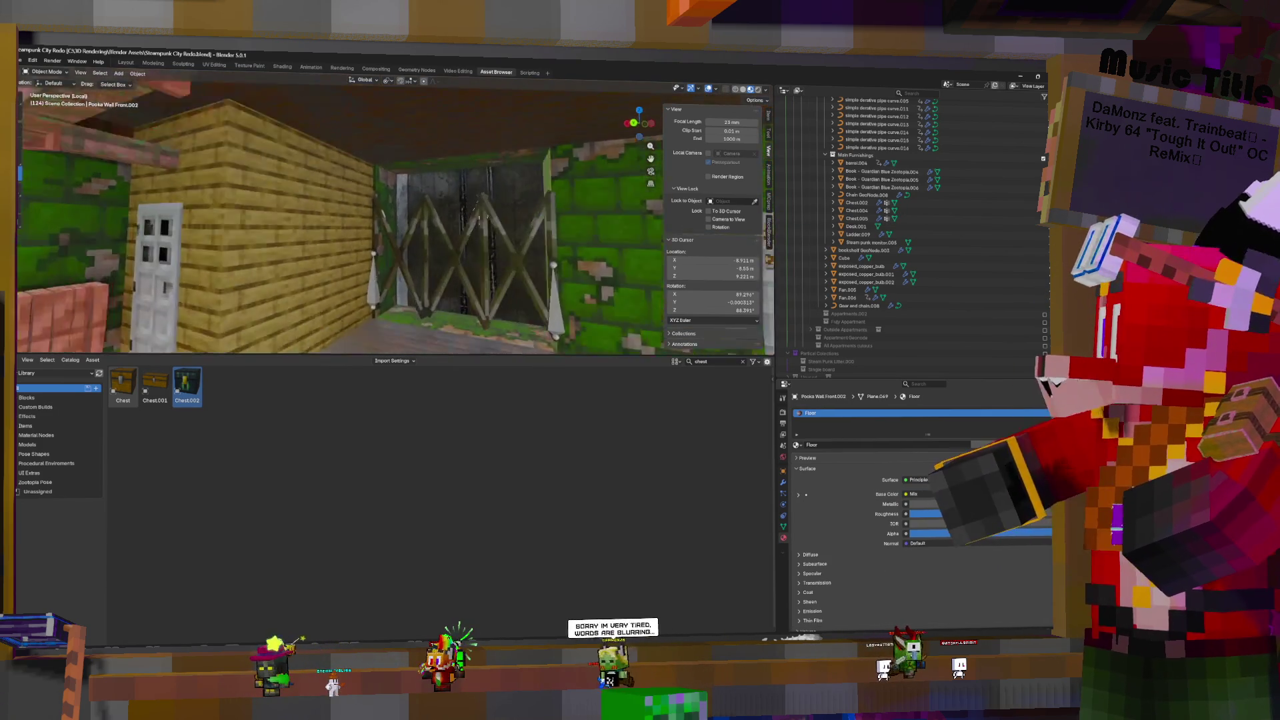
key(w)
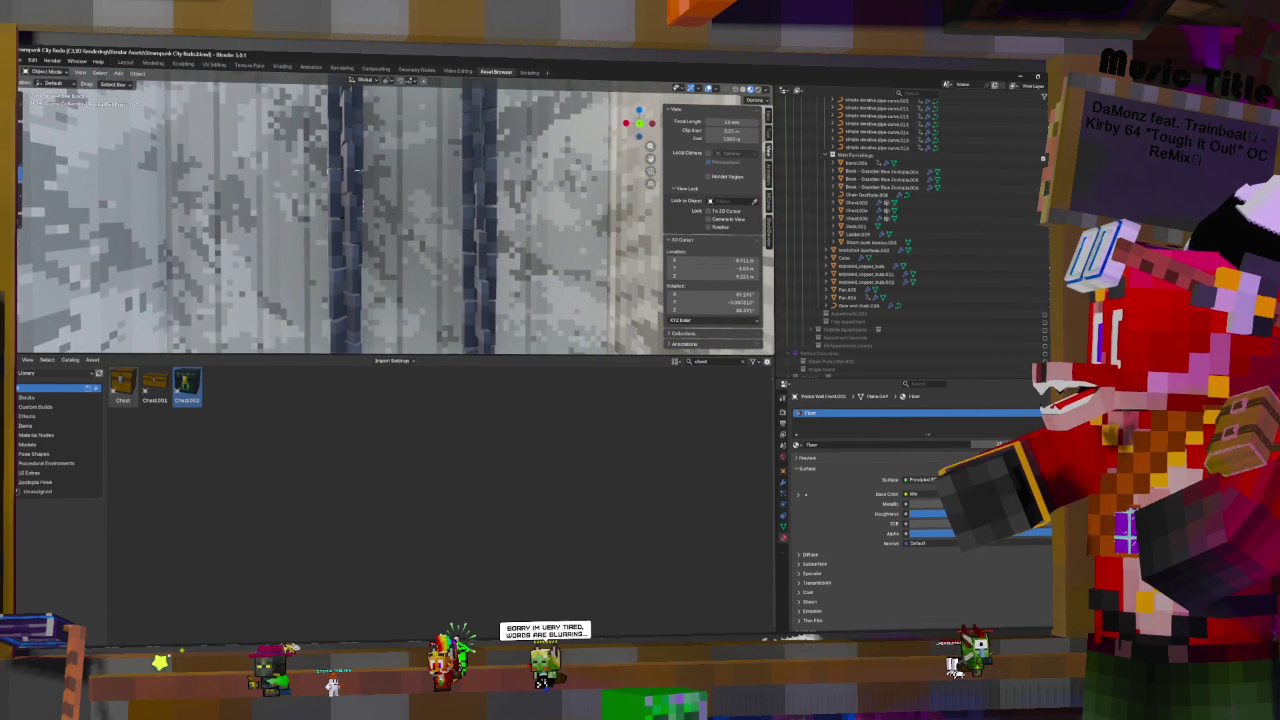
key(w)
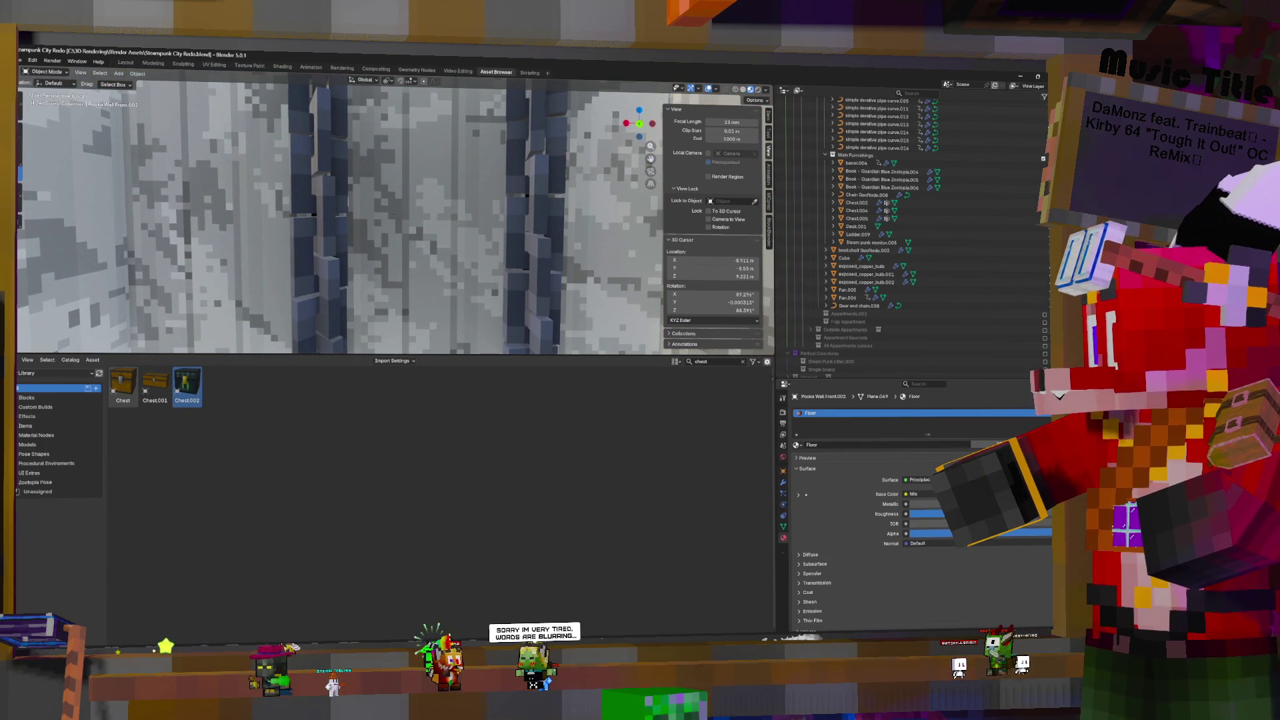
key(w)
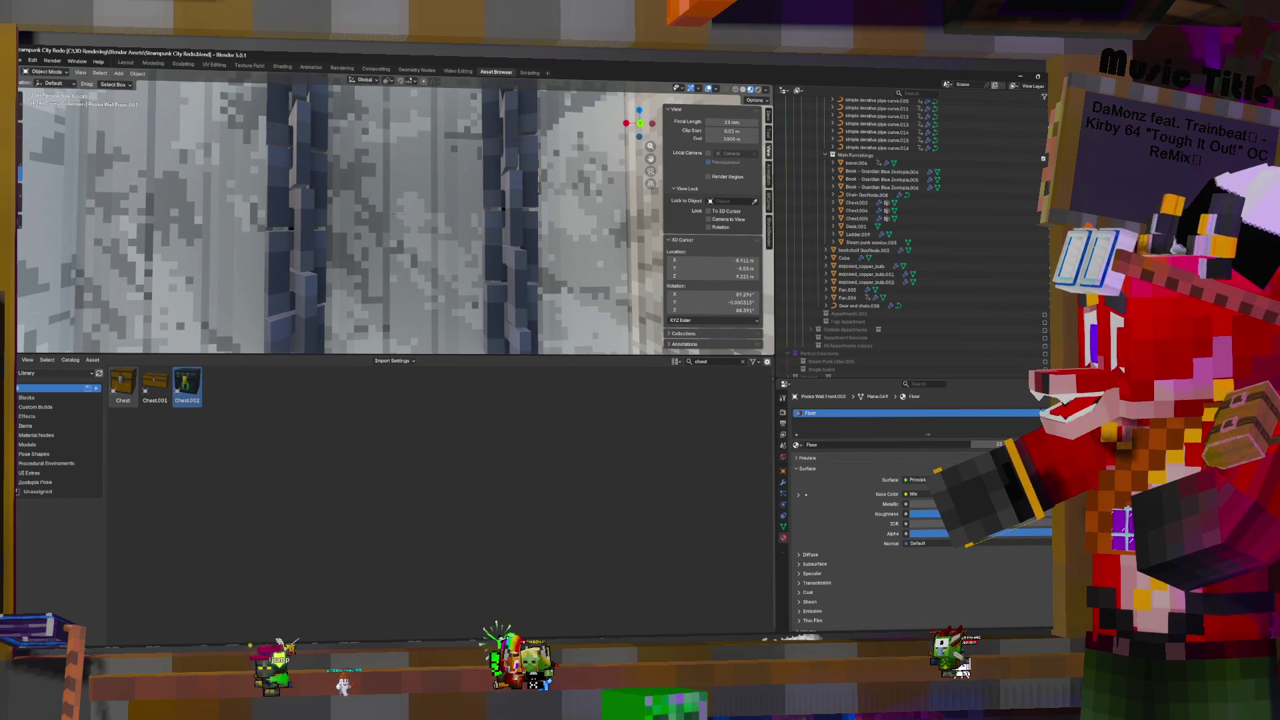
key(w)
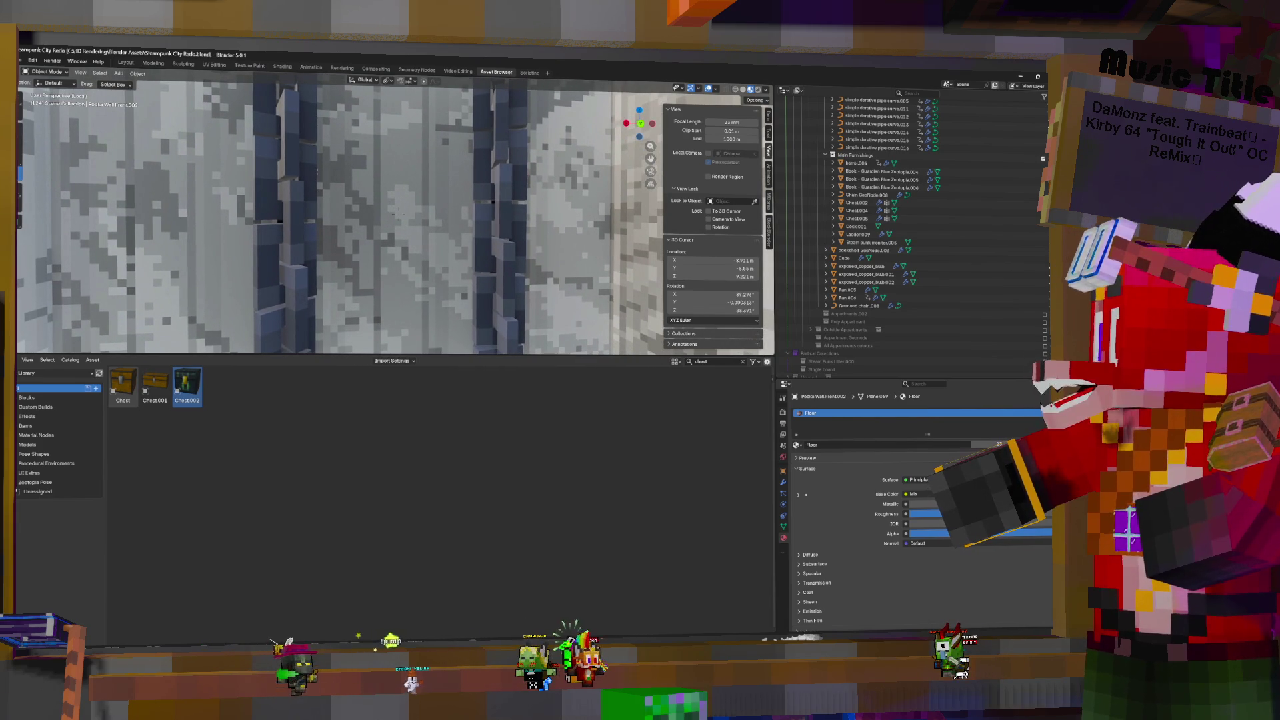
key(w)
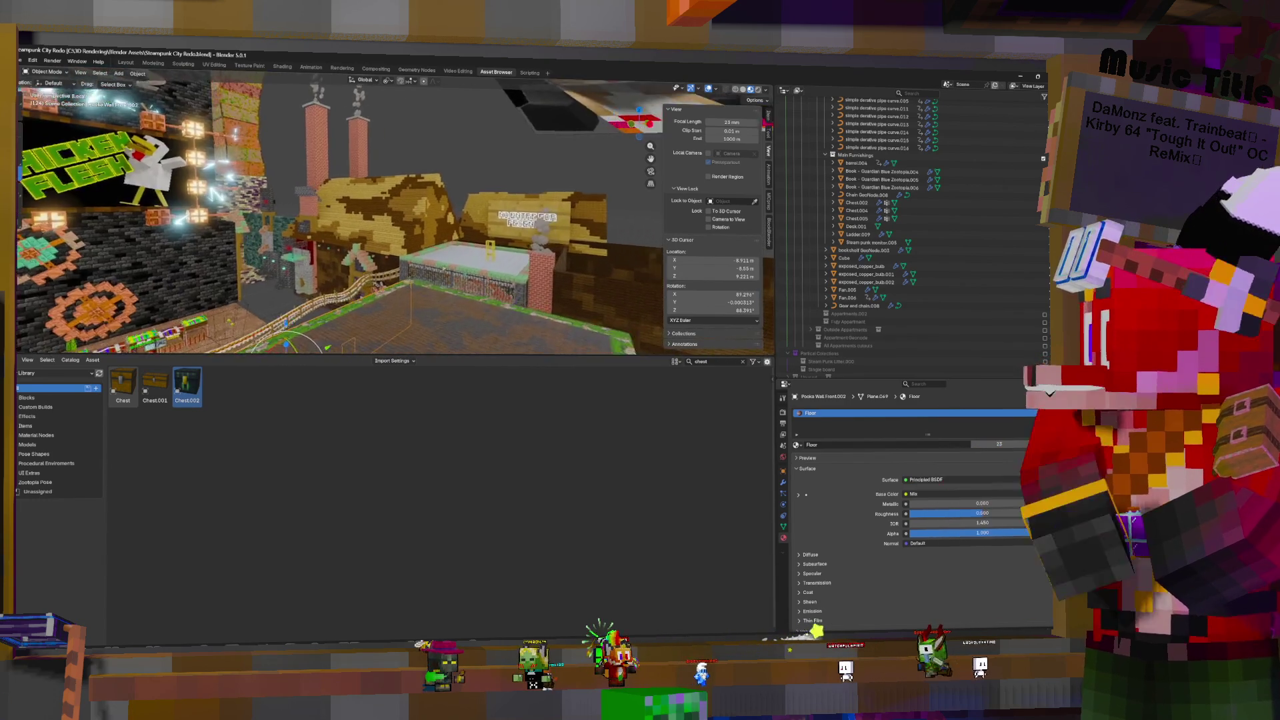
key(w)
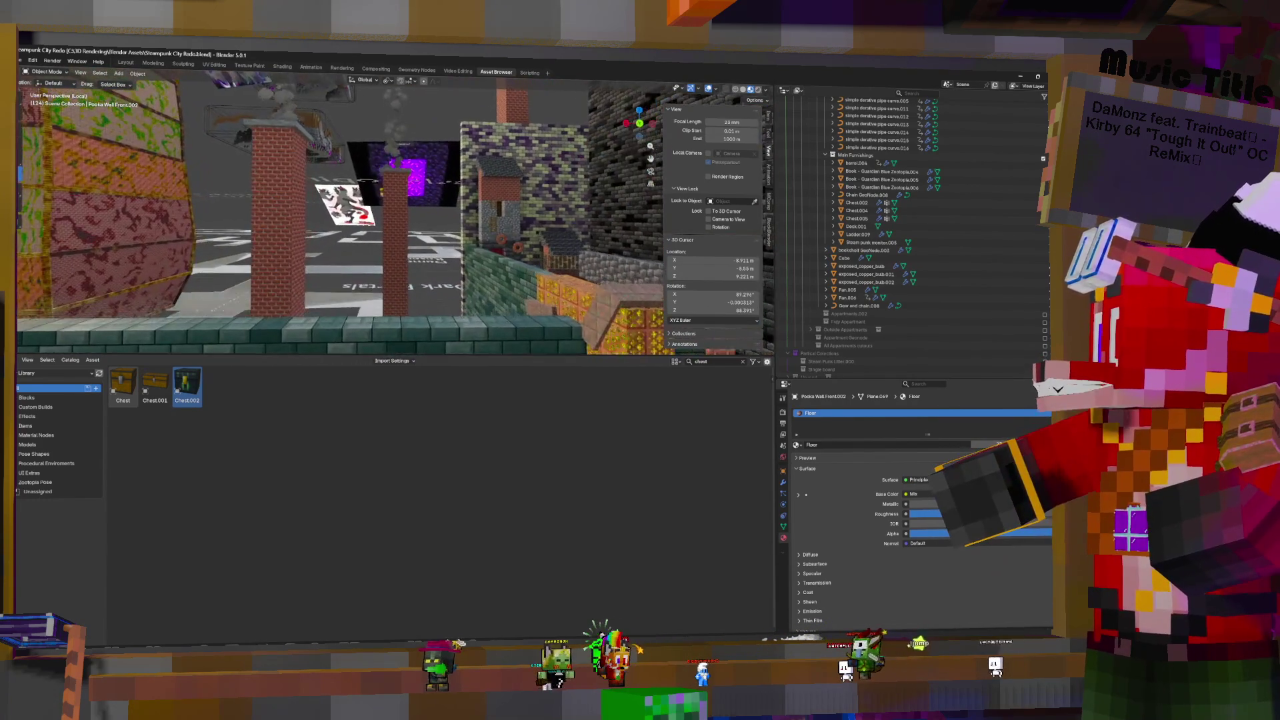
key(w)
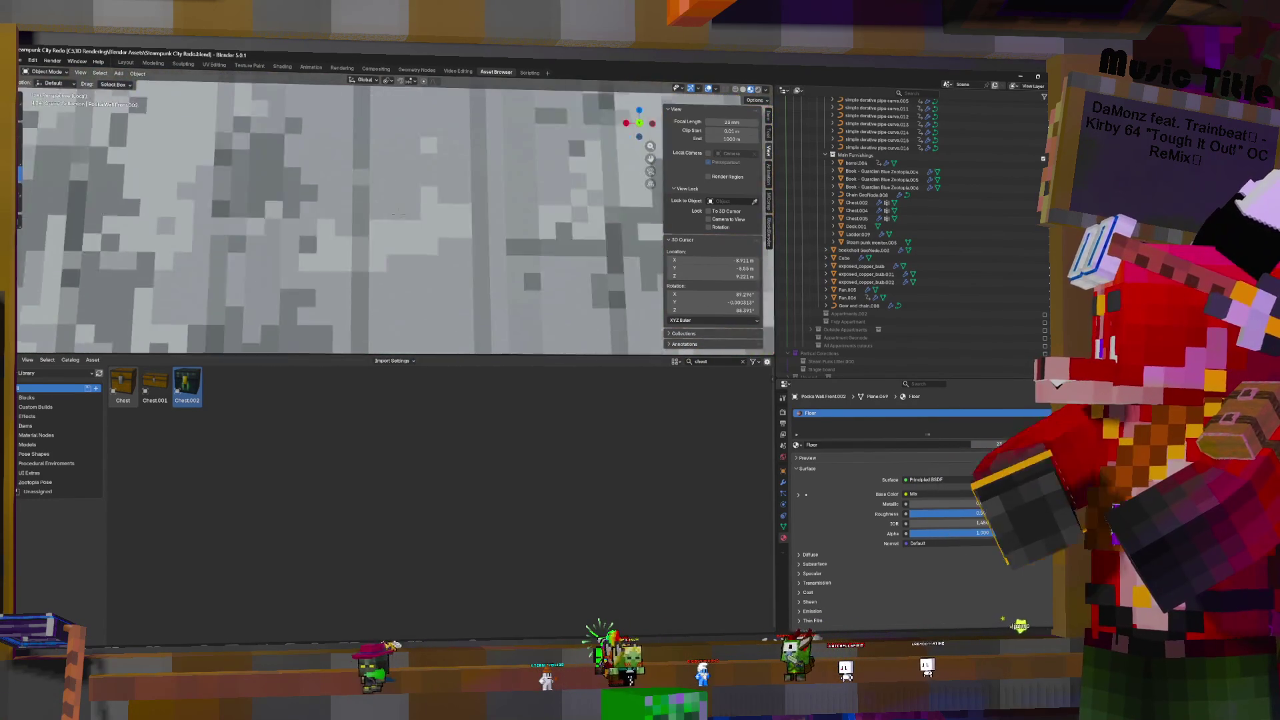
key(s)
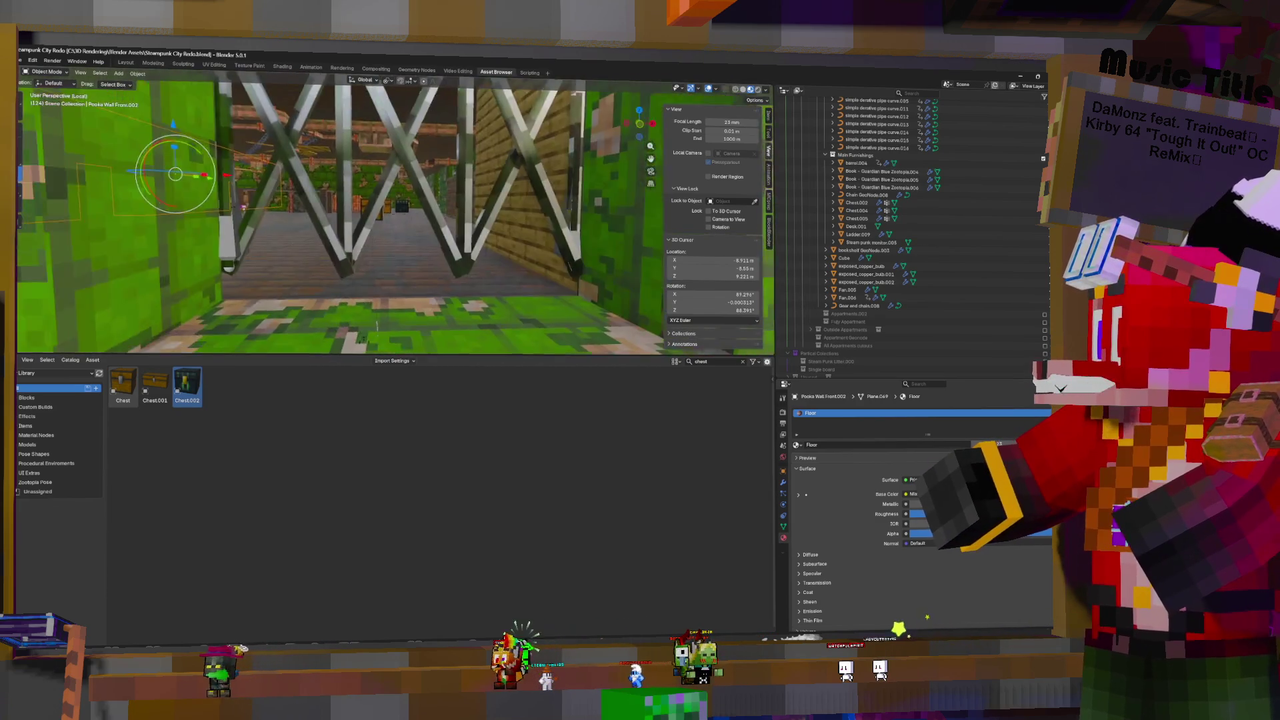
key(w)
key(w)
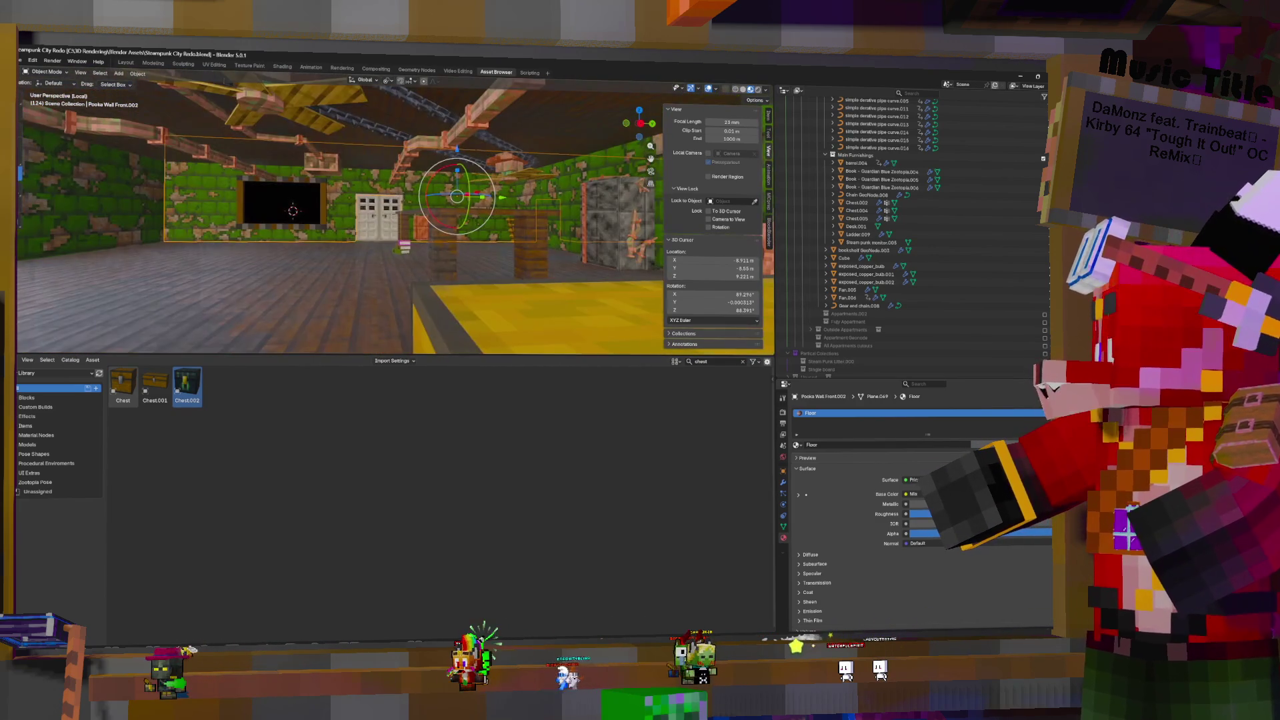
key(w)
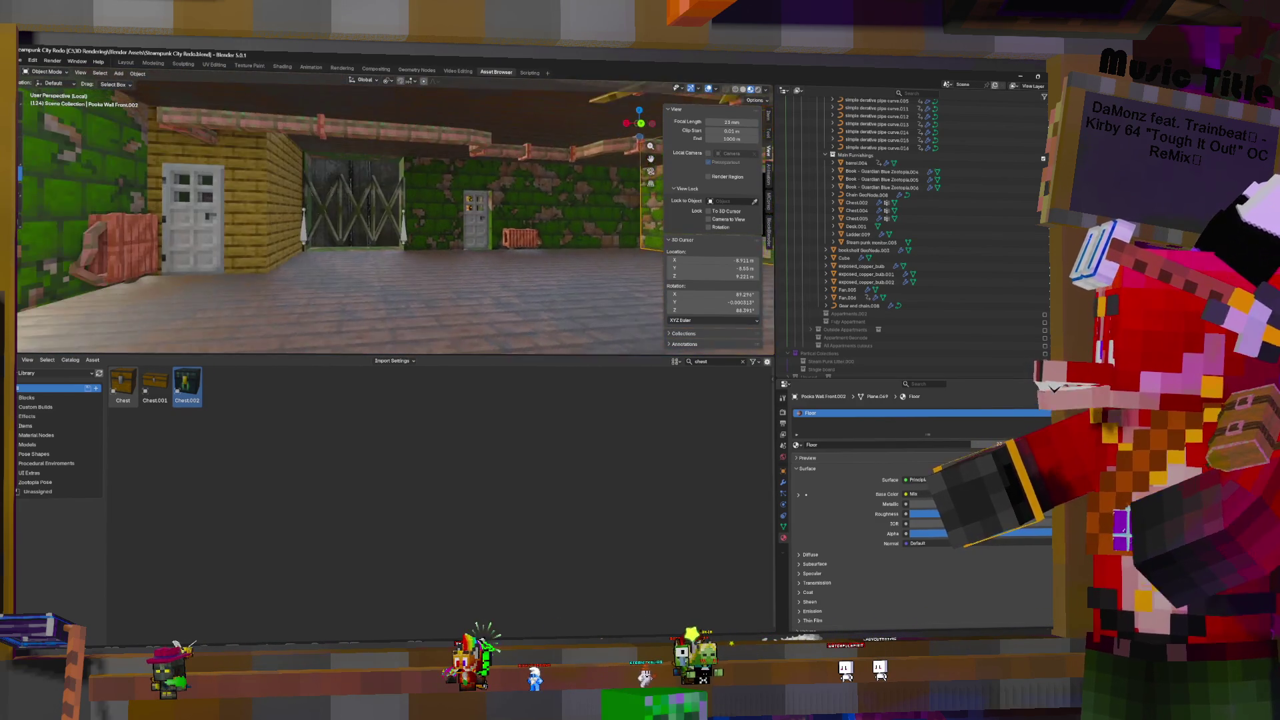
key(w)
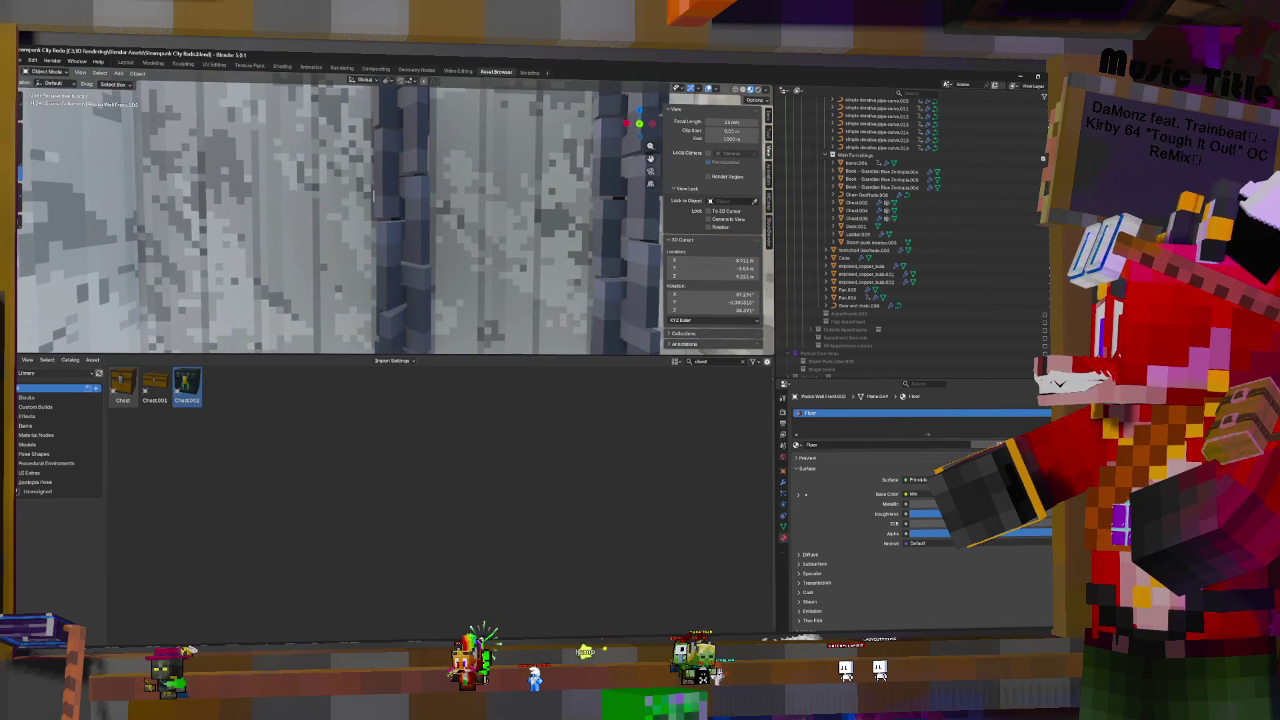
key(s)
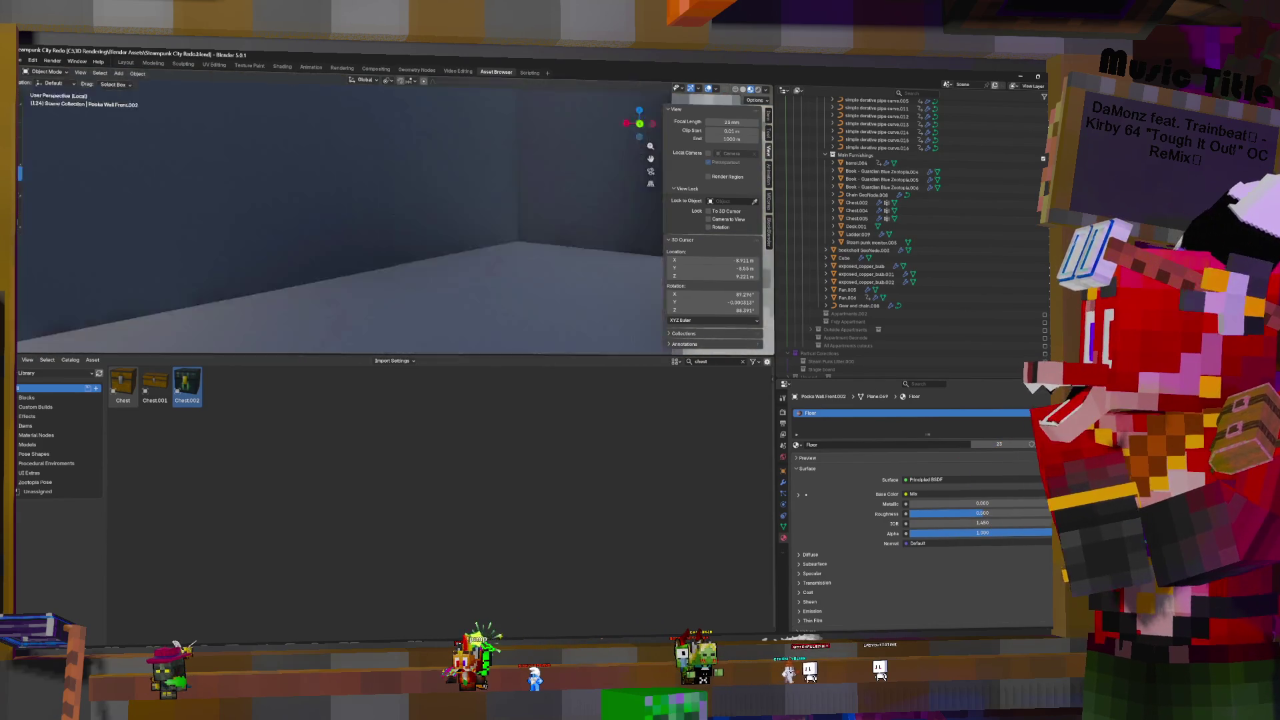
key(w)
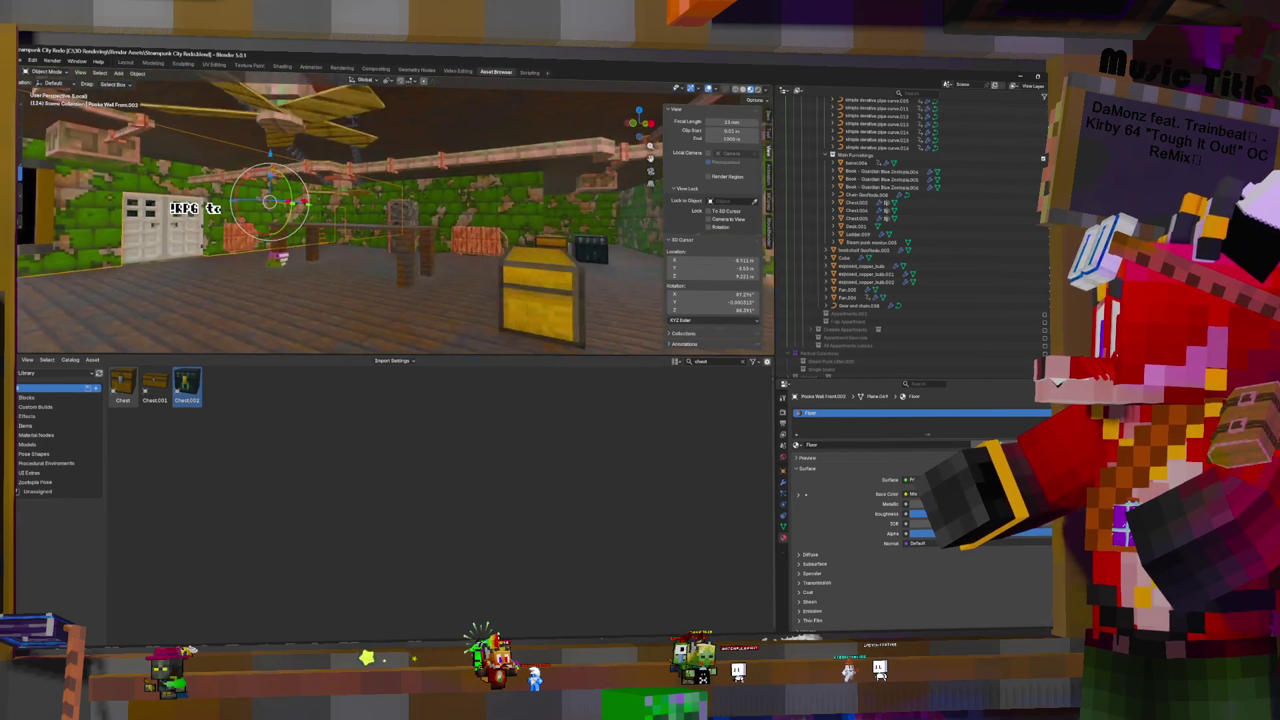
key(w)
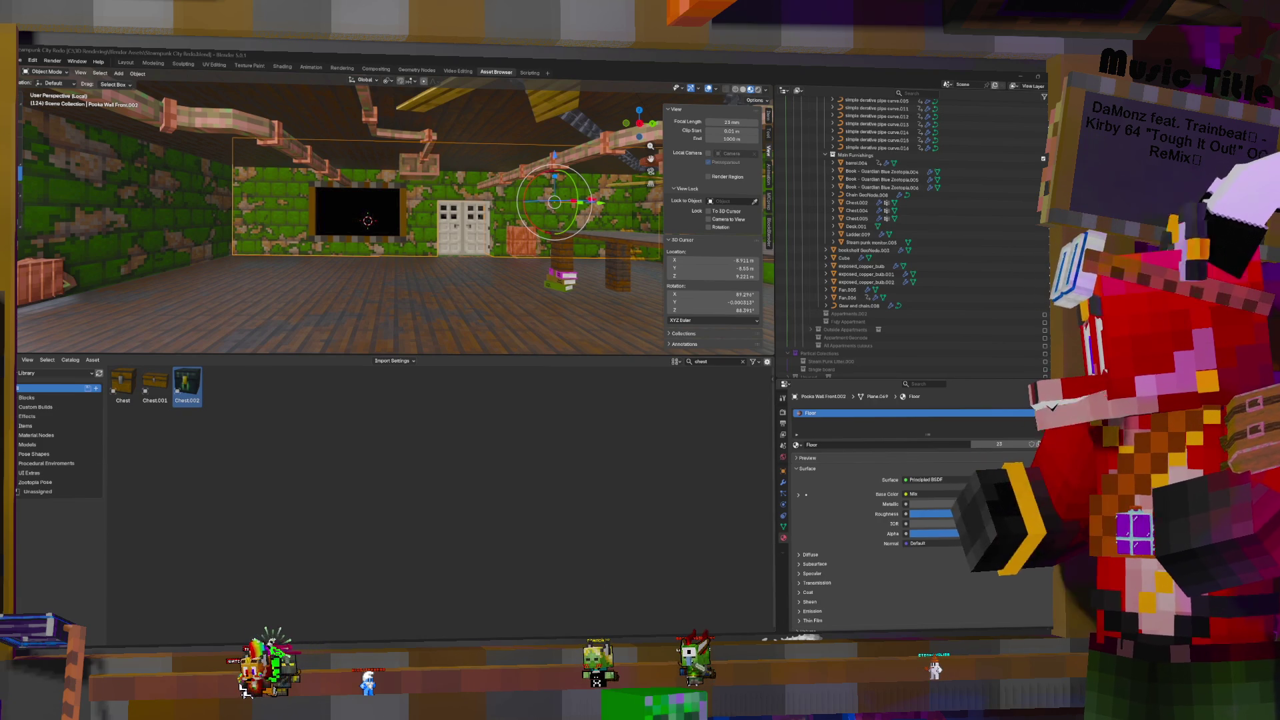
key(alt+Tab)
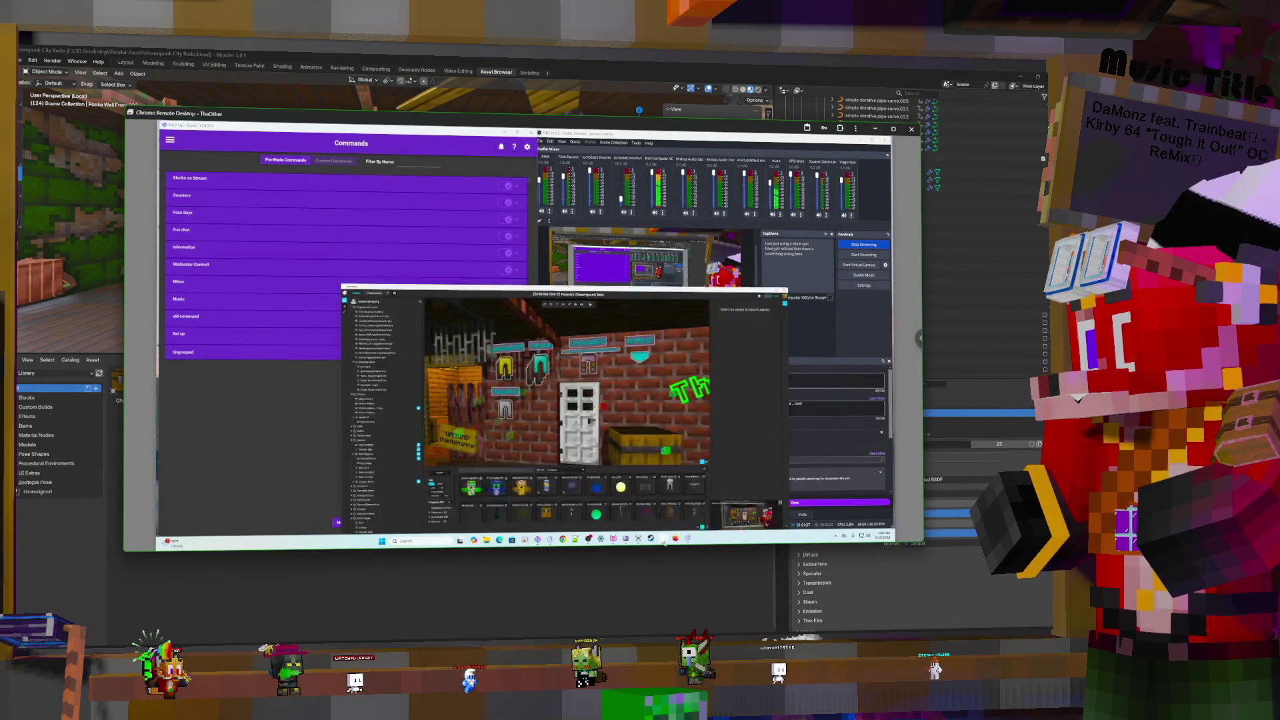
click(663, 539)
mouse_move(759, 295)
right_down()
mouse_move(401, 289)
mouse_move(564, 302)
right_up()
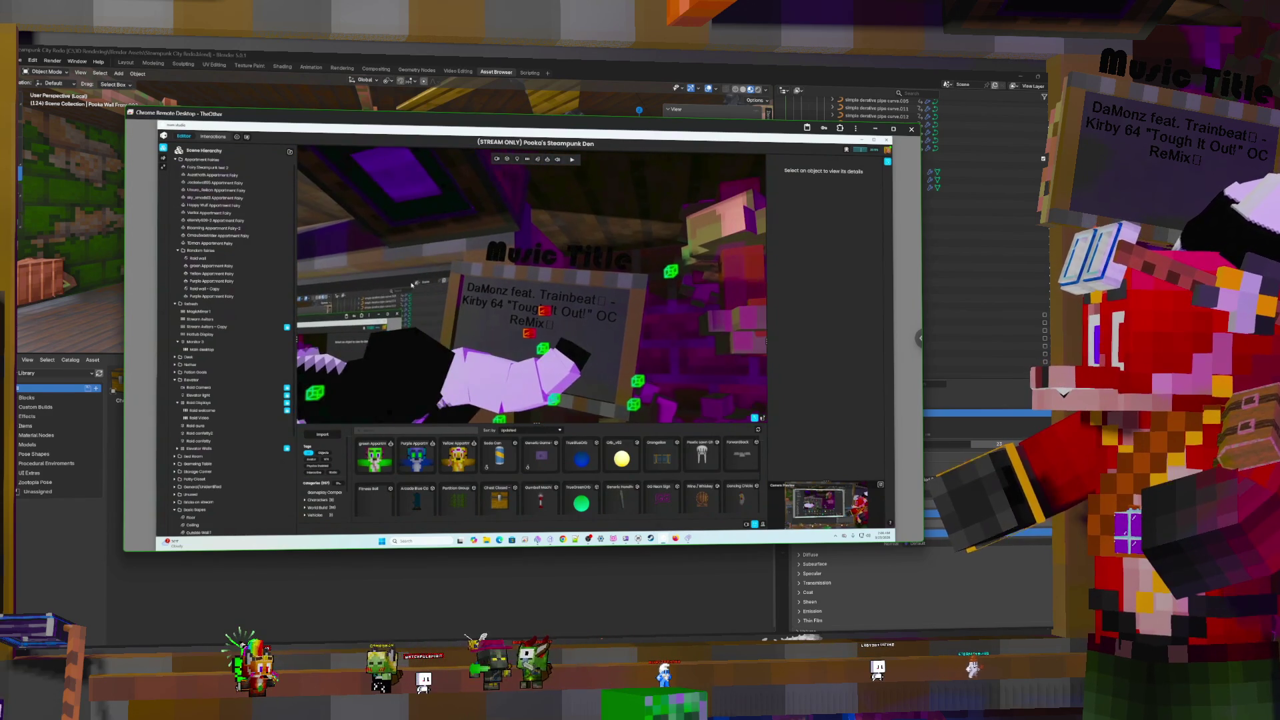
click(564, 302)
click(564, 301)
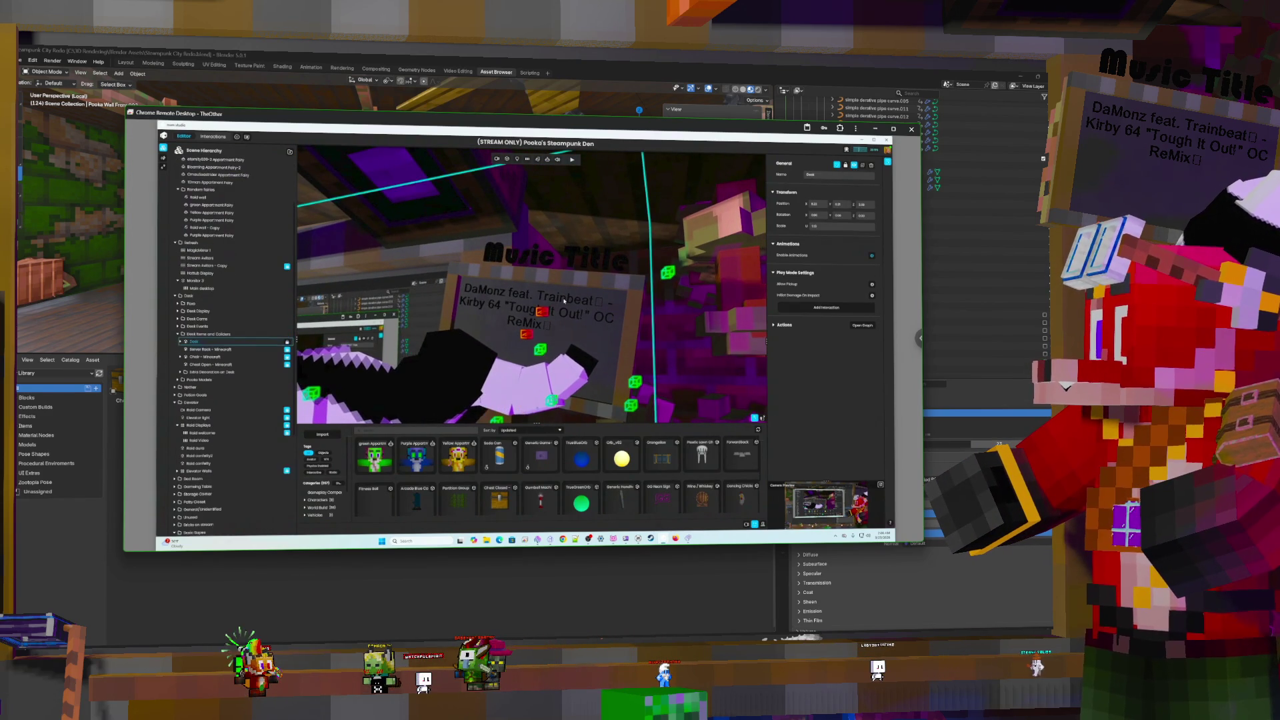
click(564, 301)
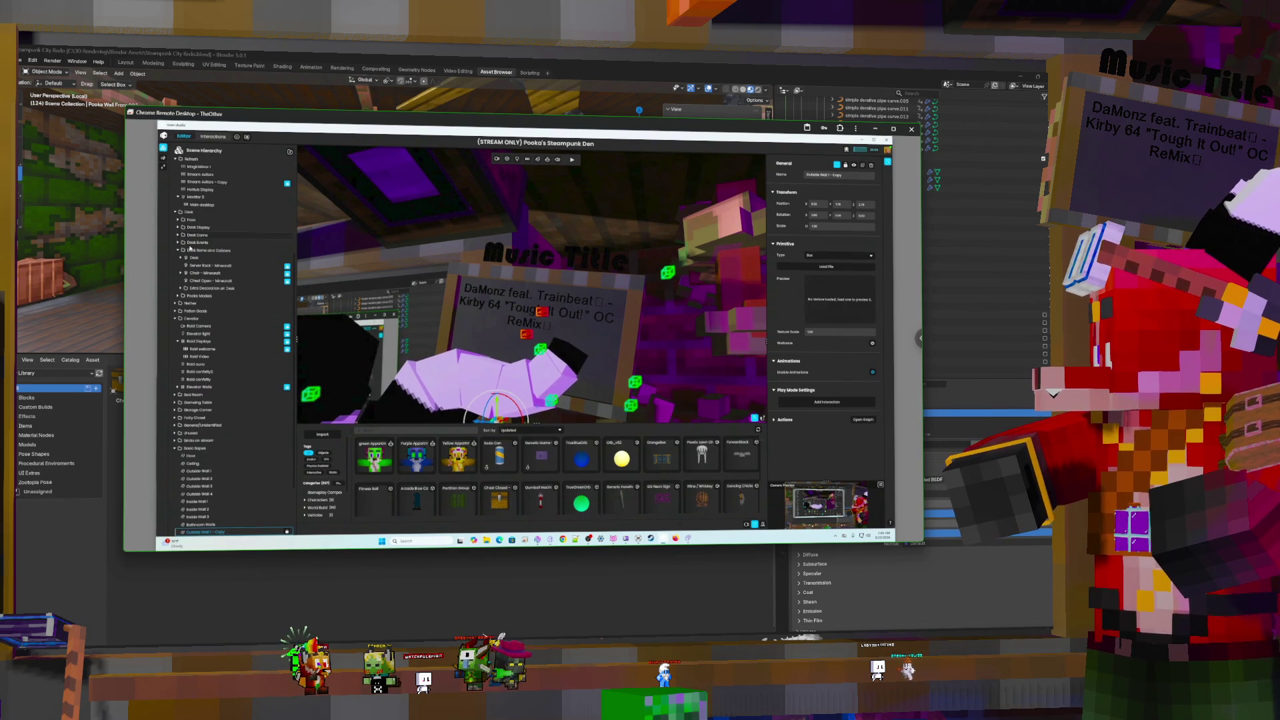
click(191, 244)
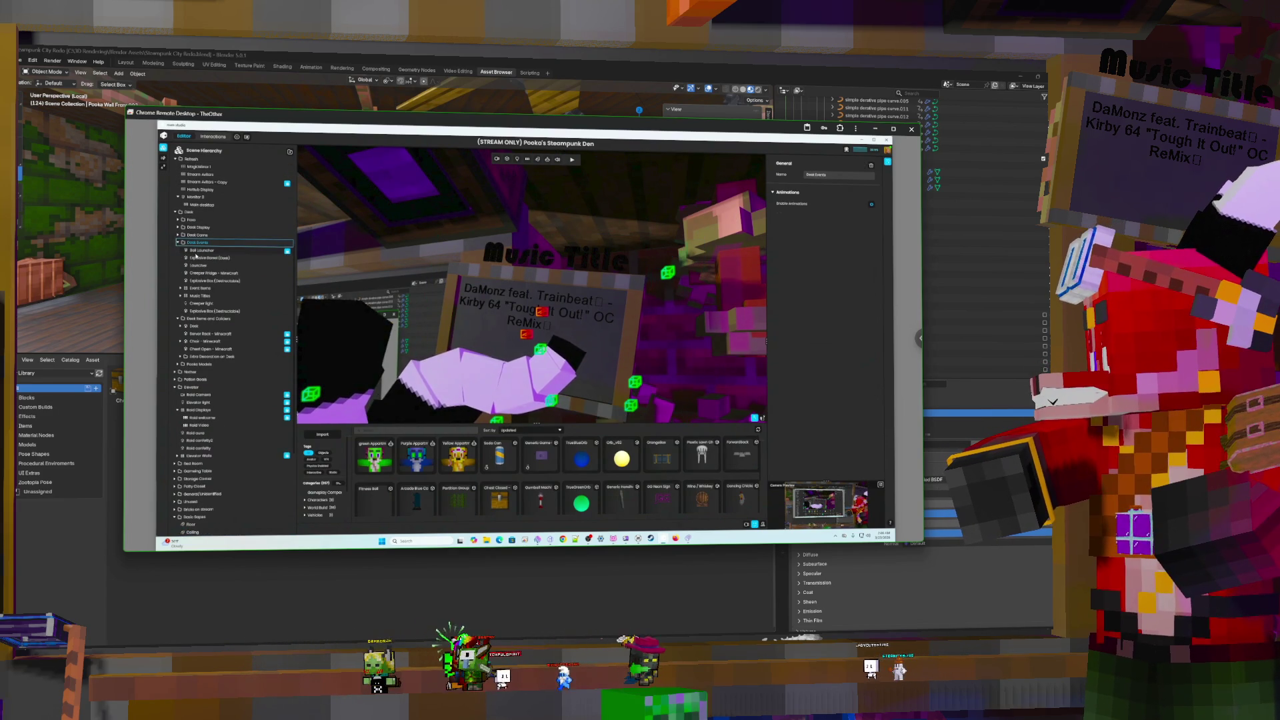
click(180, 295)
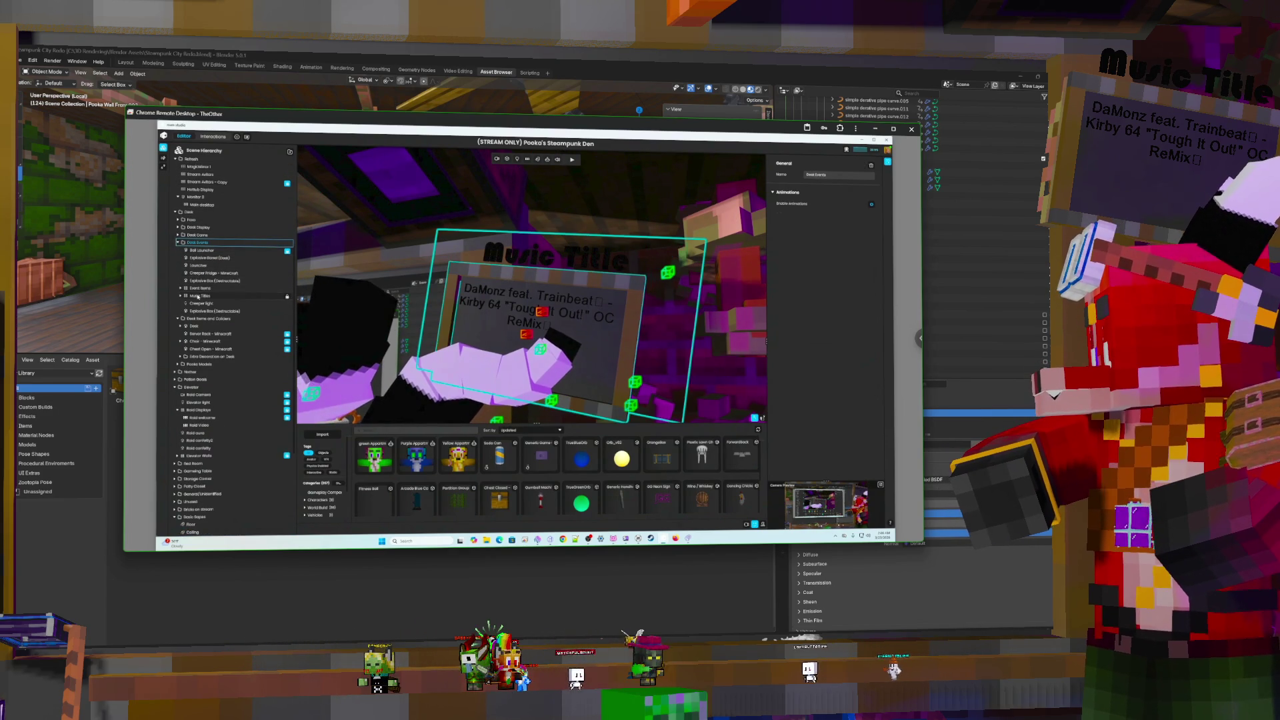
click(208, 310)
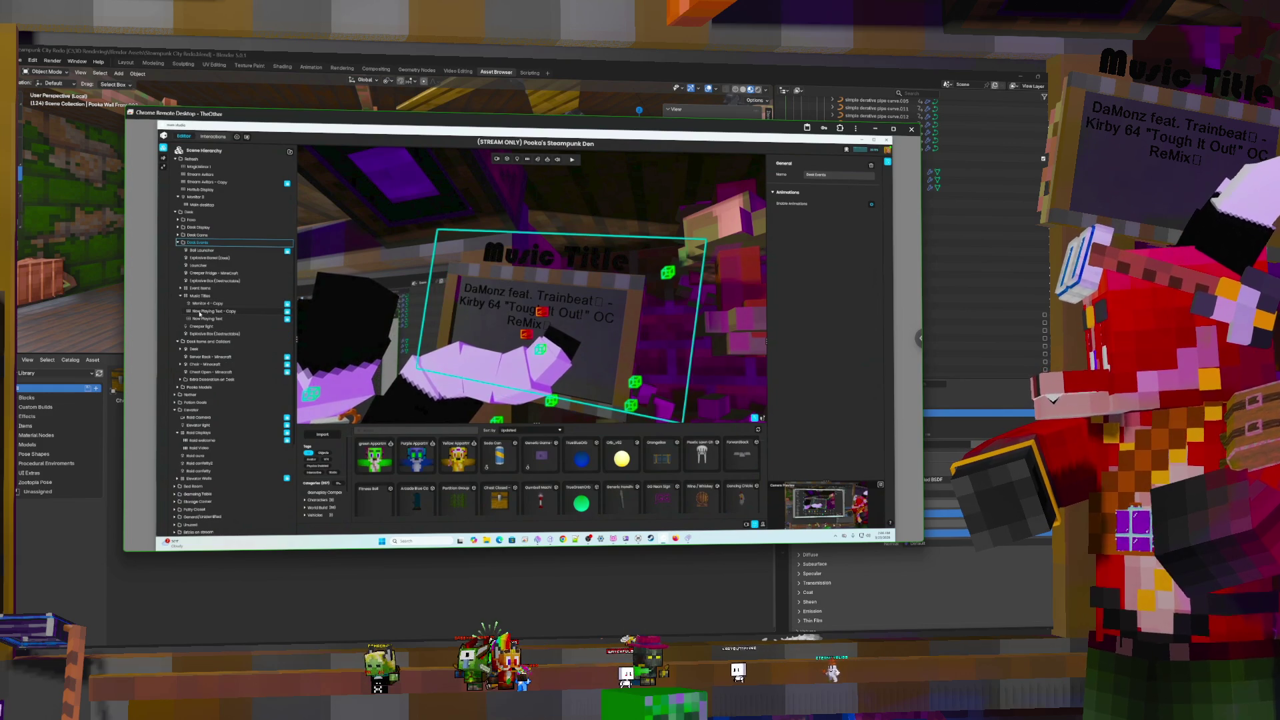
click(830, 442)
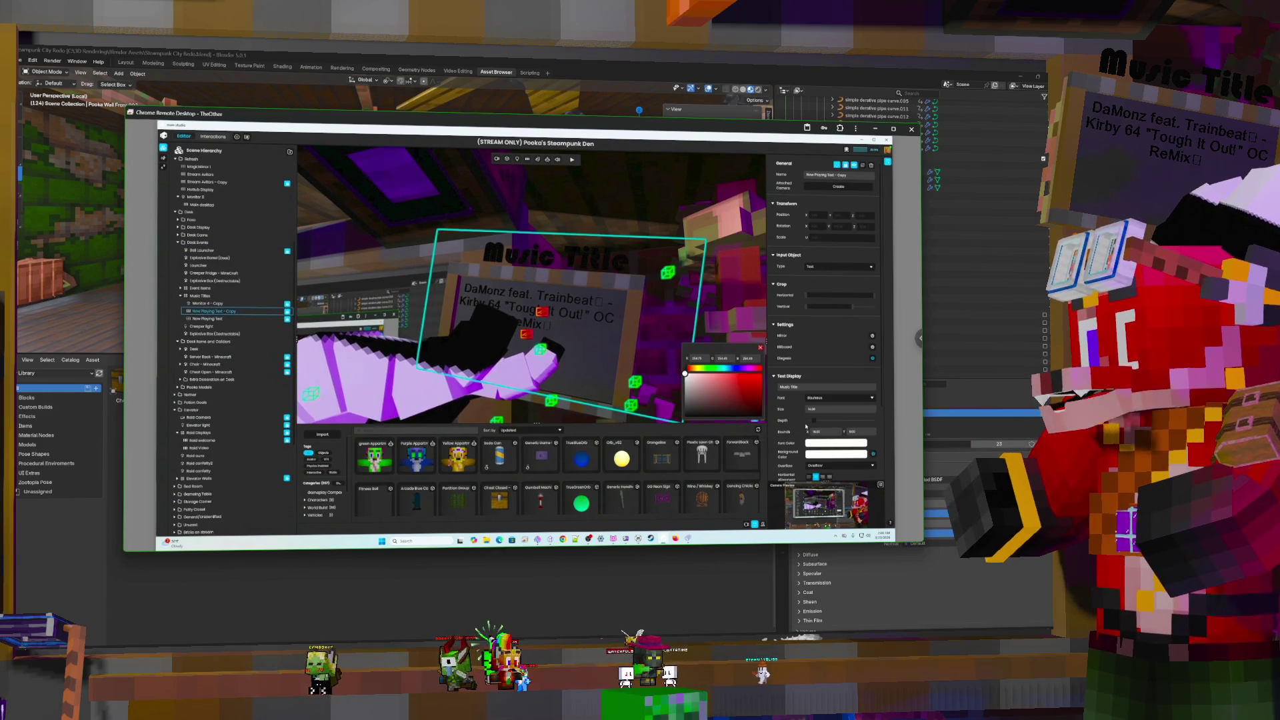
click(690, 379)
click(685, 373)
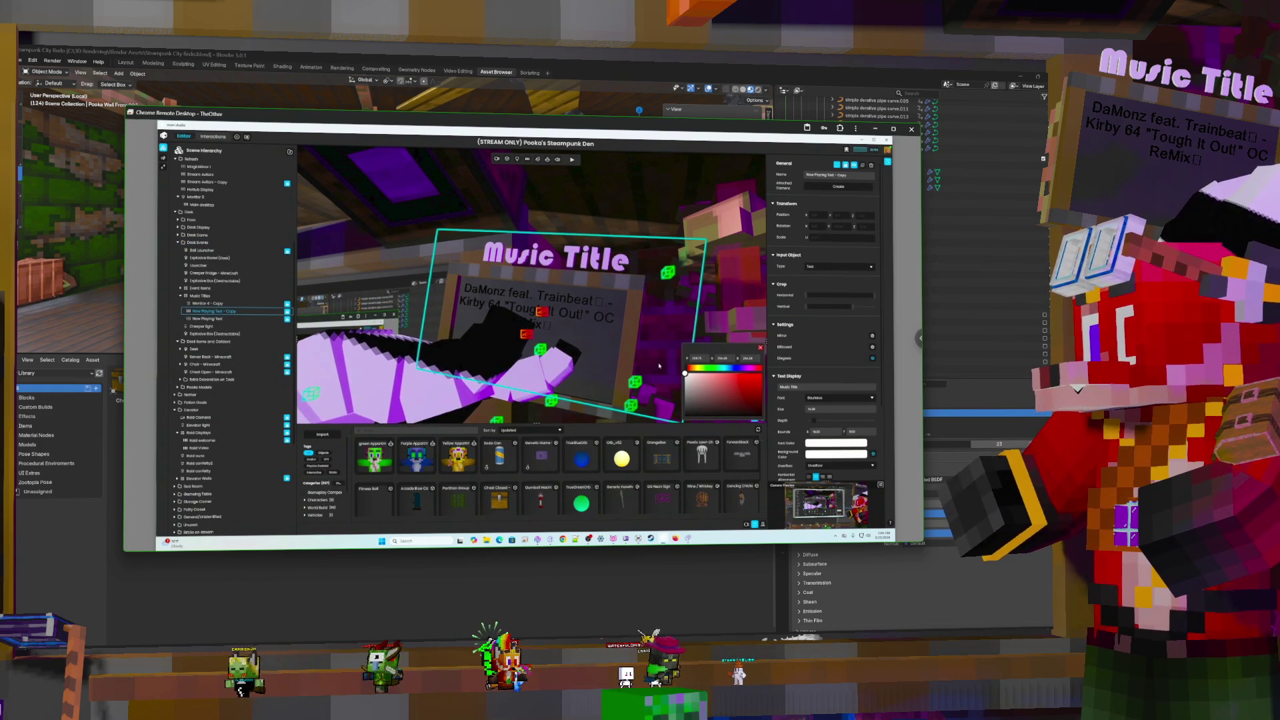
click(206, 319)
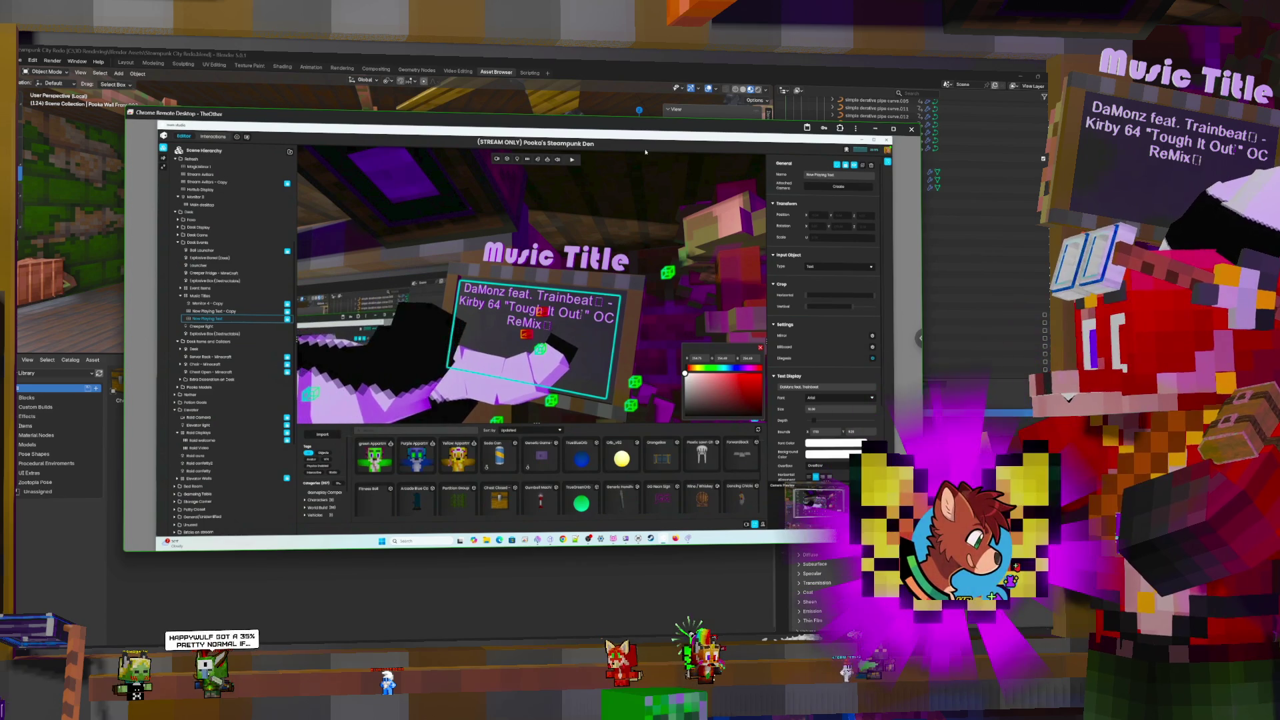
mouse_move(623, 246)
right_down()
mouse_move(504, 286)
mouse_move(521, 285)
right_up()
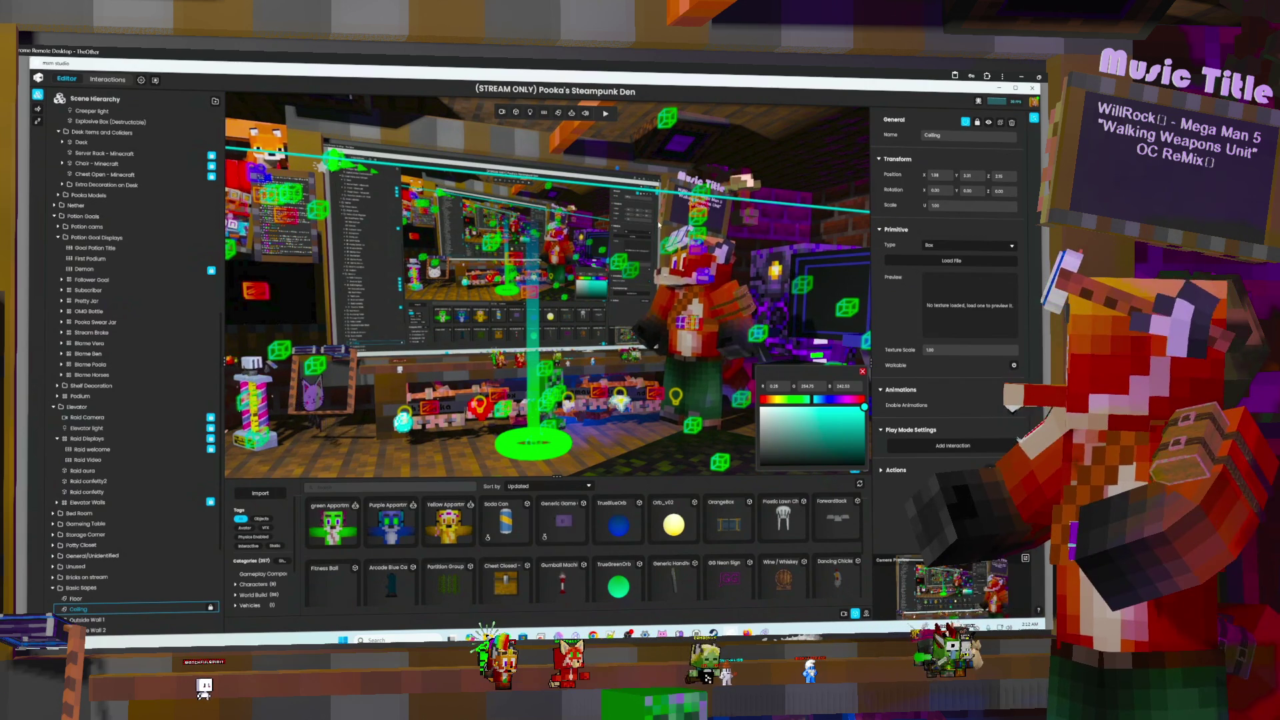
Zoom around the den, turn toward the desk, and select the Stream Avitars screen
scroll(679, 271, down, 5)
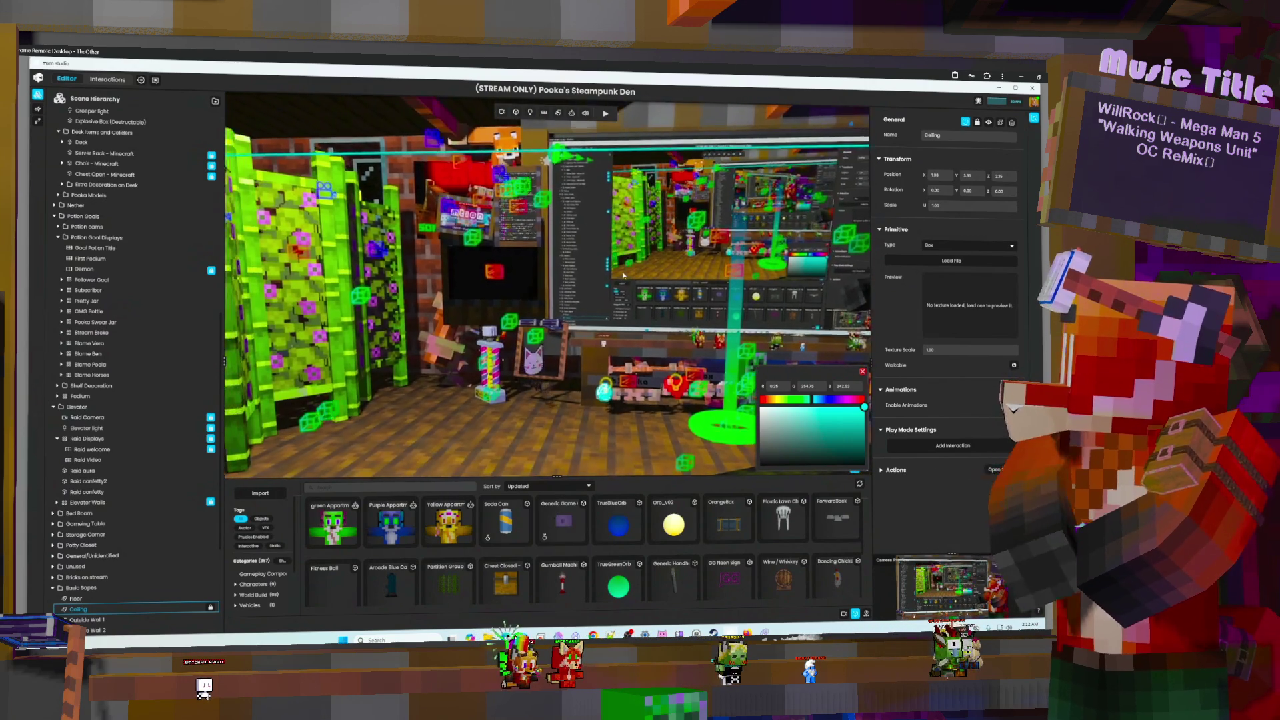
scroll(631, 278, up, 5)
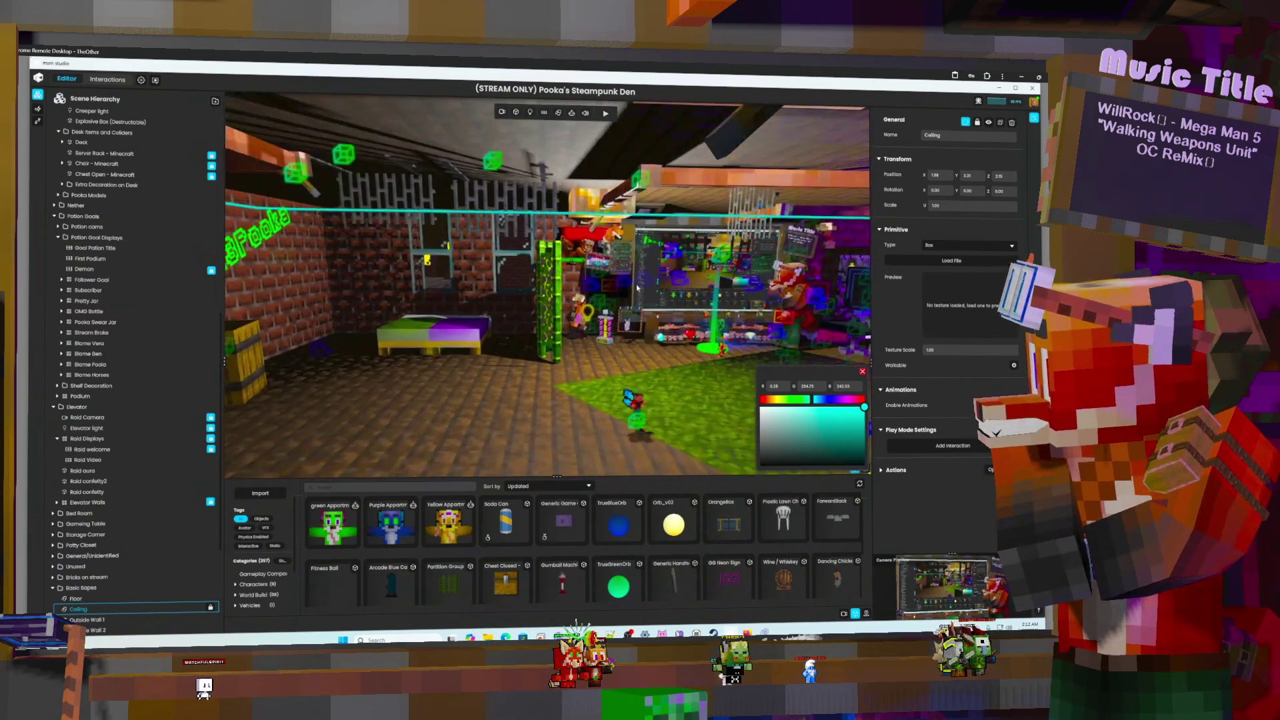
scroll(636, 288, up, 5)
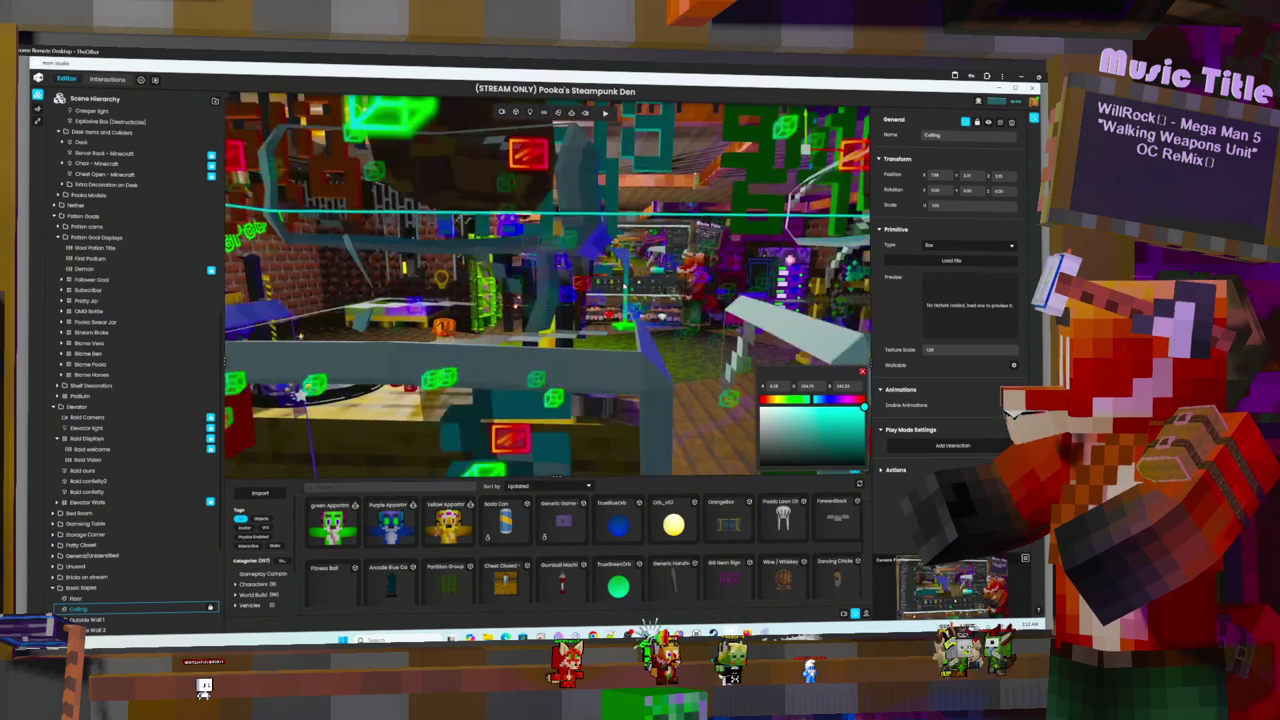
scroll(669, 263, up, 5)
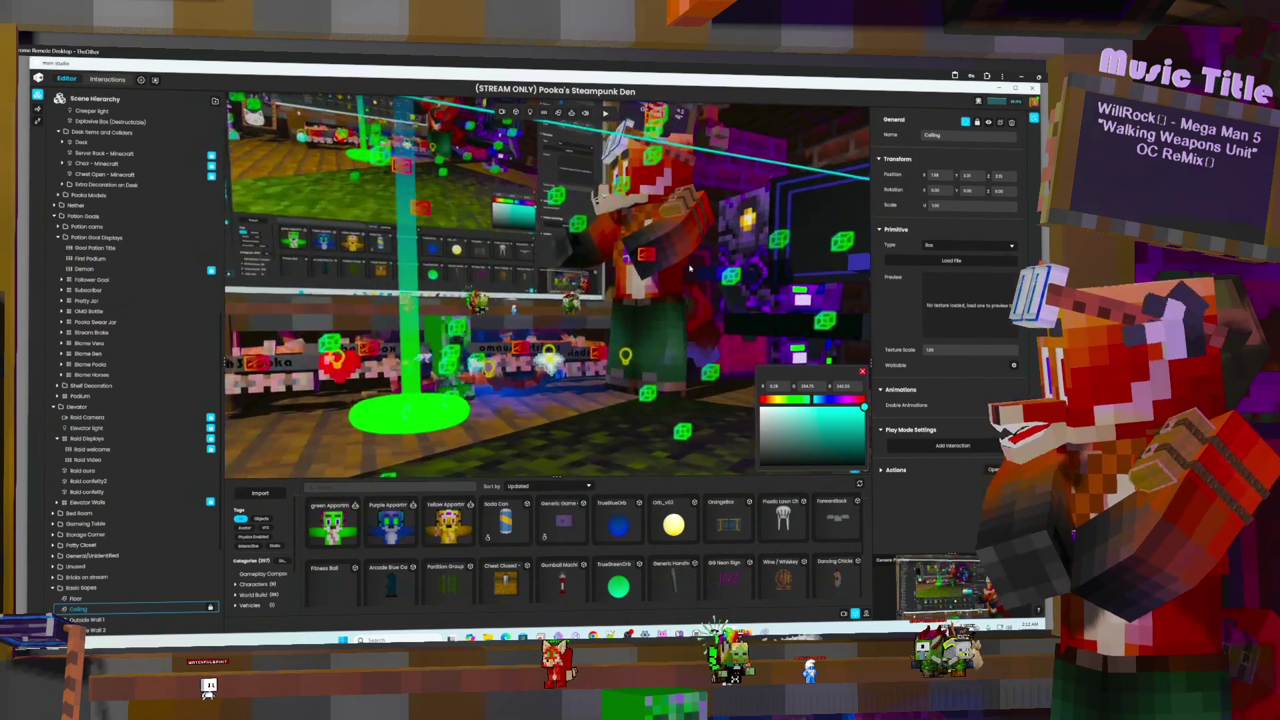
scroll(698, 286, up, 5)
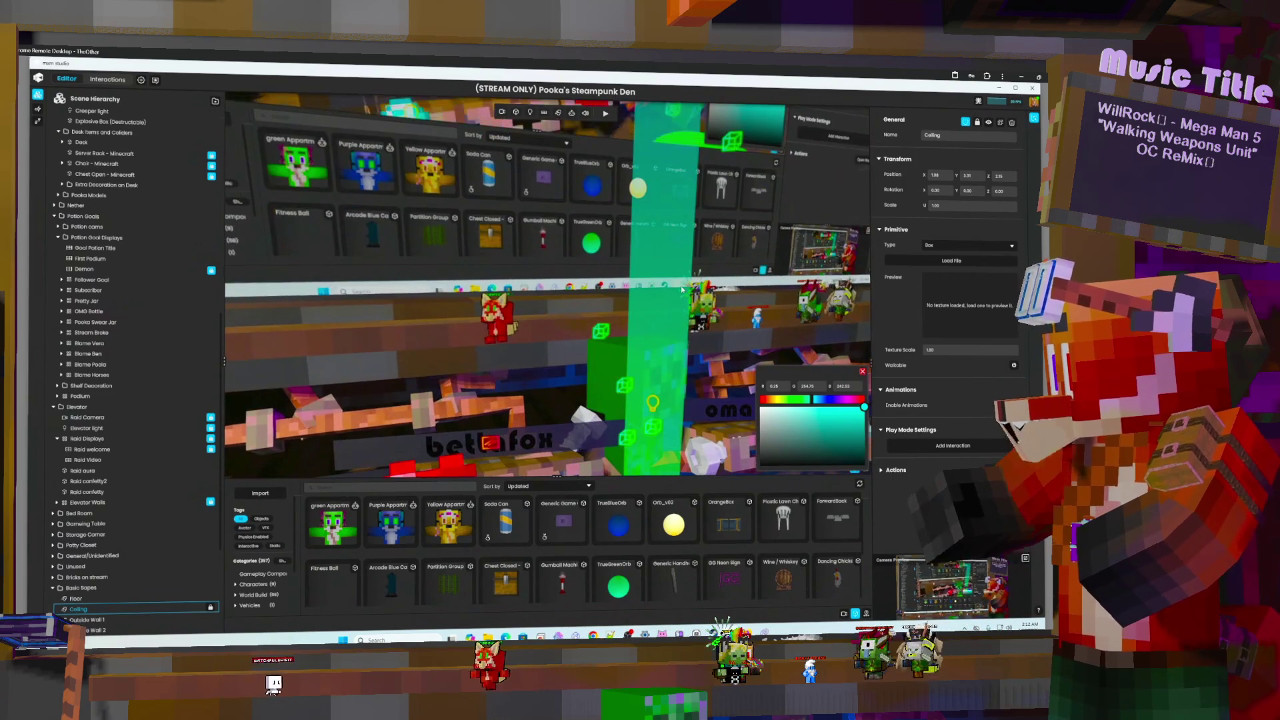
scroll(677, 284, down, 10)
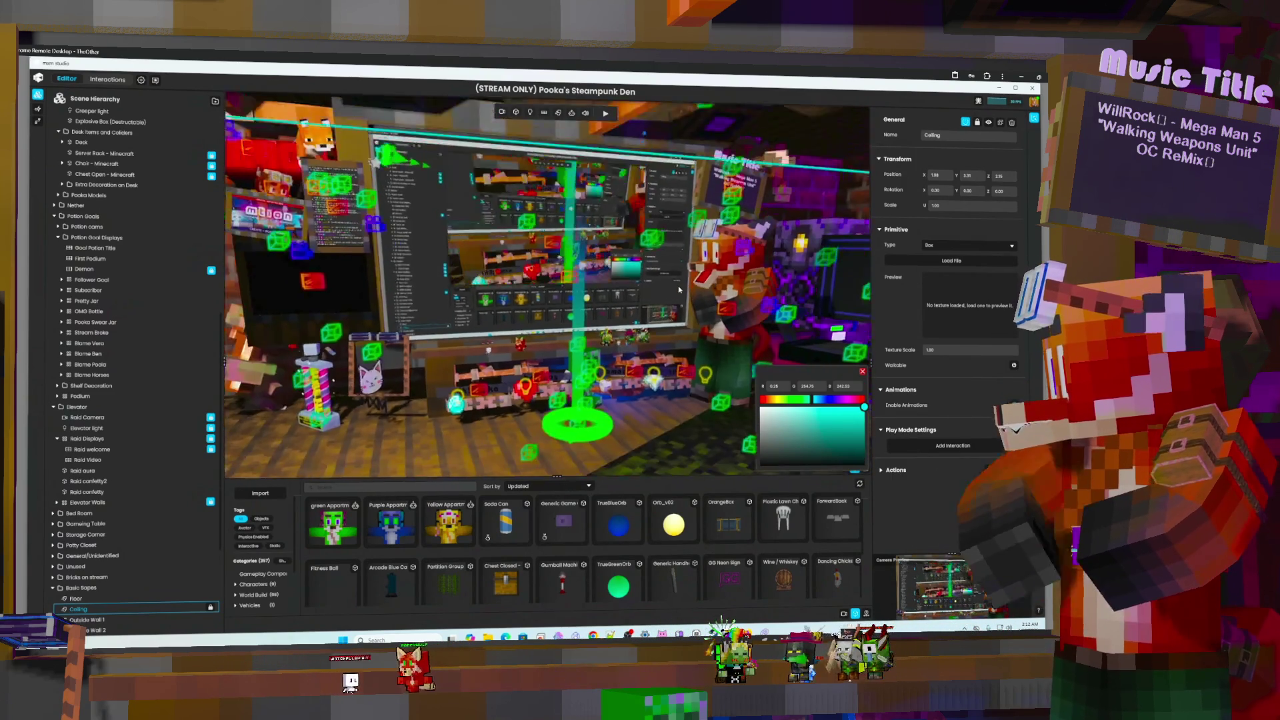
scroll(673, 277, down, 3)
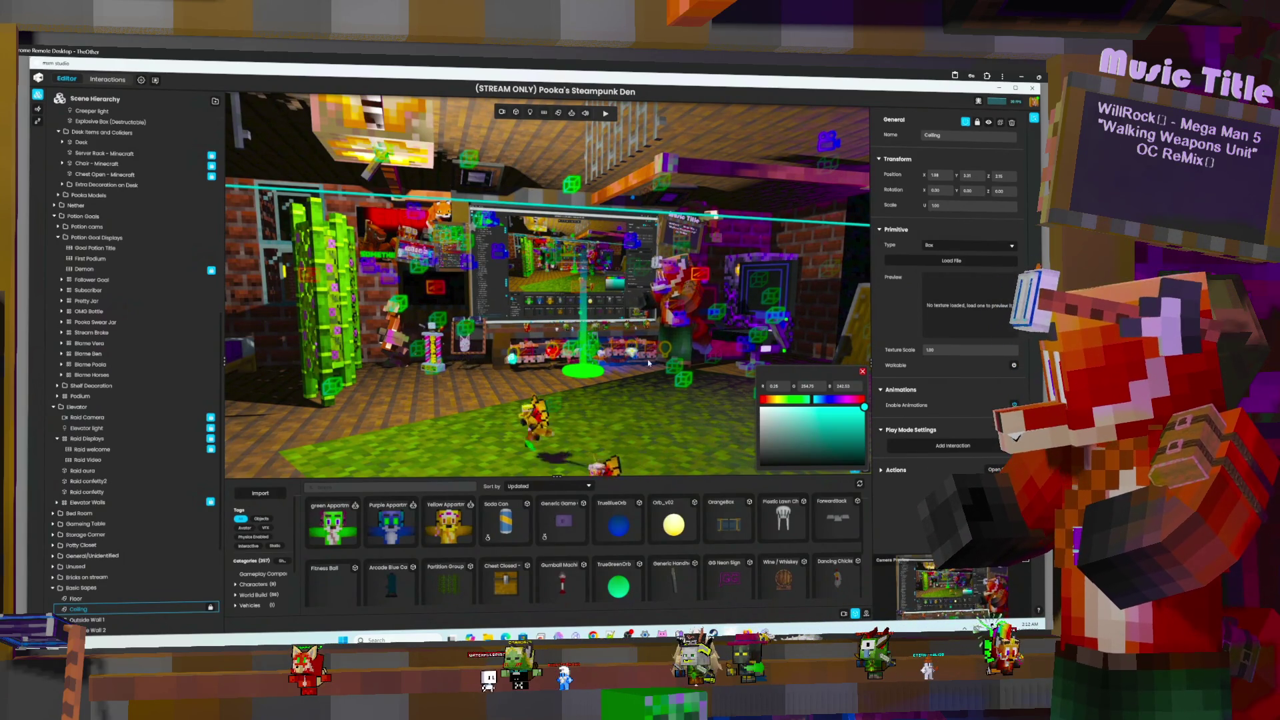
scroll(619, 365, up, 10)
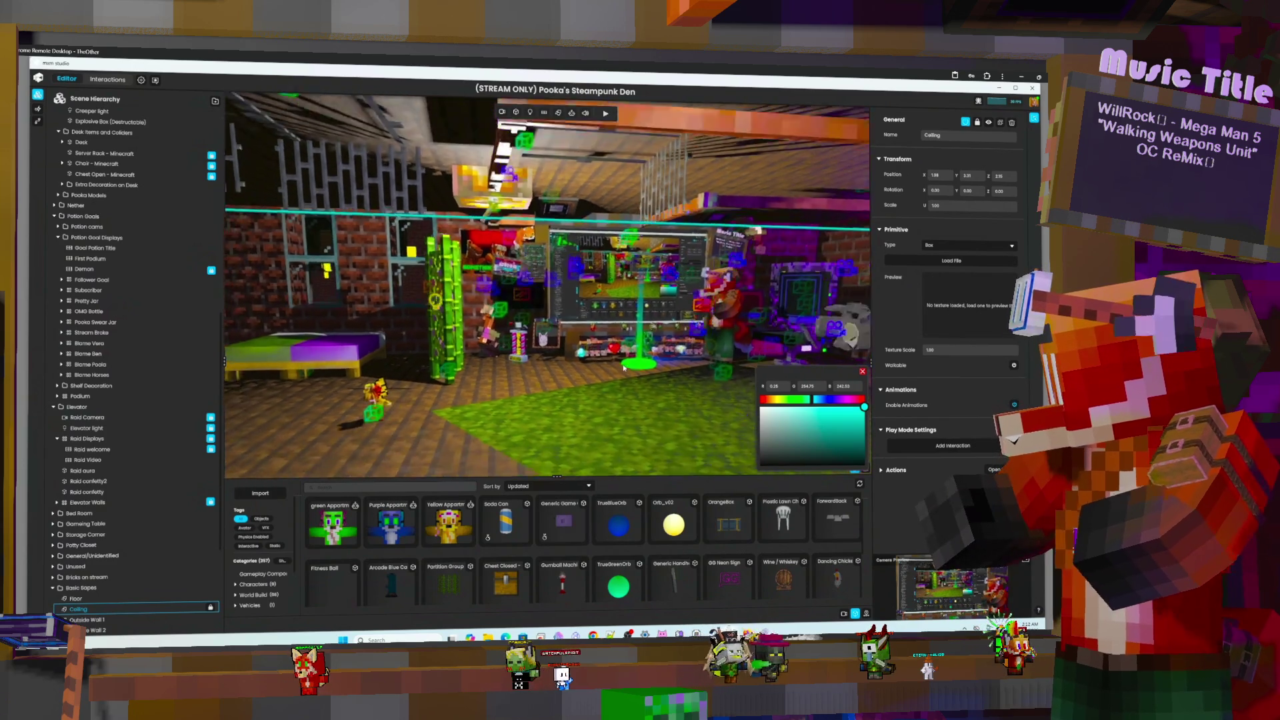
scroll(621, 365, down, 10)
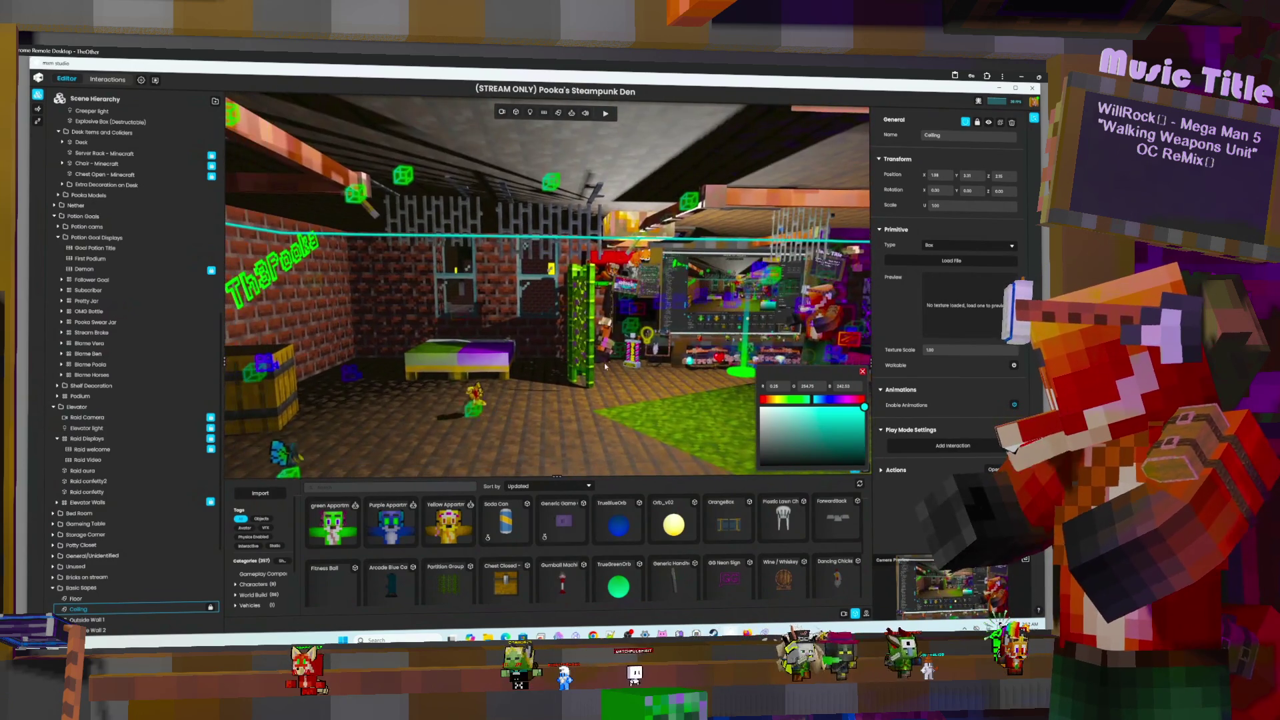
mouse_move(610, 365)
right_down()
mouse_move(716, 360)
mouse_move(627, 367)
right_up()
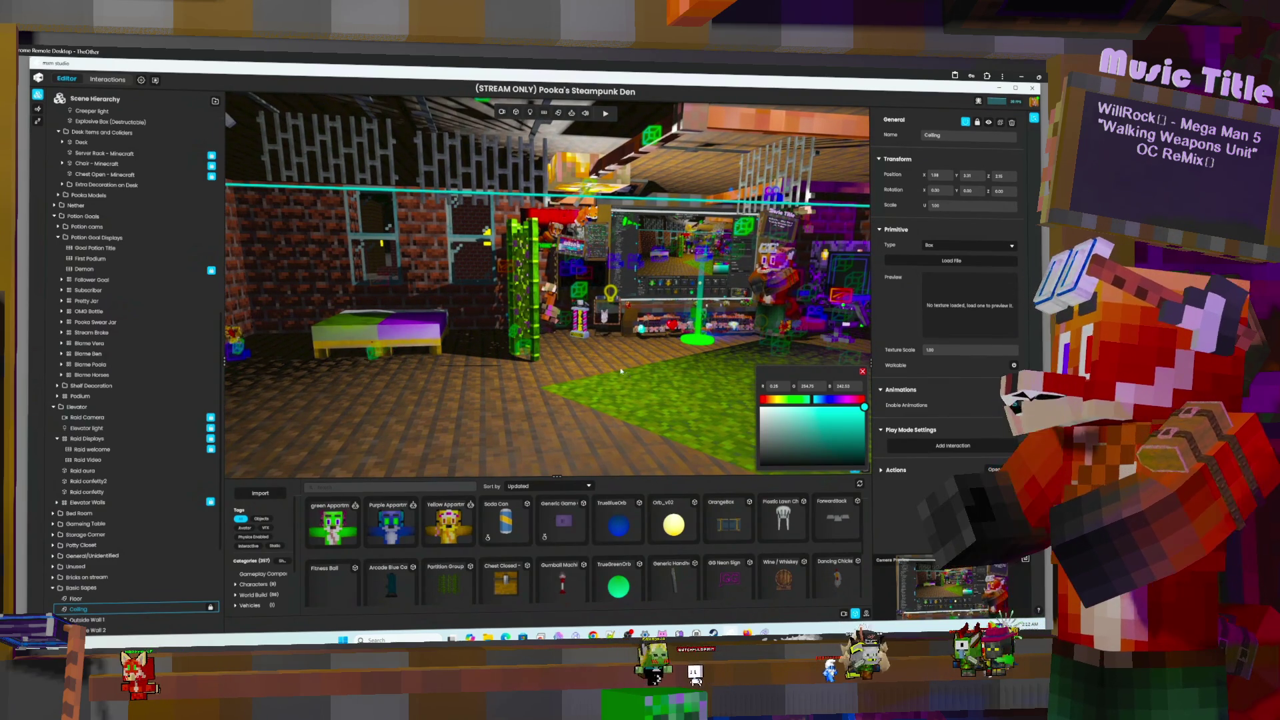
click(646, 290)
click(702, 254)
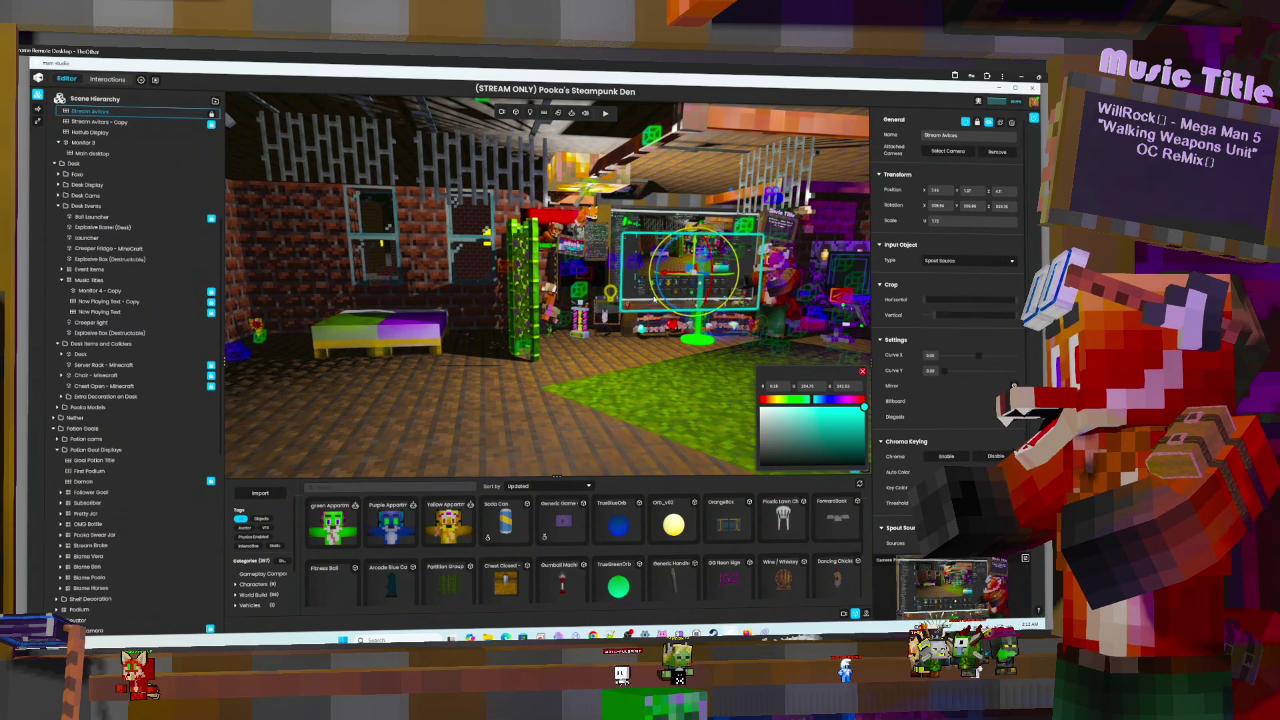
Scale the Stream Avitars screen from 1.72 to about 3.7, raise it above the desk, then select Event Items
middle_drag(702, 254, 693, 273)
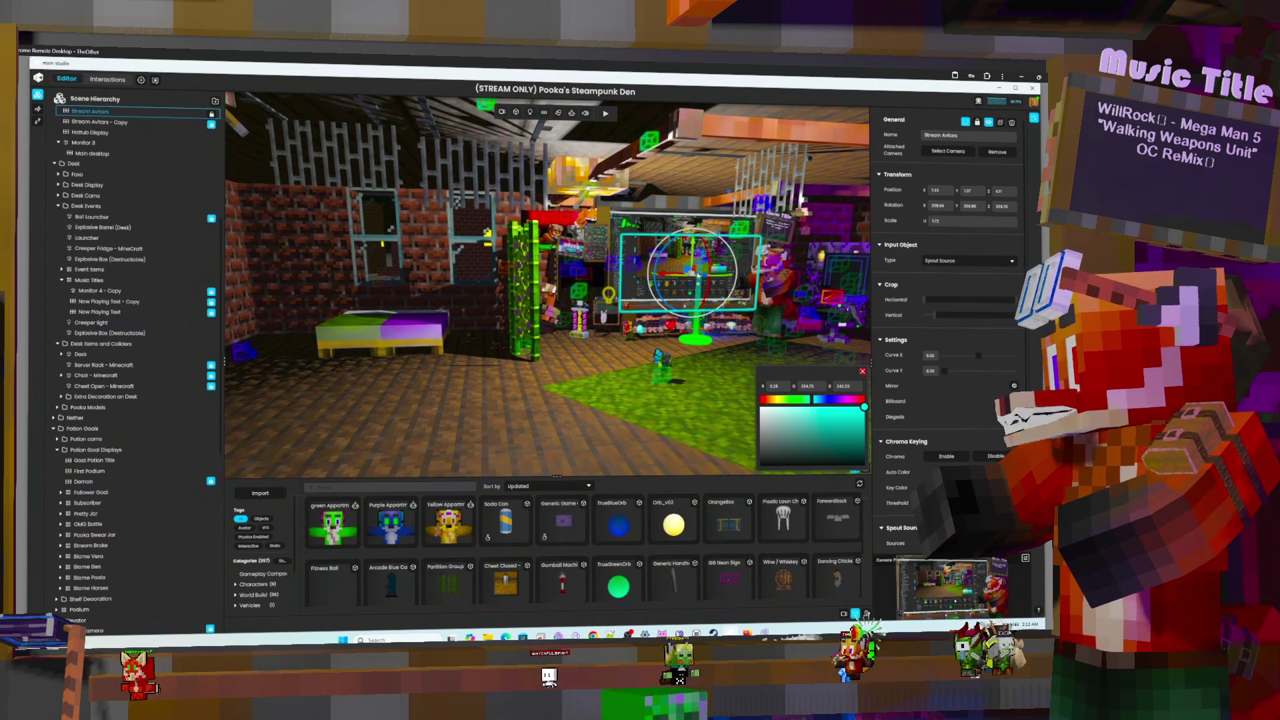
drag(693, 273, 726, 253)
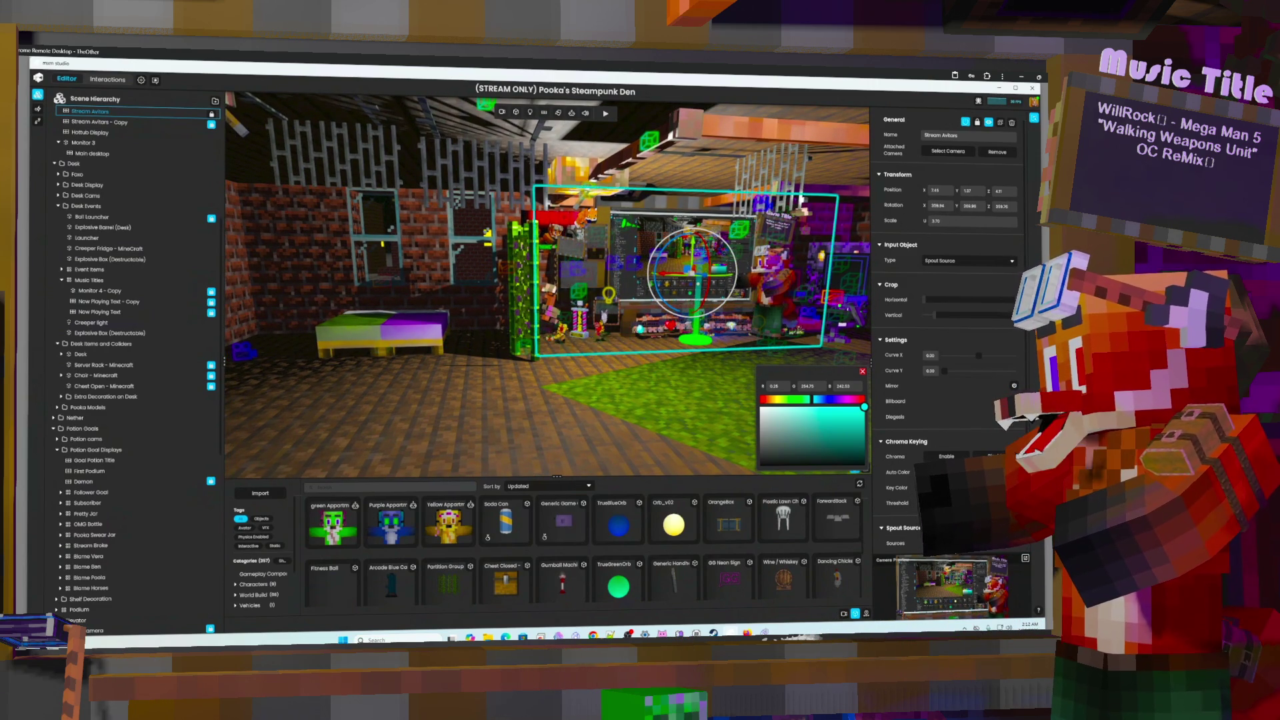
drag(1020, 224, 993, 223)
drag(991, 340, 839, 186)
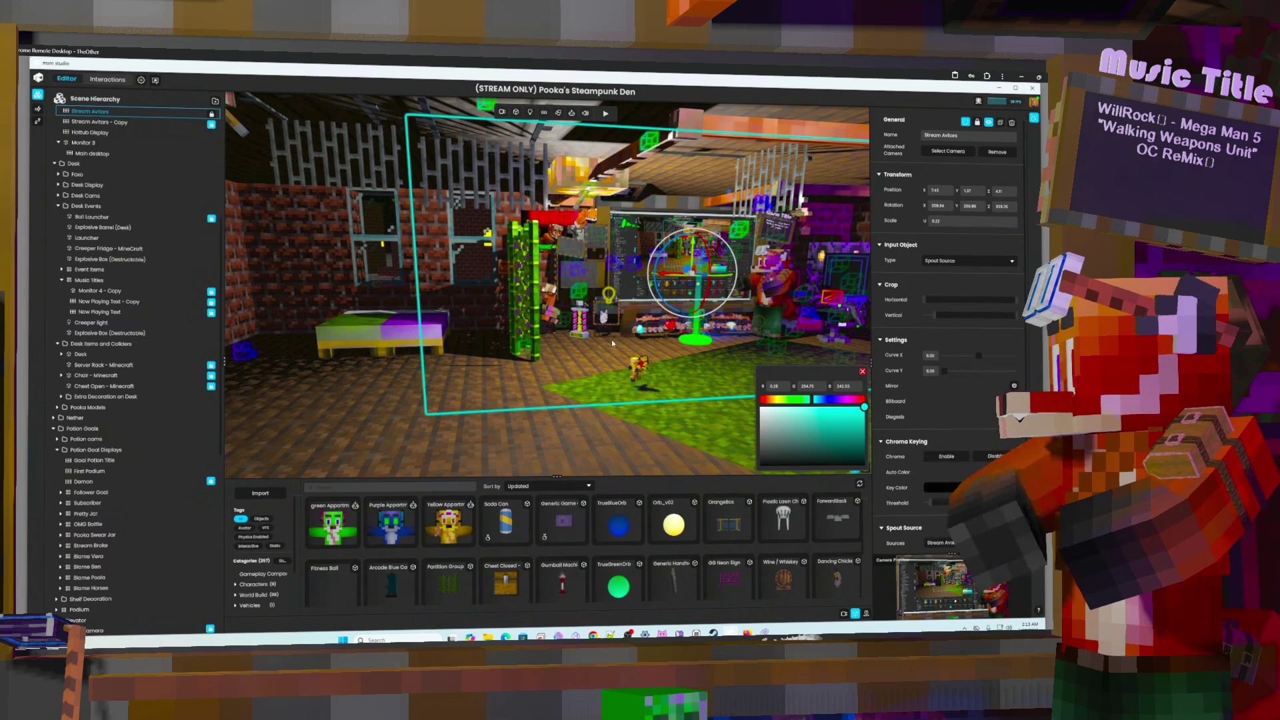
drag(705, 265, 704, 167)
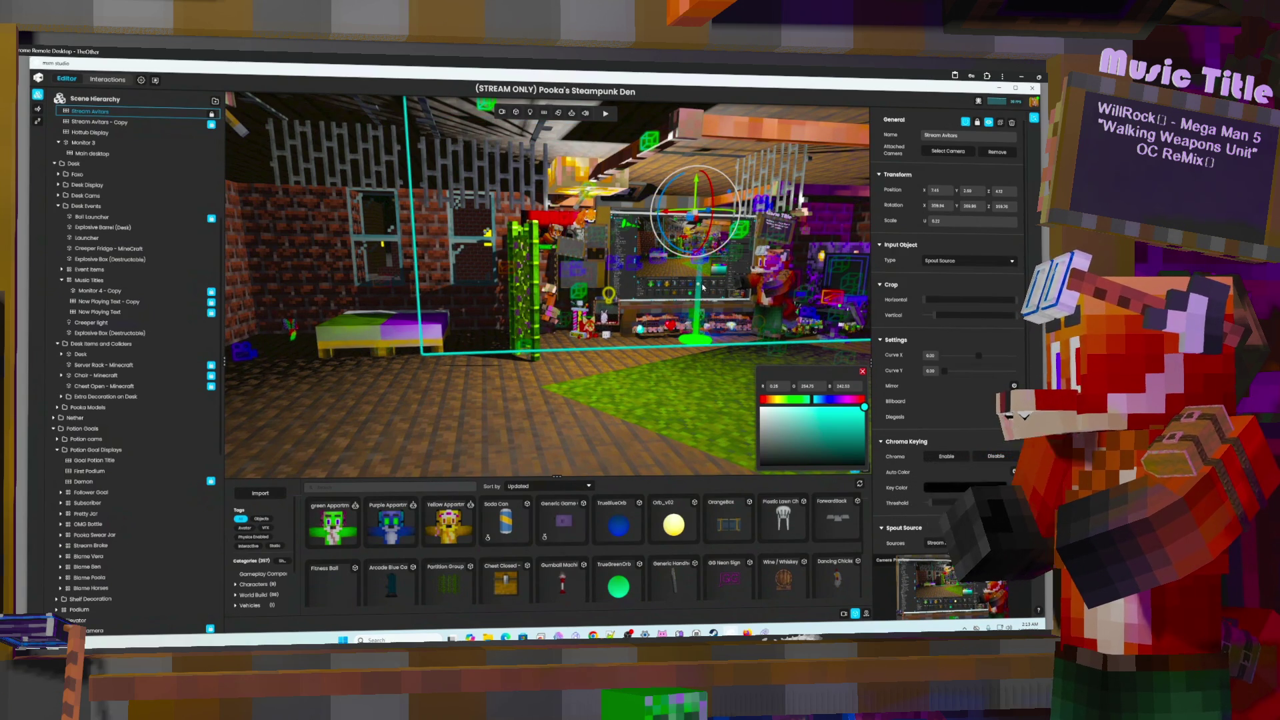
click(674, 338)
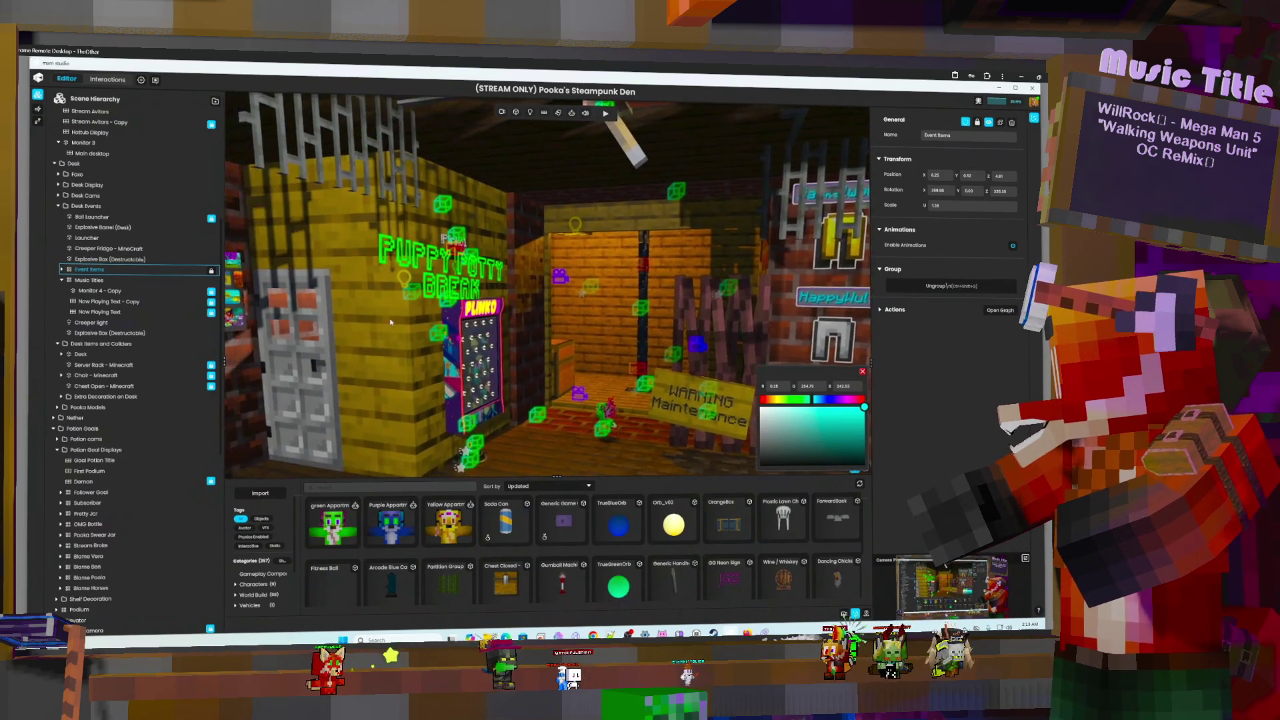
Orbit the editor camera to look along the den's shelves
mouse_move(355, 321)
right_down()
mouse_move(517, 360)
mouse_move(519, 294)
mouse_move(700, 311)
mouse_move(650, 304)
right_up()
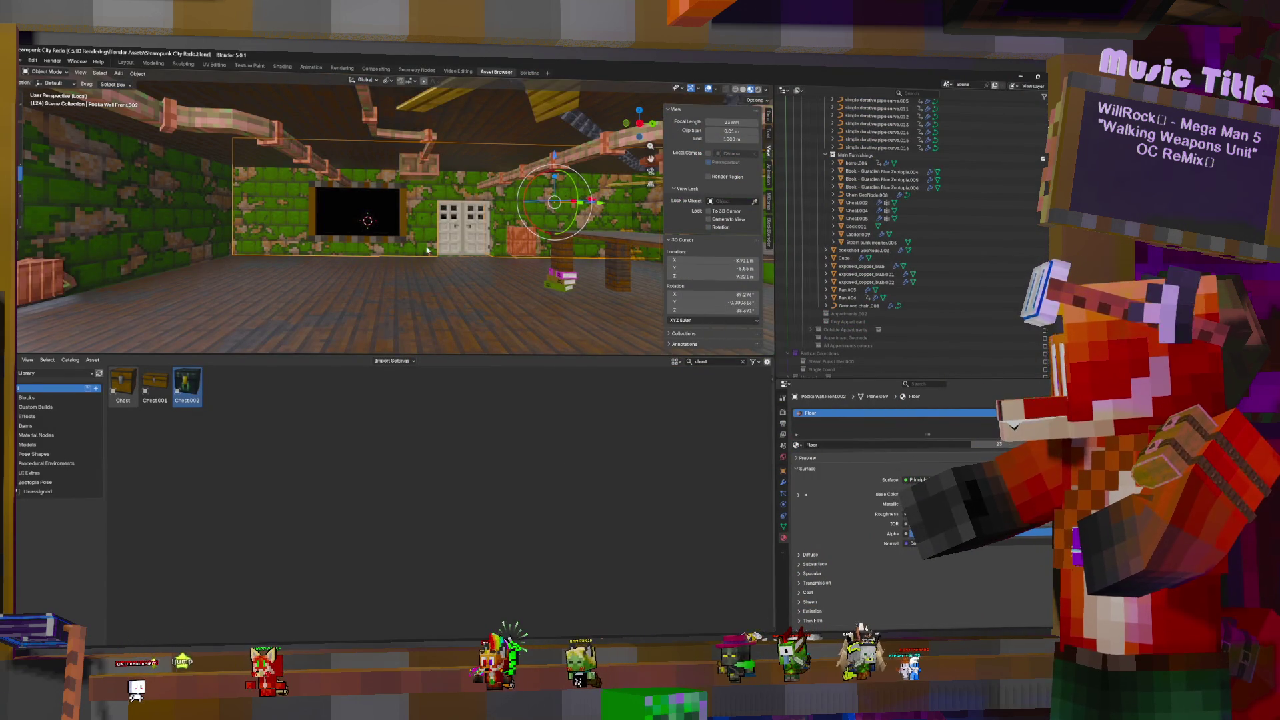
Select the bookshelf and show its geometry-nodes settings in the Modifiers tab
middle_drag(333, 220, 627, 233)
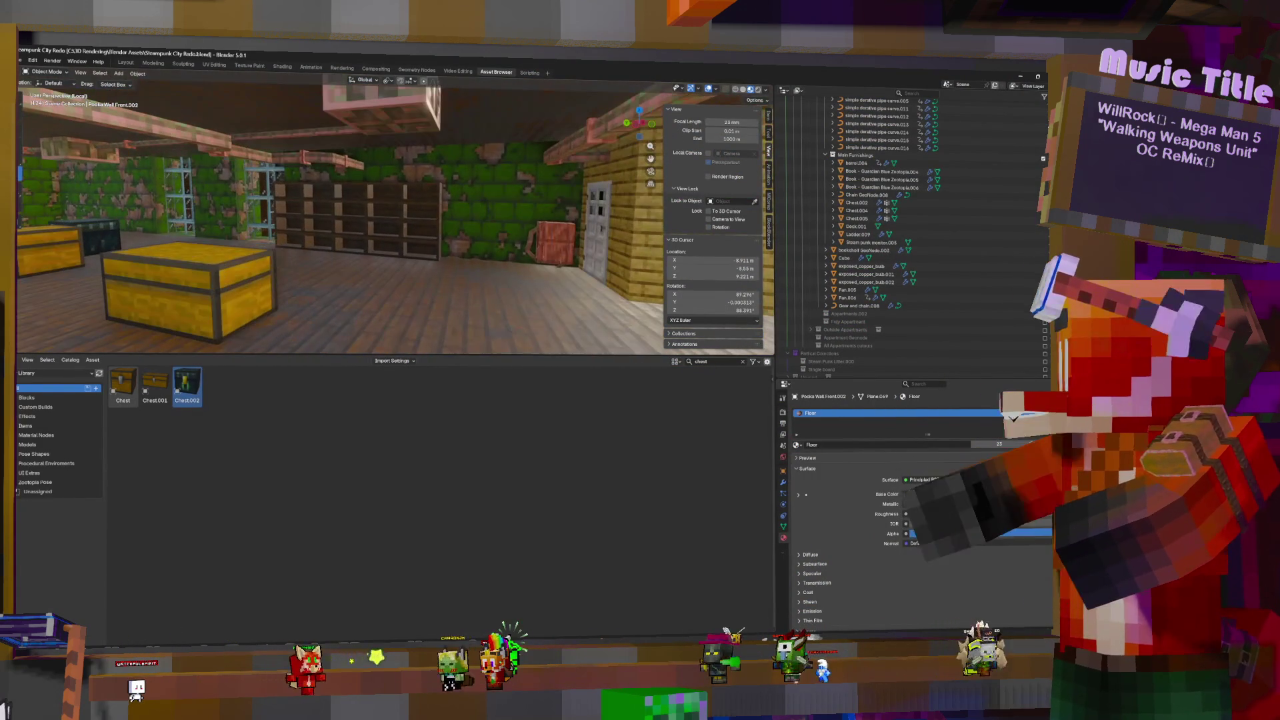
click(383, 223)
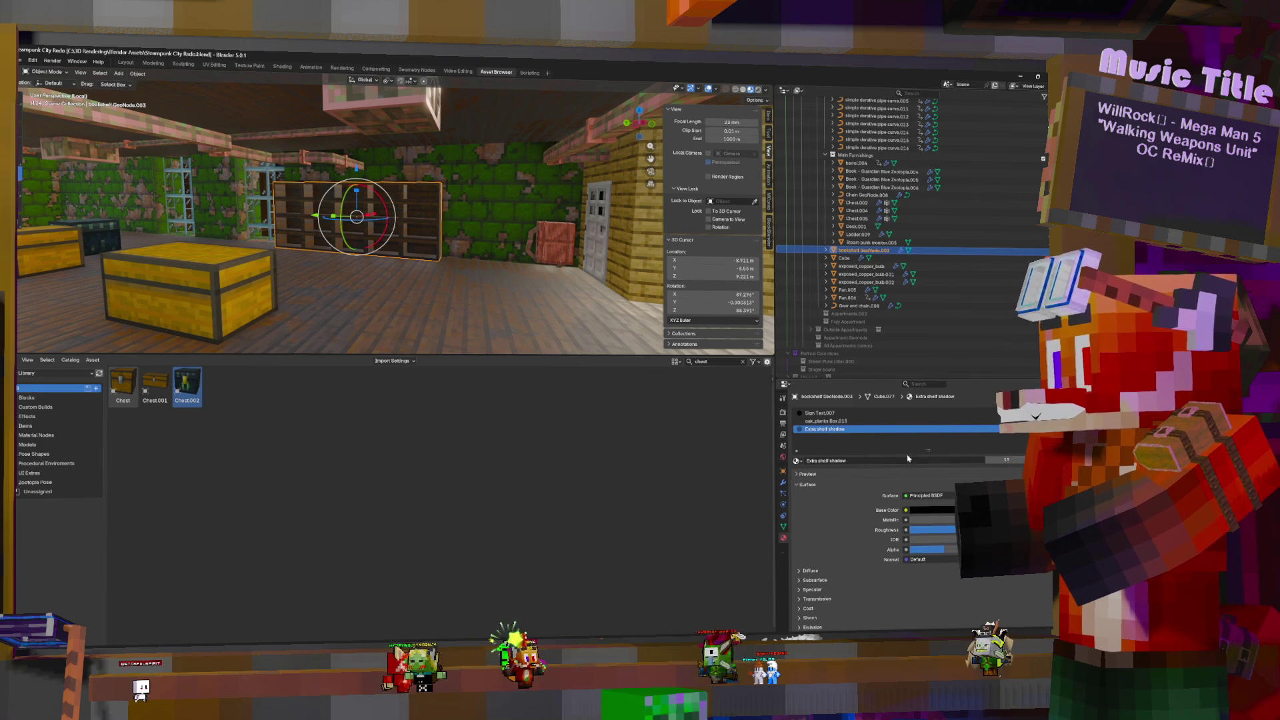
click(784, 481)
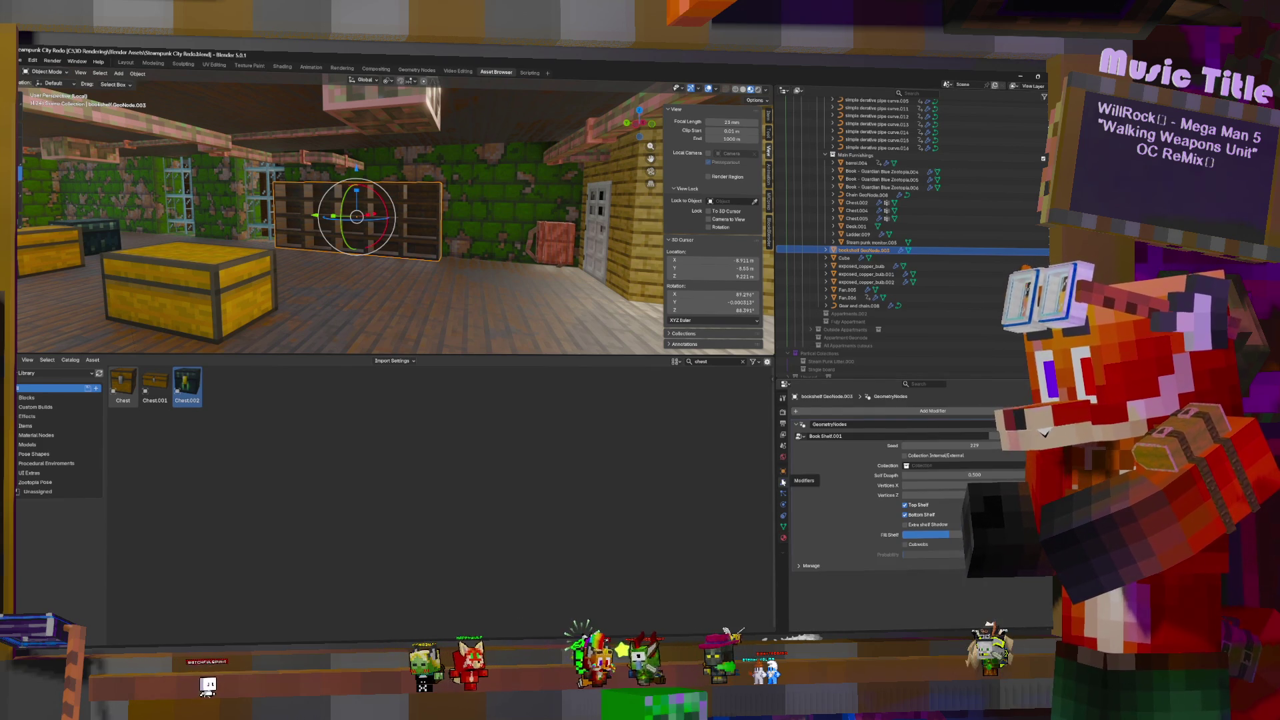
Collapse the Potty closet and random pipes groups in the Outliner
mouse_move(493, 203)
shift+middle_down()
mouse_move(426, 204)
mouse_move(440, 287)
mouse_move(399, 207)
shift+middle_up()
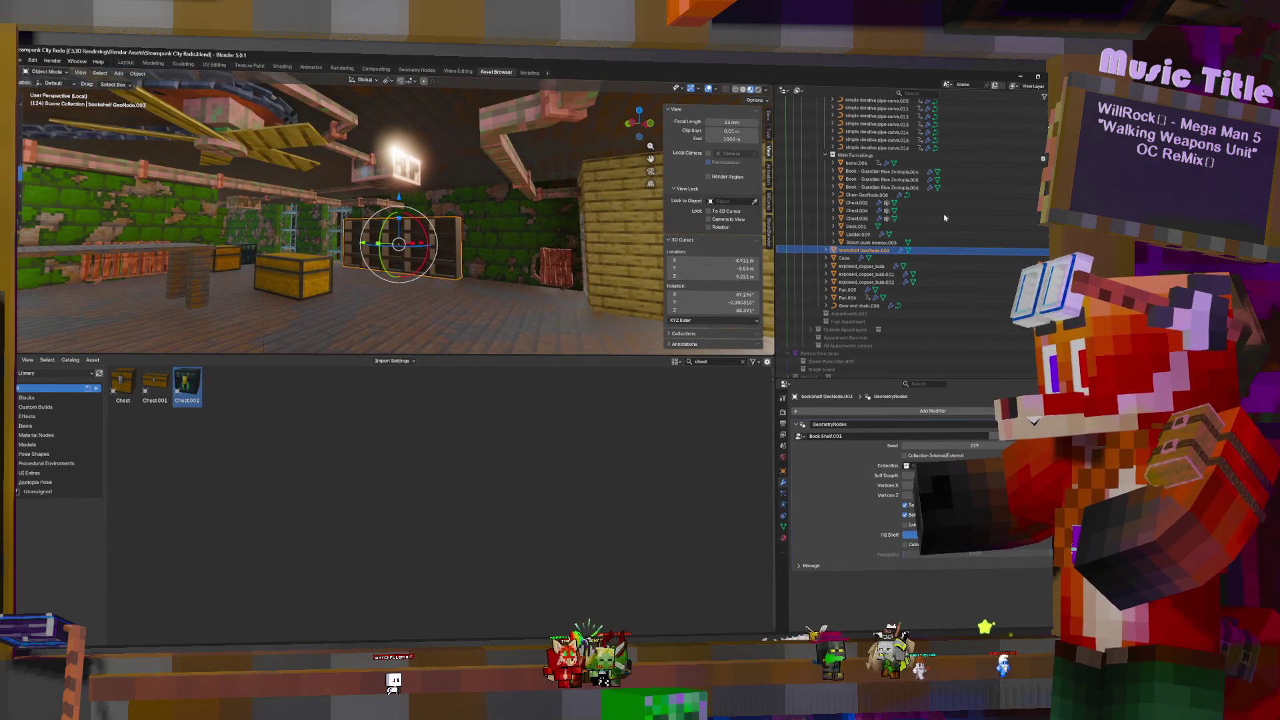
scroll(849, 174, up, 5)
click(825, 164)
click(825, 172)
scroll(823, 179, up, 3)
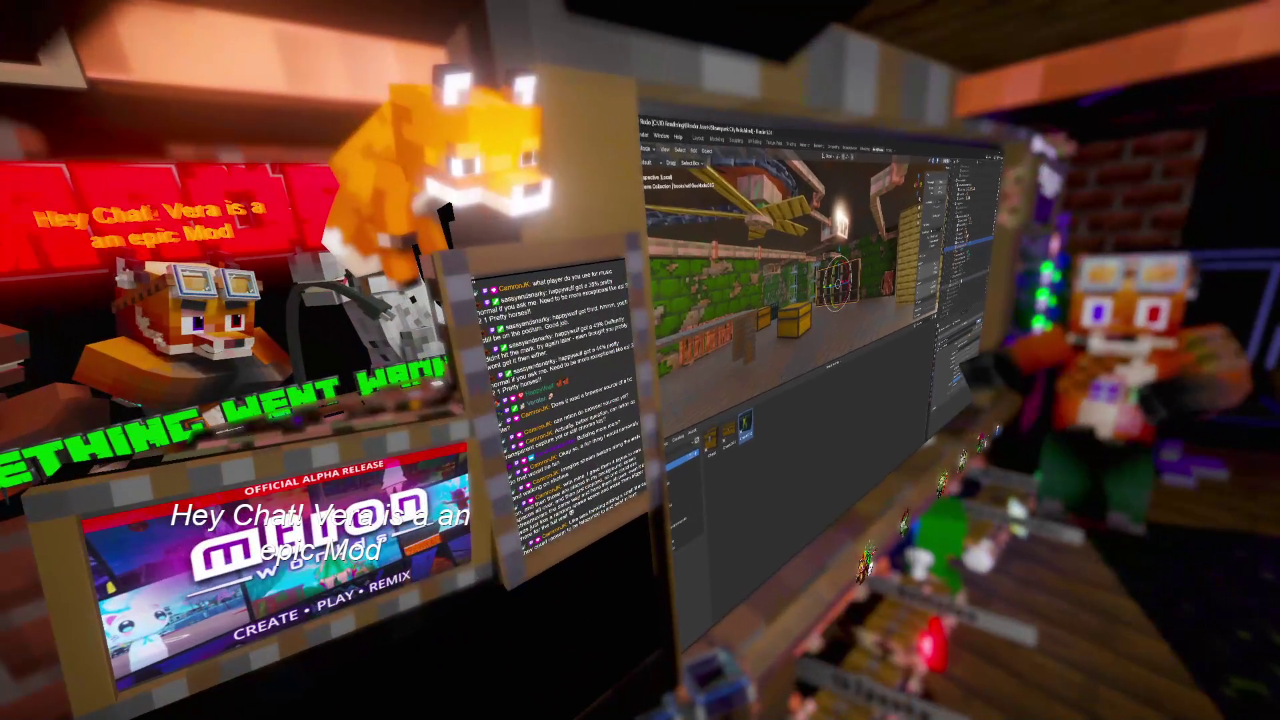
Exit the bookshelf's local view and orbit the full scene toward the white door
key(KP_Divide)
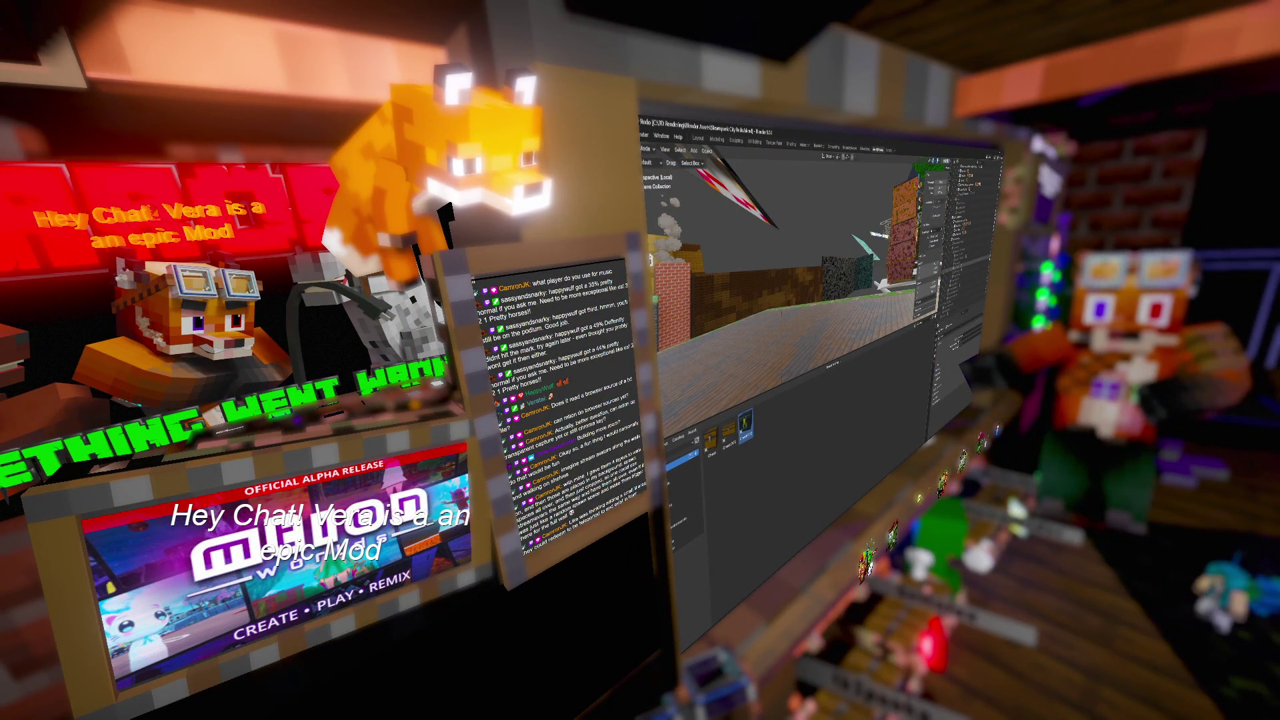
key(KP_Divide)
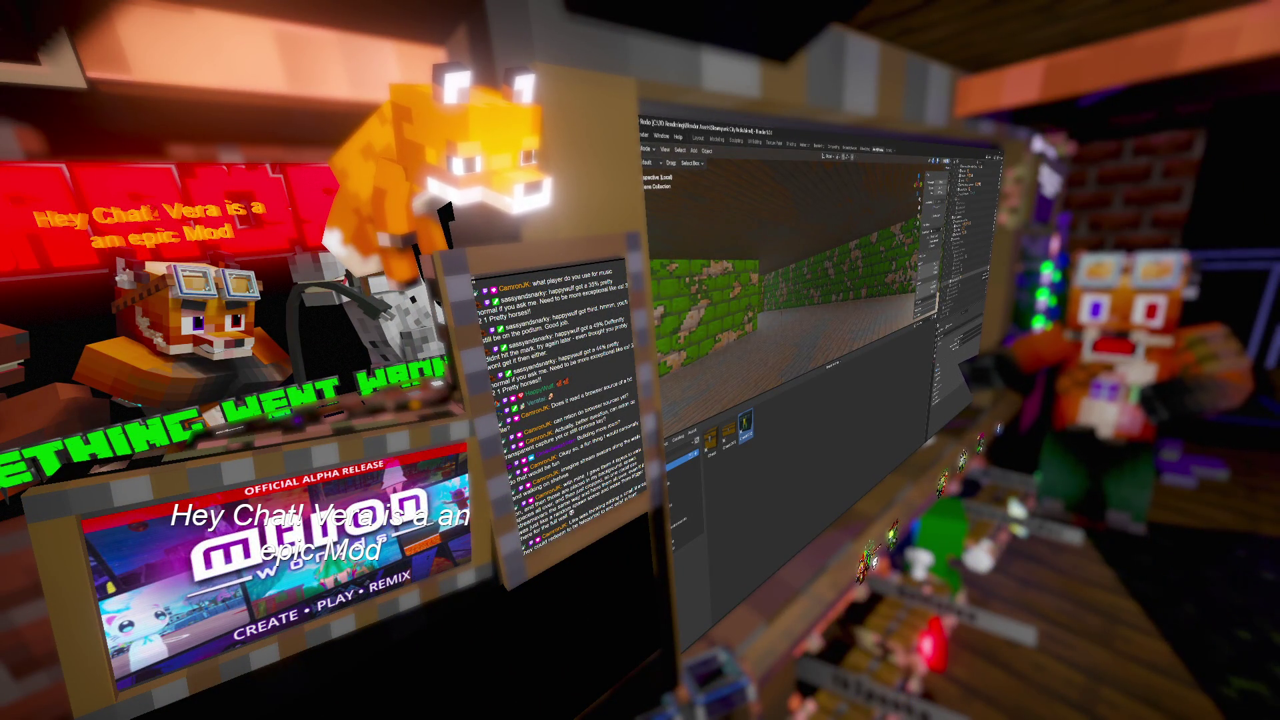
scroll(783, 286, down, 5)
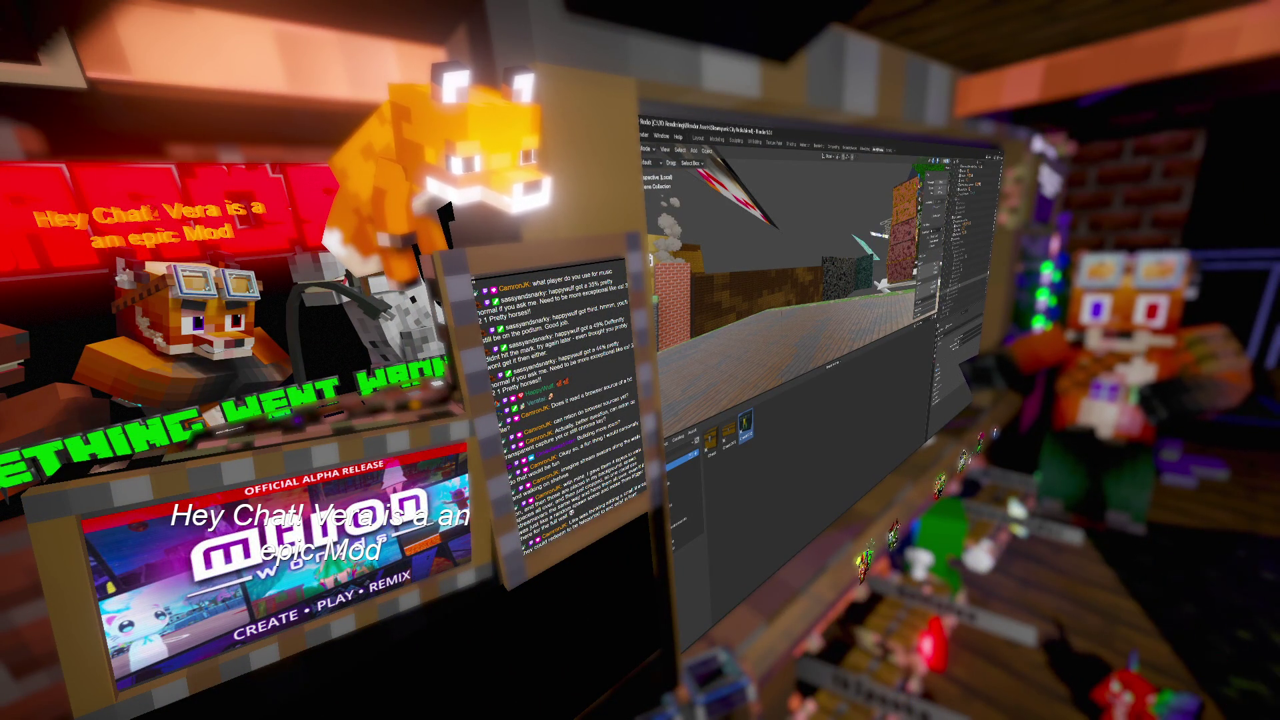
scroll(783, 286, up, 5)
middle_drag(848, 296, 767, 287)
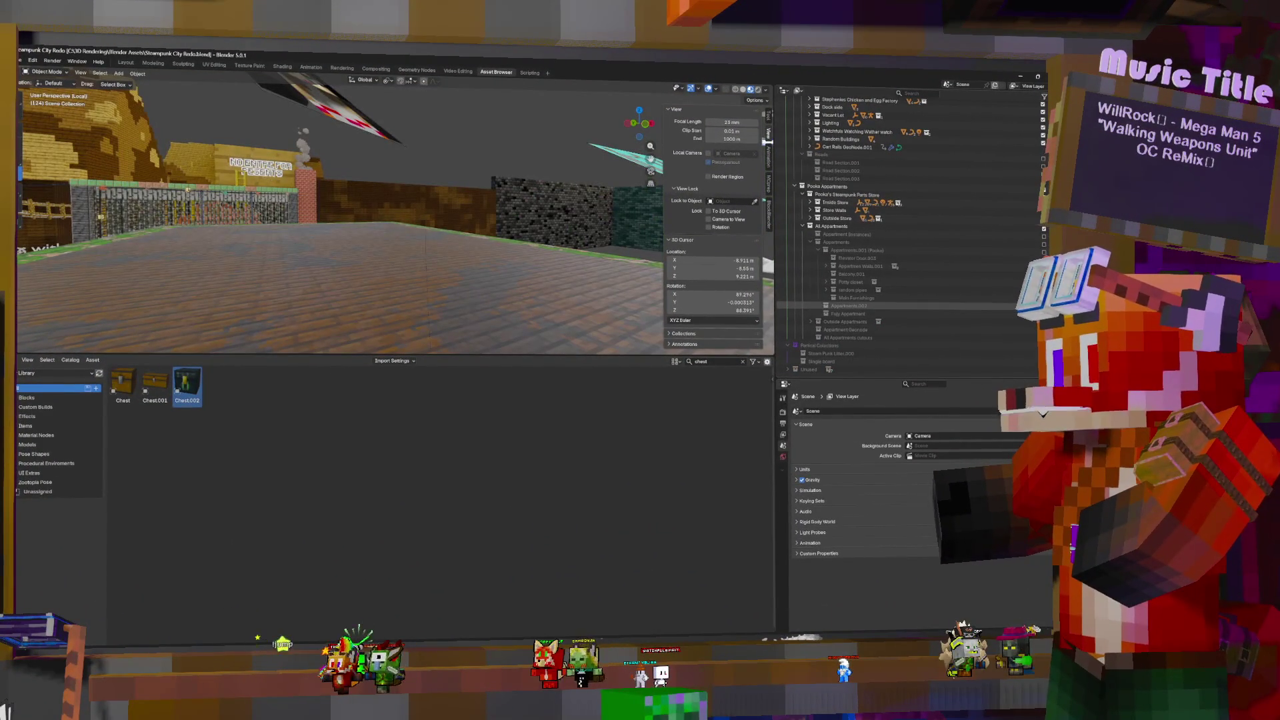
Toggle the Appartments.002 walls, expand the collection, and undo then redo the change
click(825, 305)
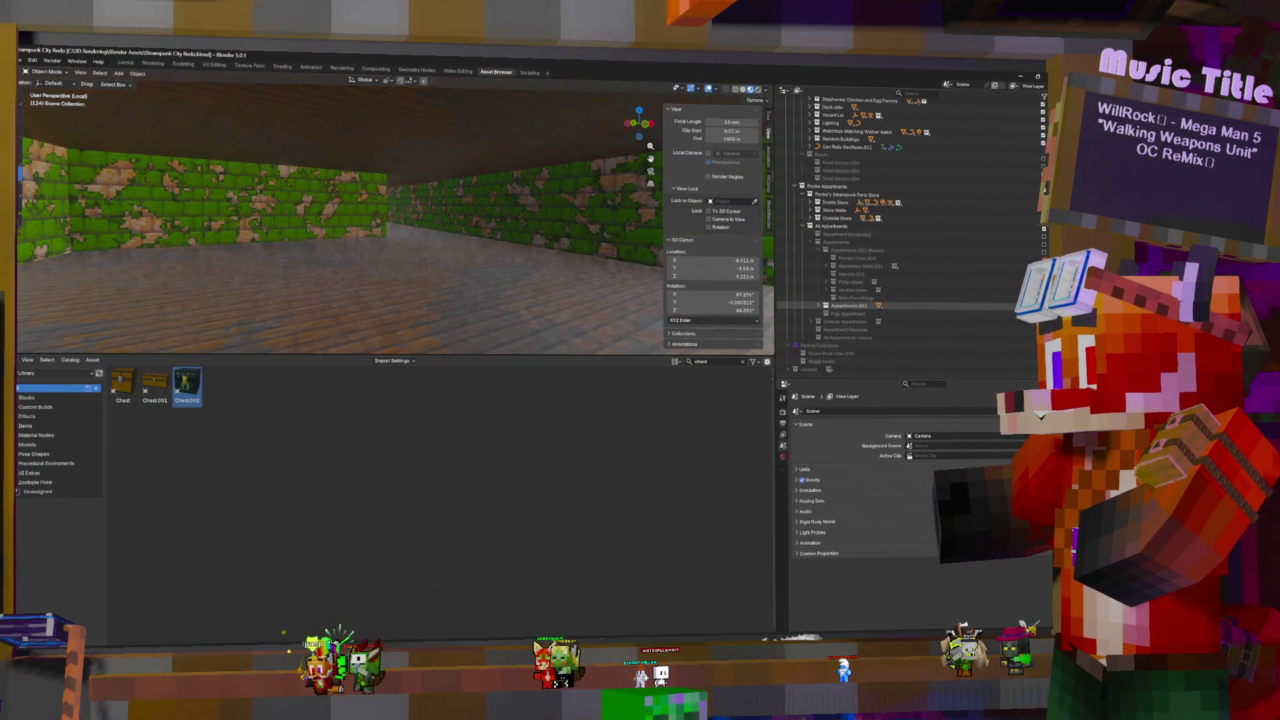
click(819, 306)
scroll(933, 260, down, 5)
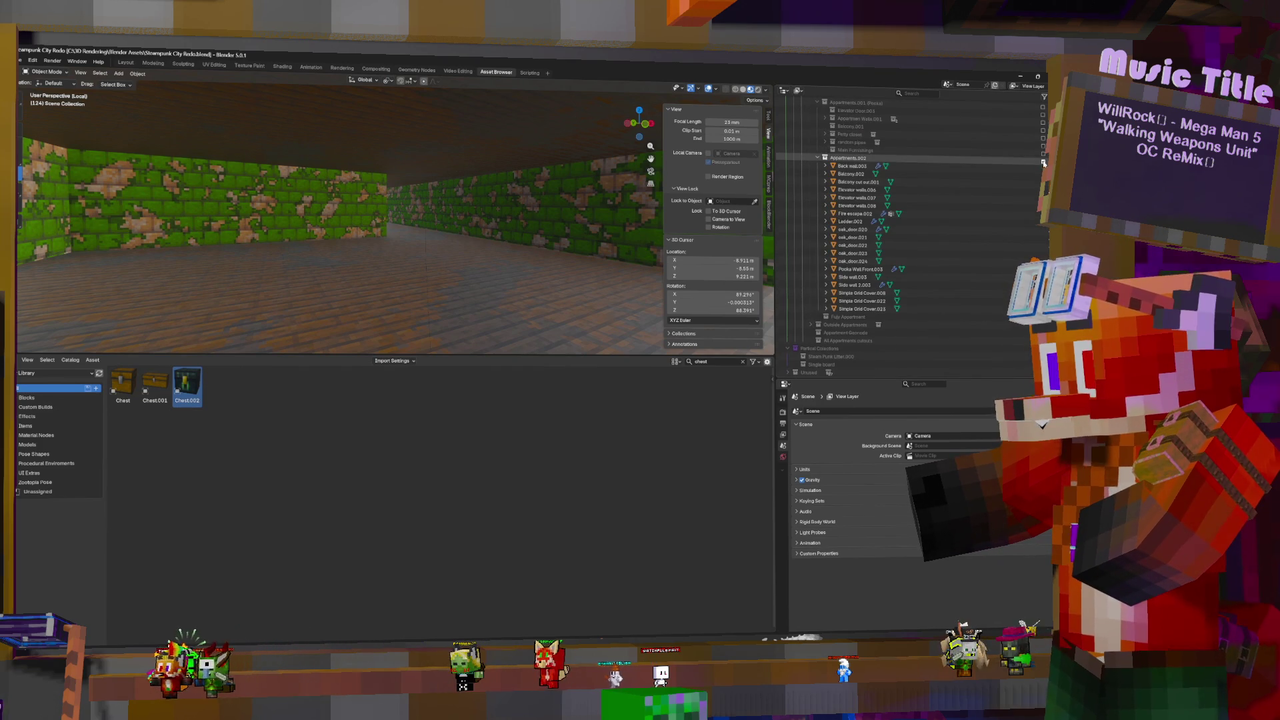
key(ctrl+z)
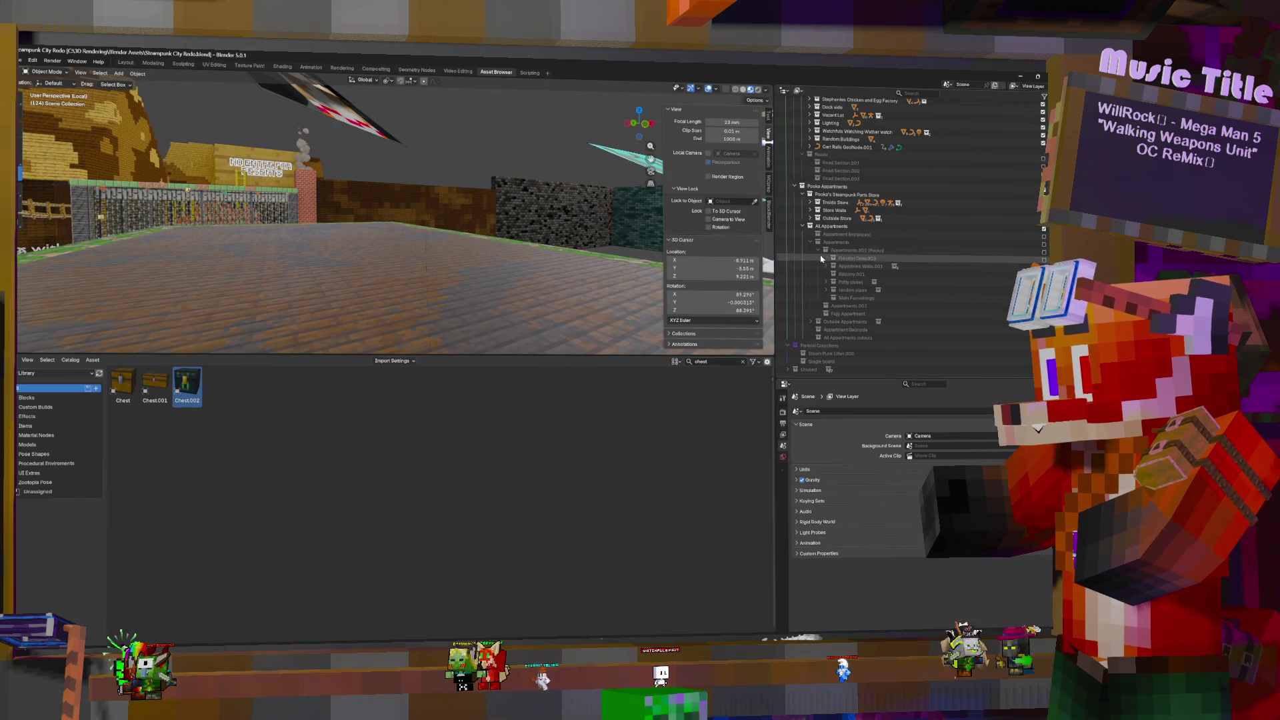
scroll(913, 267, up, 3)
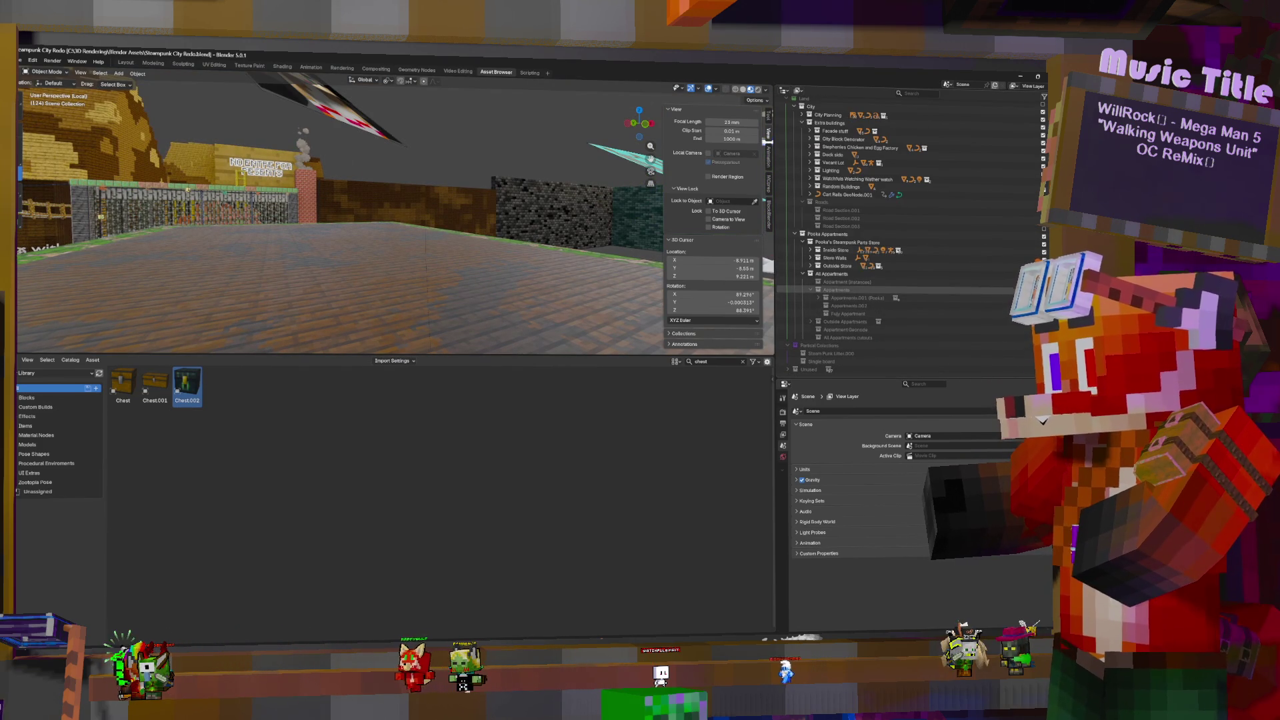
key(ctrl+shift+z)
Move the pipe curve, then undo the move
key(g)
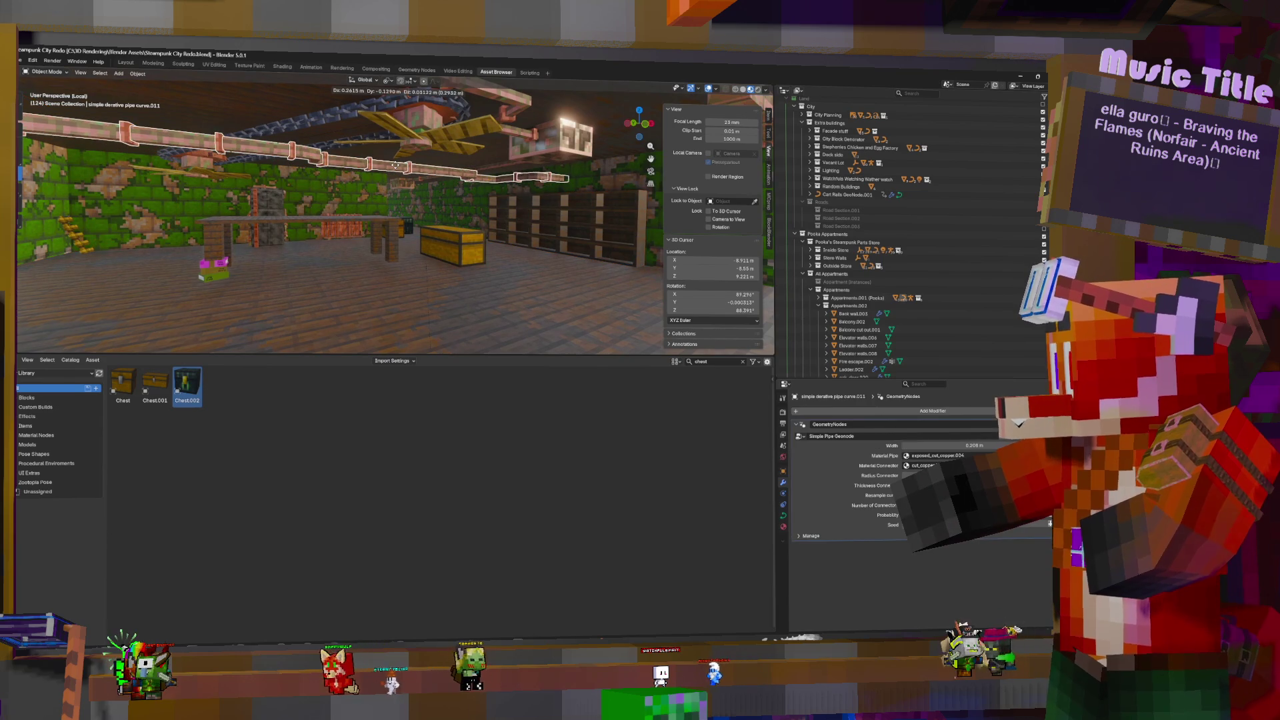
click(468, 188)
middle_drag(467, 188, 487, 180)
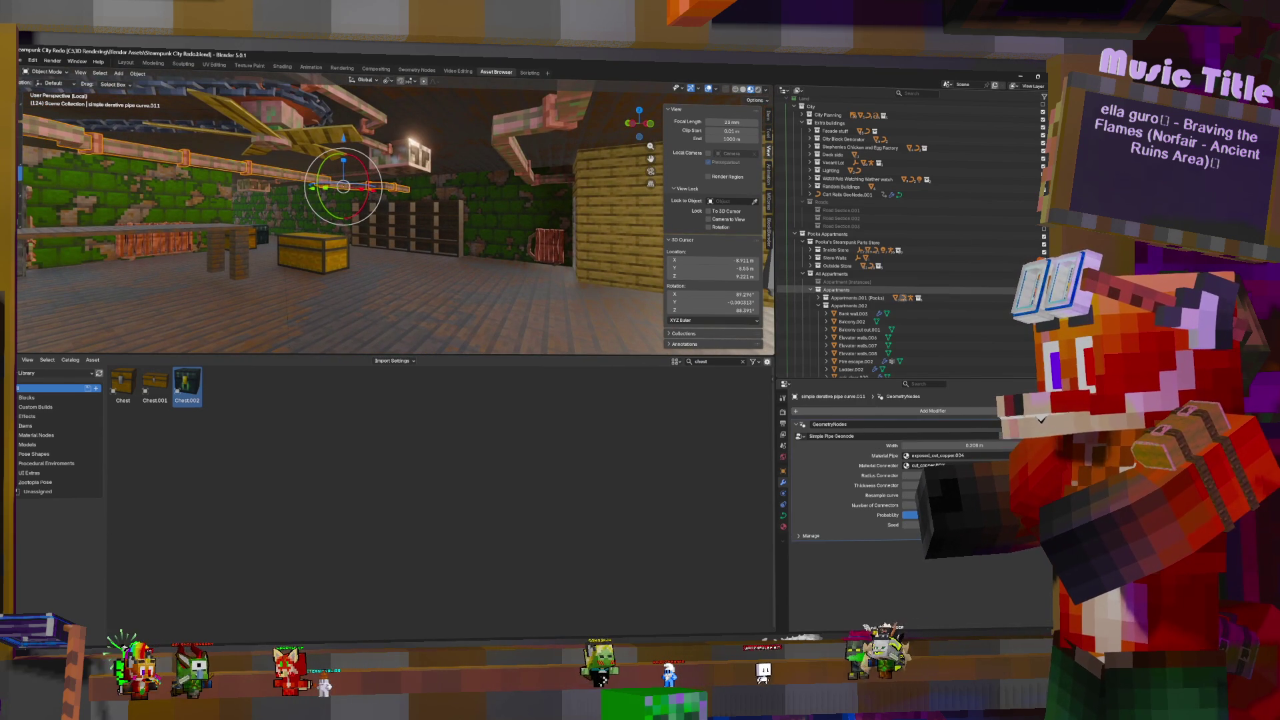
key(ctrl+z)
Re-include the Appartment (Instances) collection and select Appartments.001, facing the door and table
click(1044, 282)
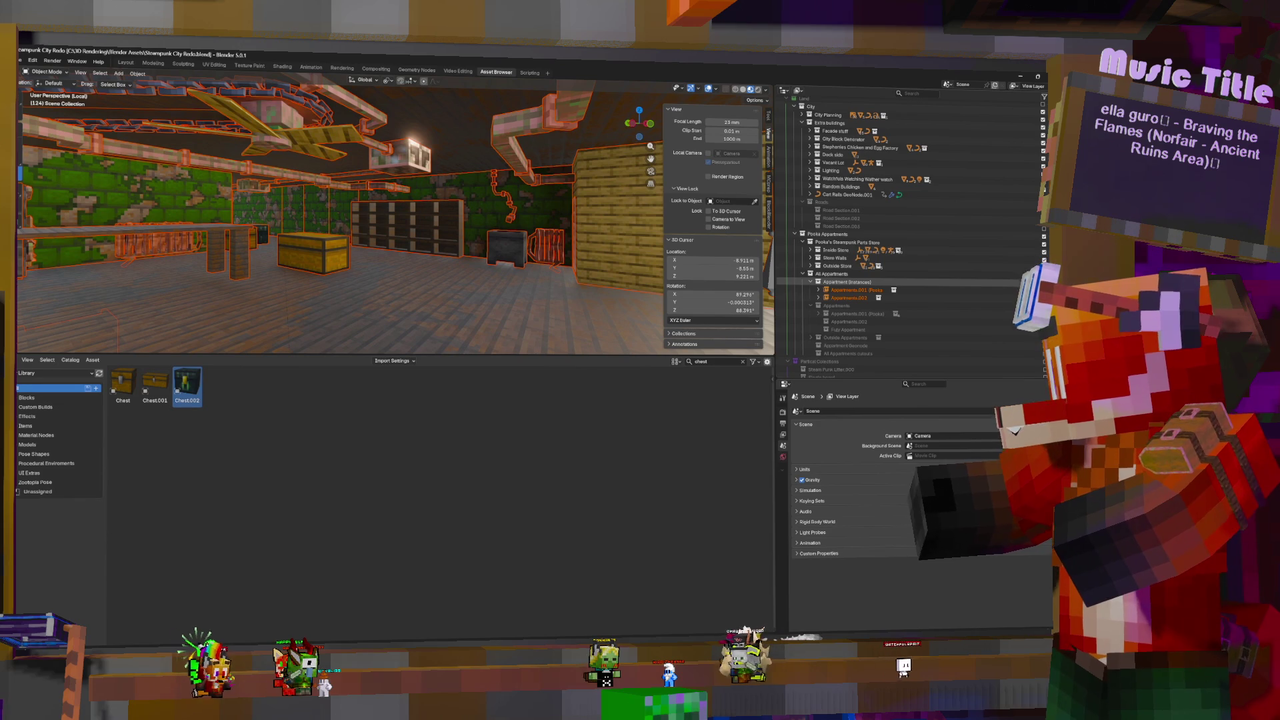
click(855, 290)
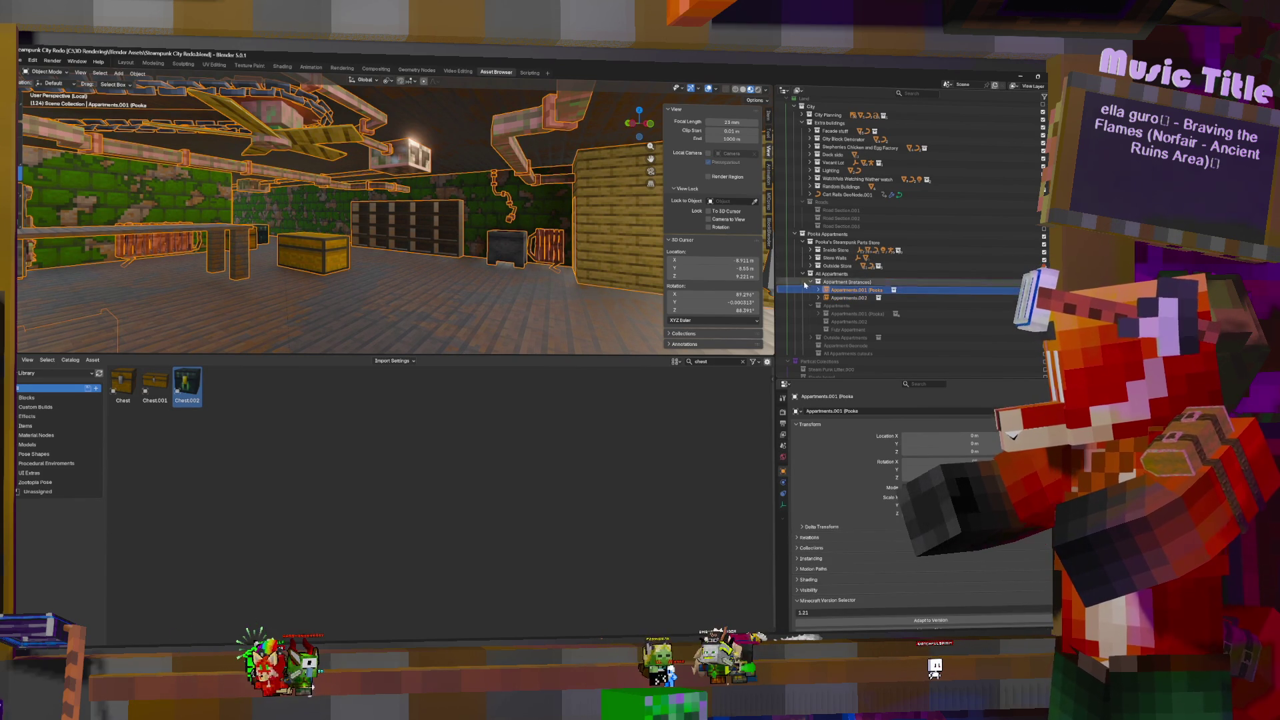
mouse_move(438, 226)
middle_down()
mouse_move(307, 230)
mouse_move(153, 212)
mouse_move(303, 223)
mouse_move(173, 214)
mouse_move(240, 218)
middle_up()
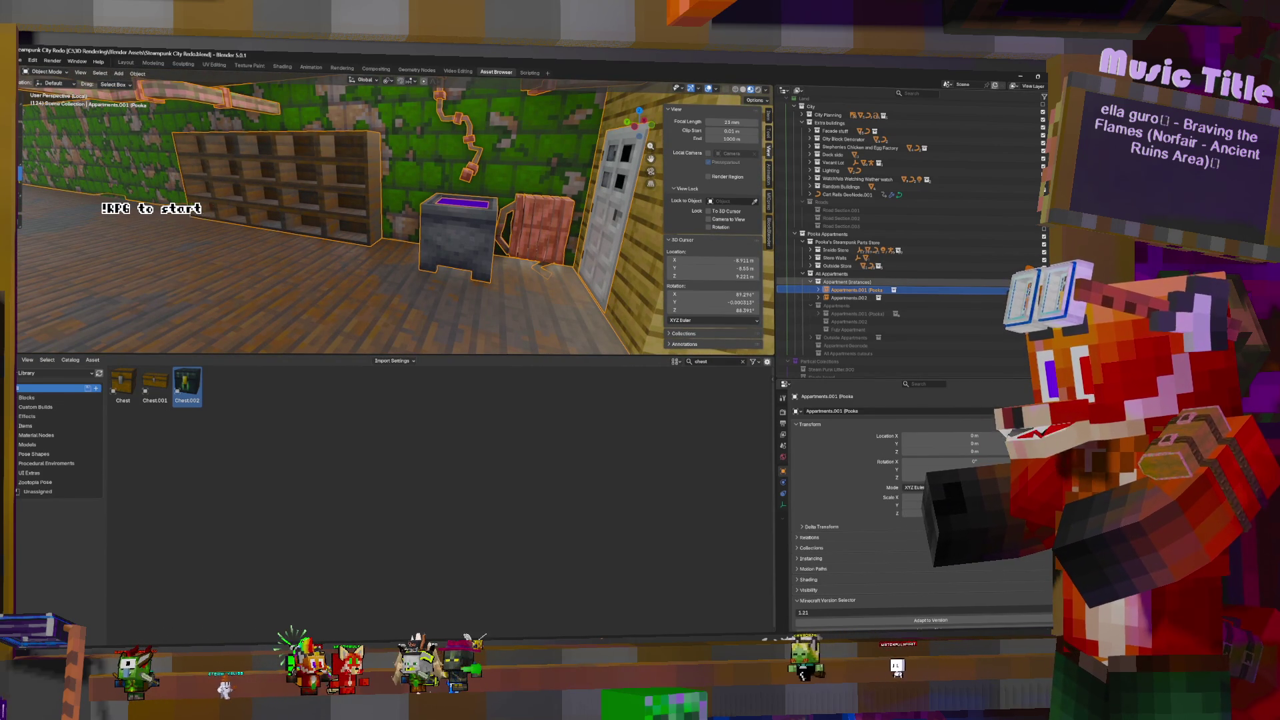
Delete the apartment instances, undo it, and expand Appartments.001 (Pooks)
key(Delete)
key(ctrl+z)
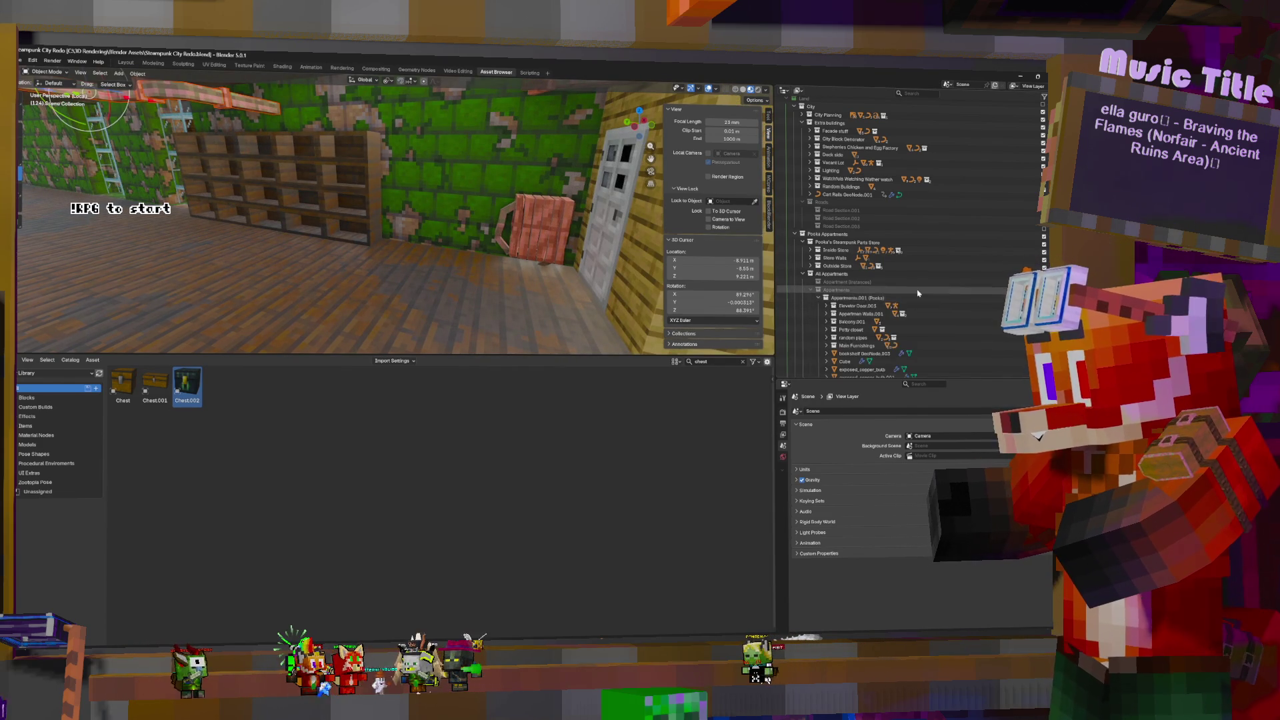
click(819, 297)
scroll(942, 270, down, 3)
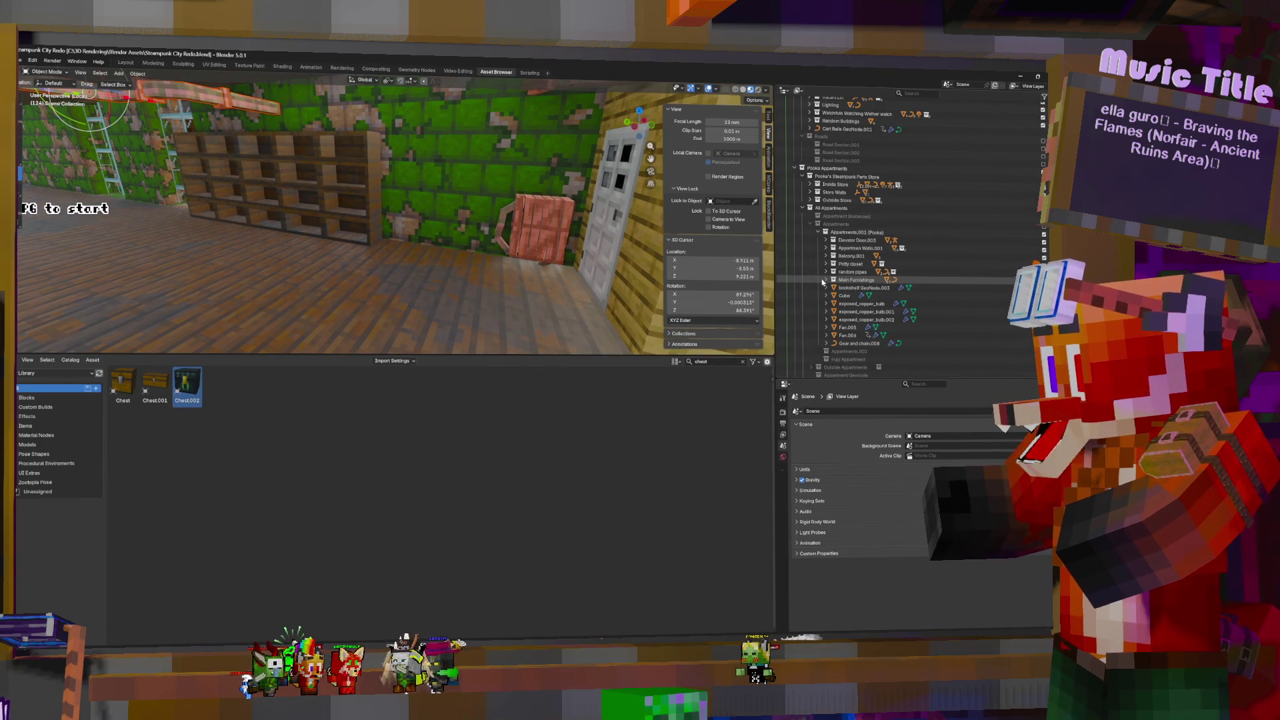
Include the Toilet collection and orbit toward the cauldron by the wall
click(826, 273)
click(827, 272)
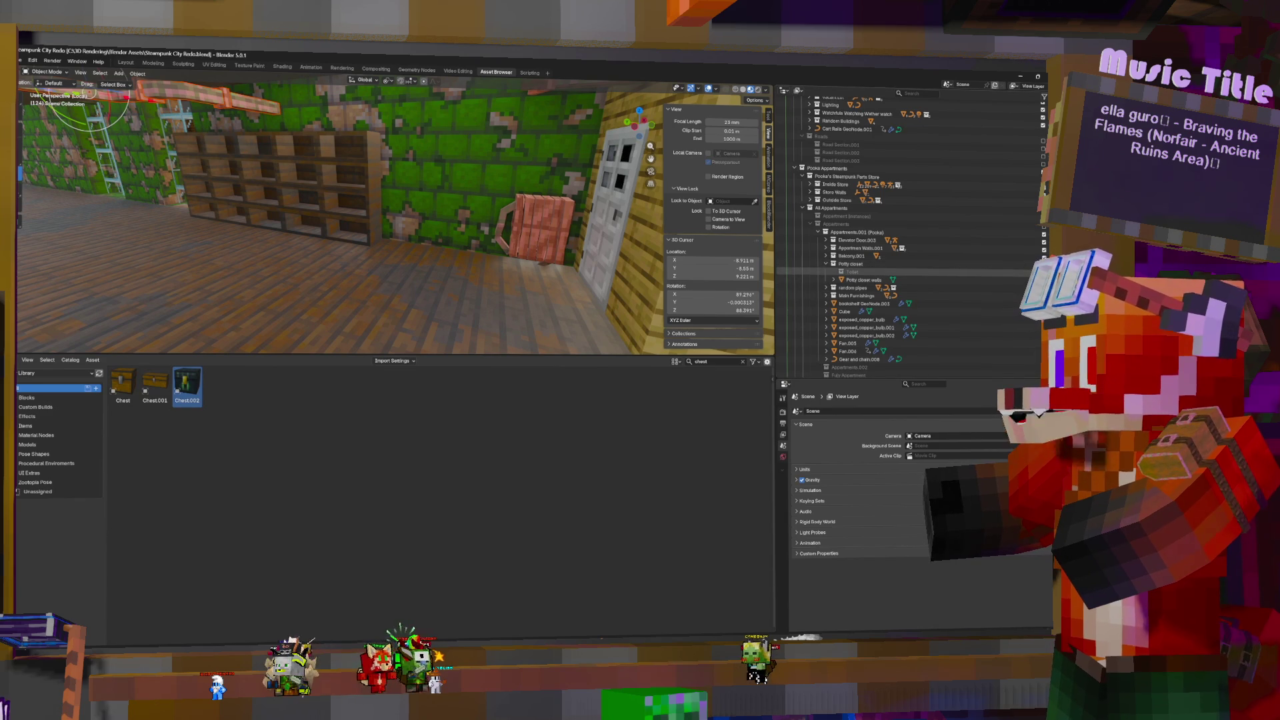
click(842, 271)
middle_drag(418, 203, 390, 199)
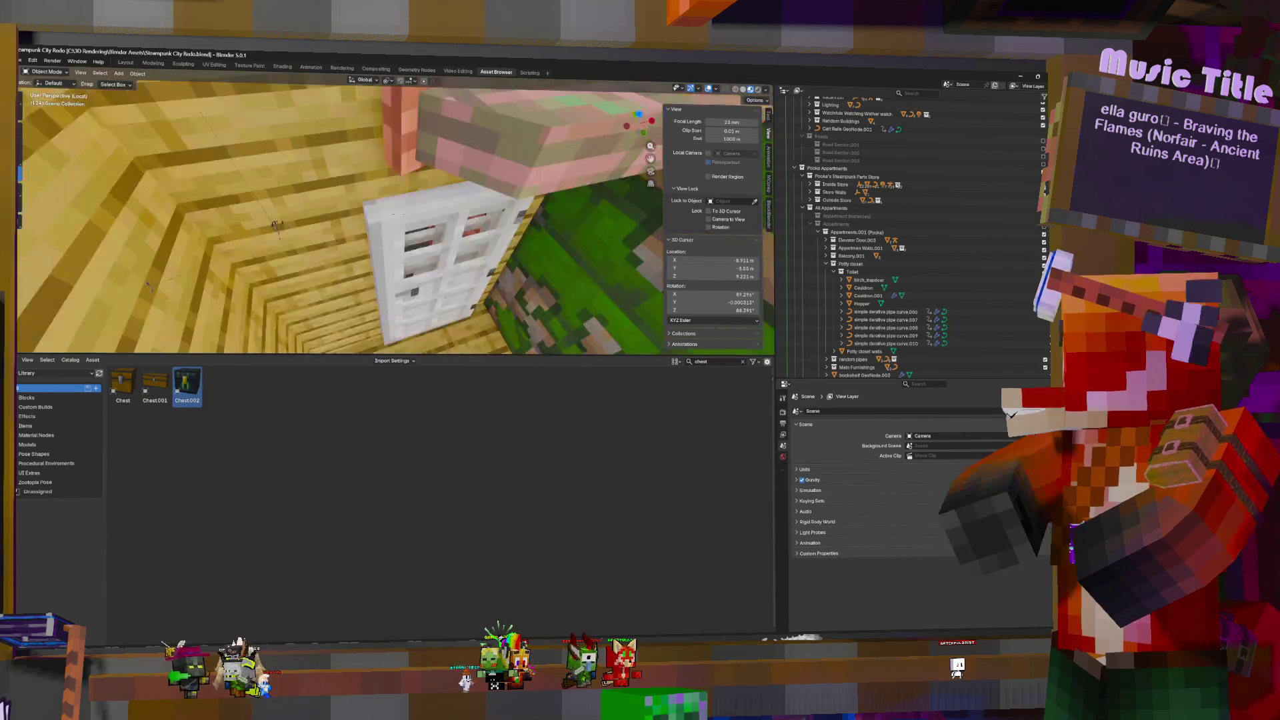
Select the purple cauldron and show its Material Properties
middle_drag(217, 245, 240, 220)
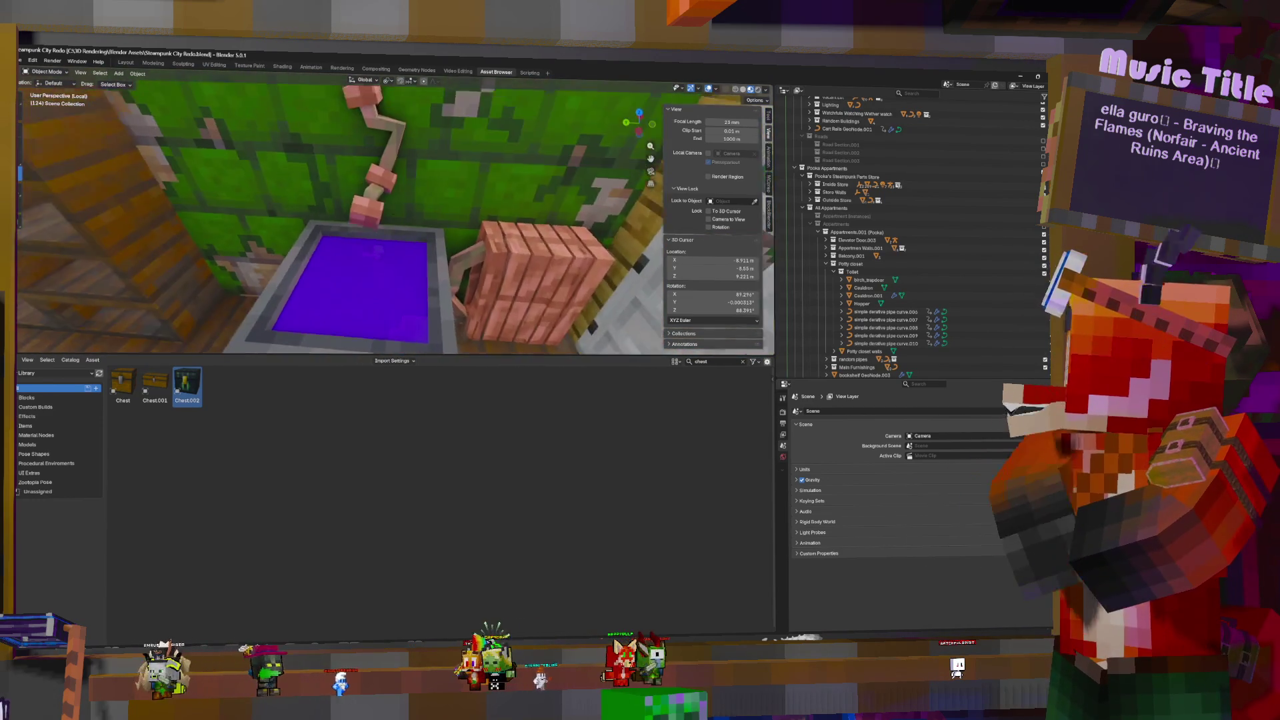
middle_drag(444, 338, 258, 174)
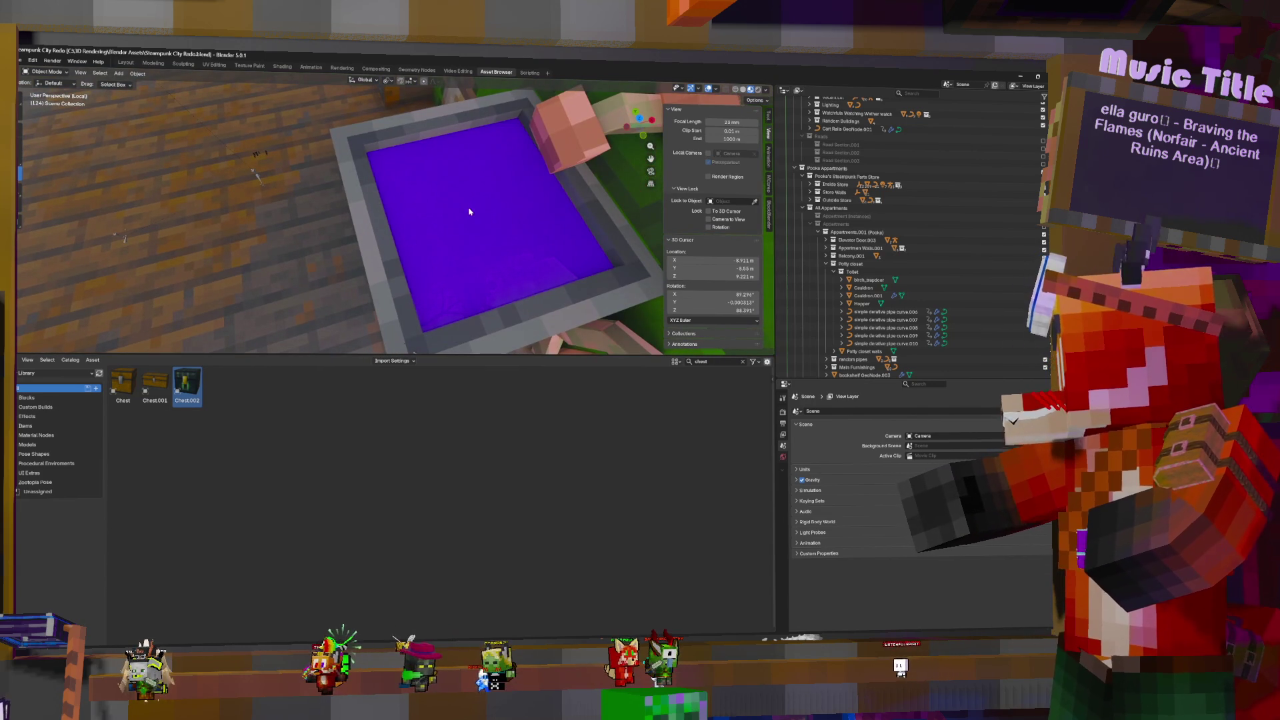
click(469, 212)
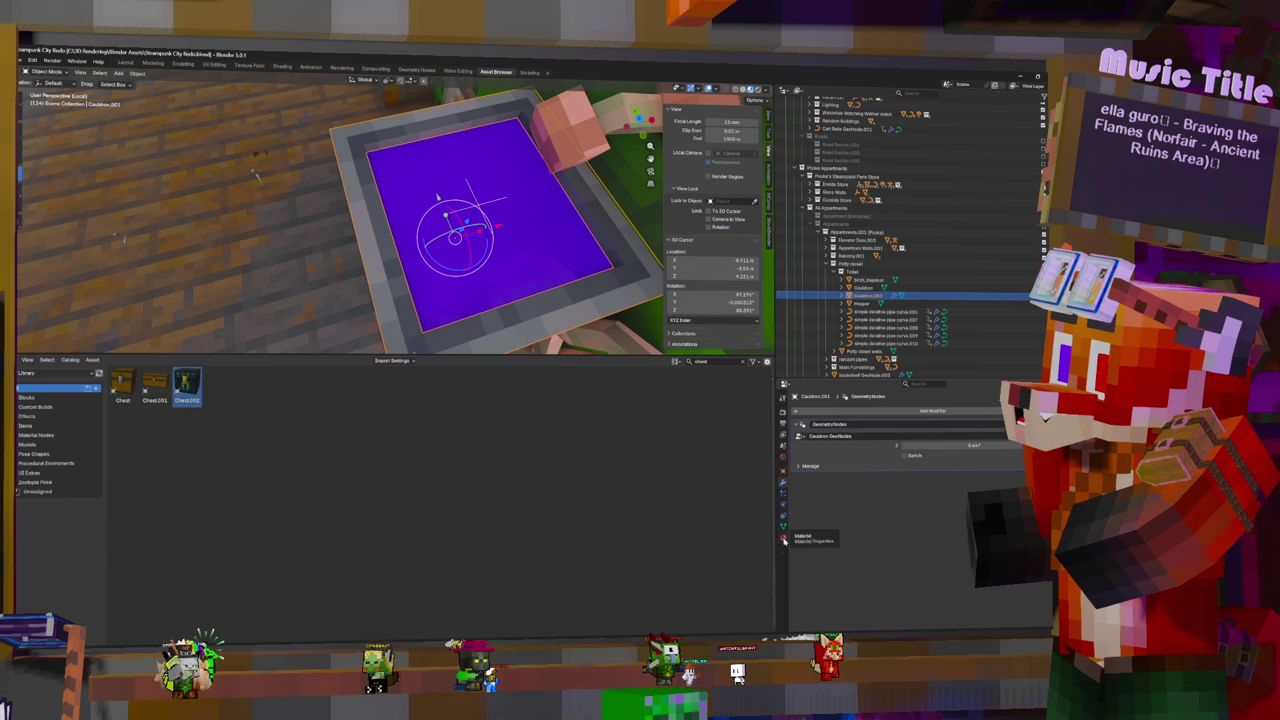
click(784, 540)
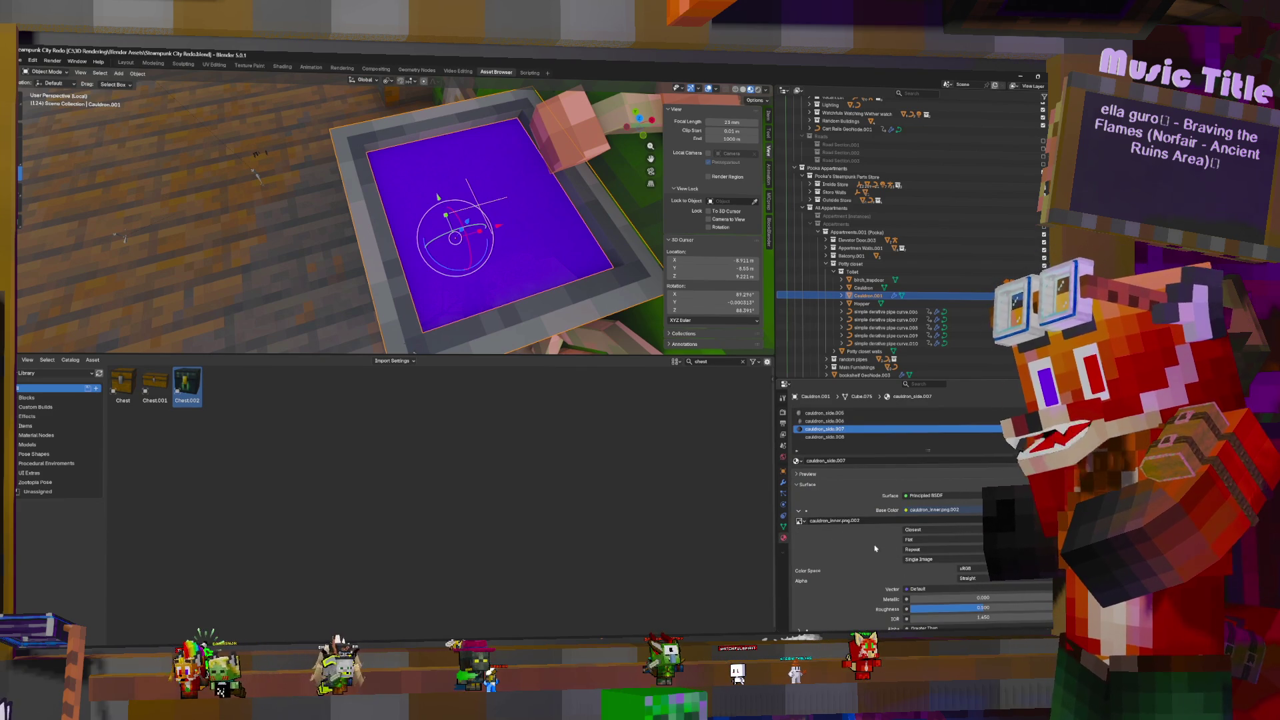
Review the cauldron_side.008 to .005 slots, then switch to the Geometry Nodes workspace
click(826, 438)
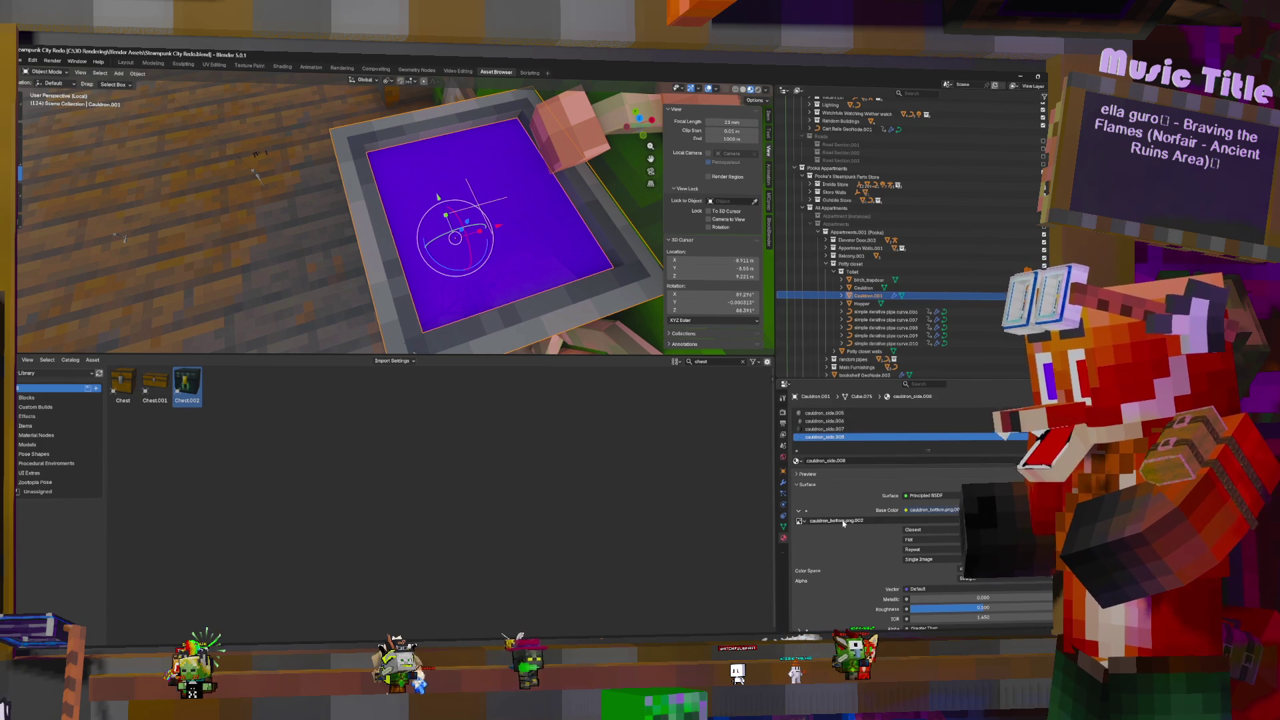
click(834, 428)
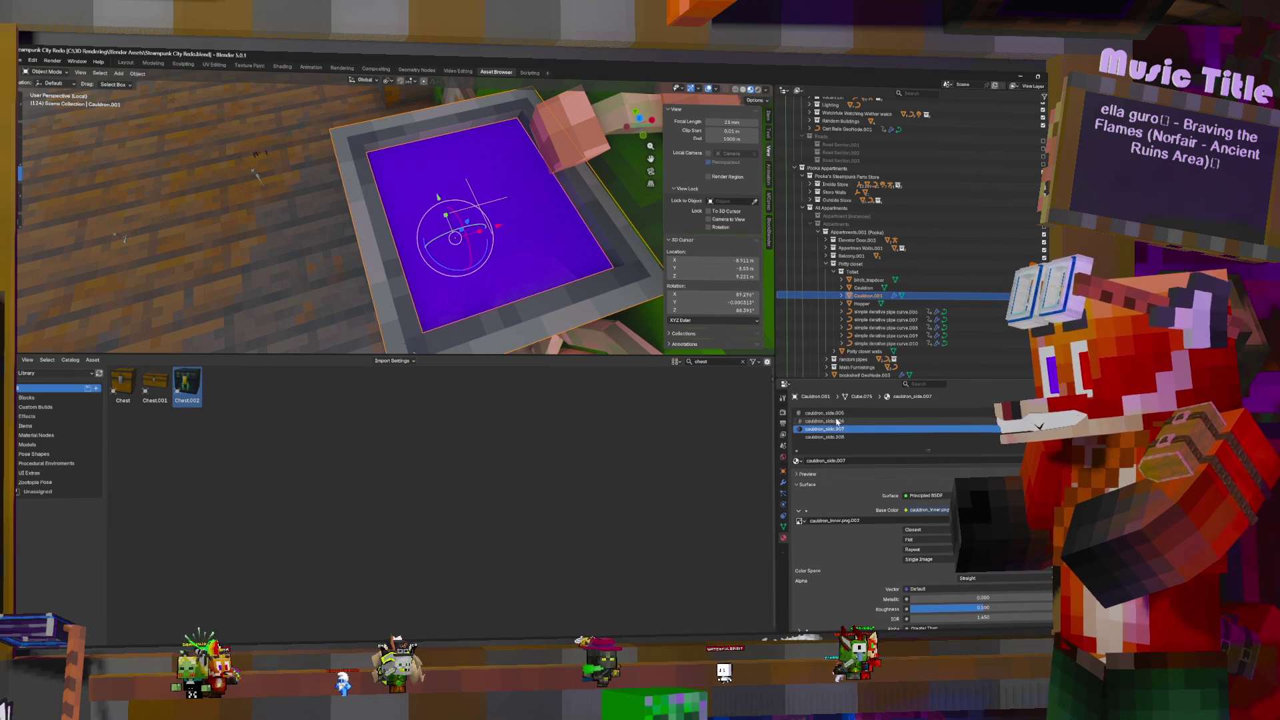
click(836, 421)
click(837, 414)
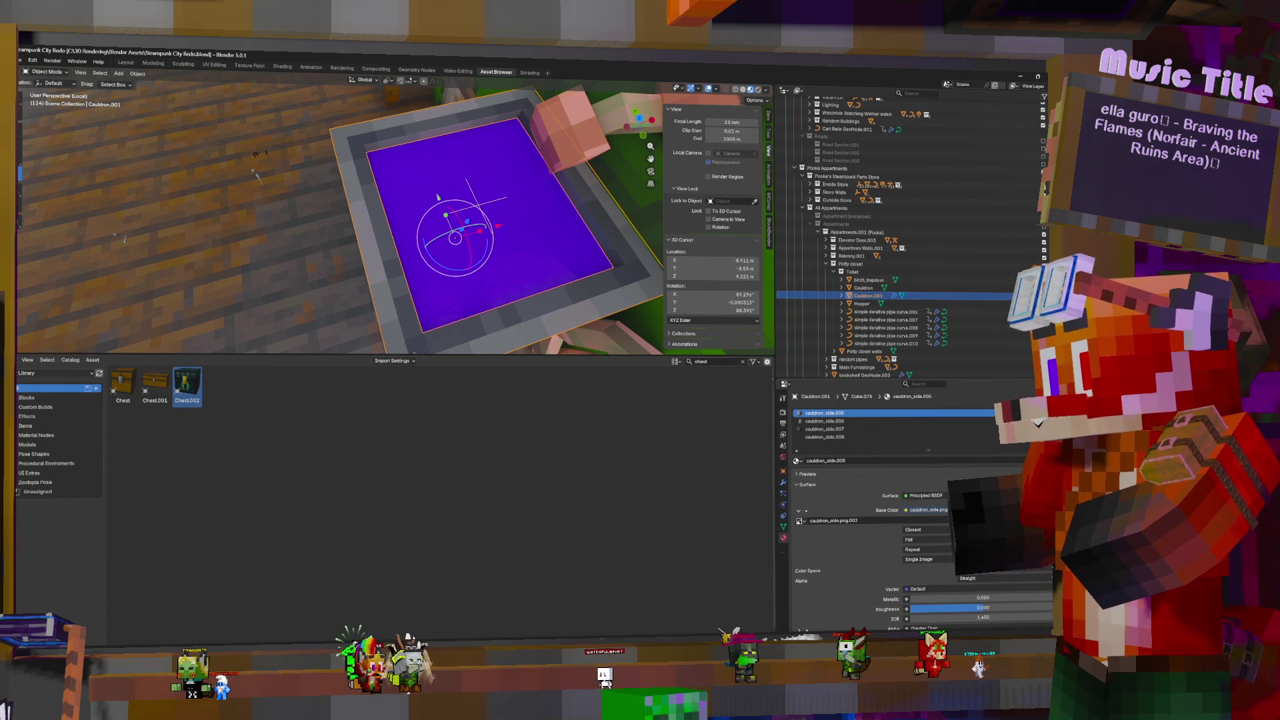
click(796, 461)
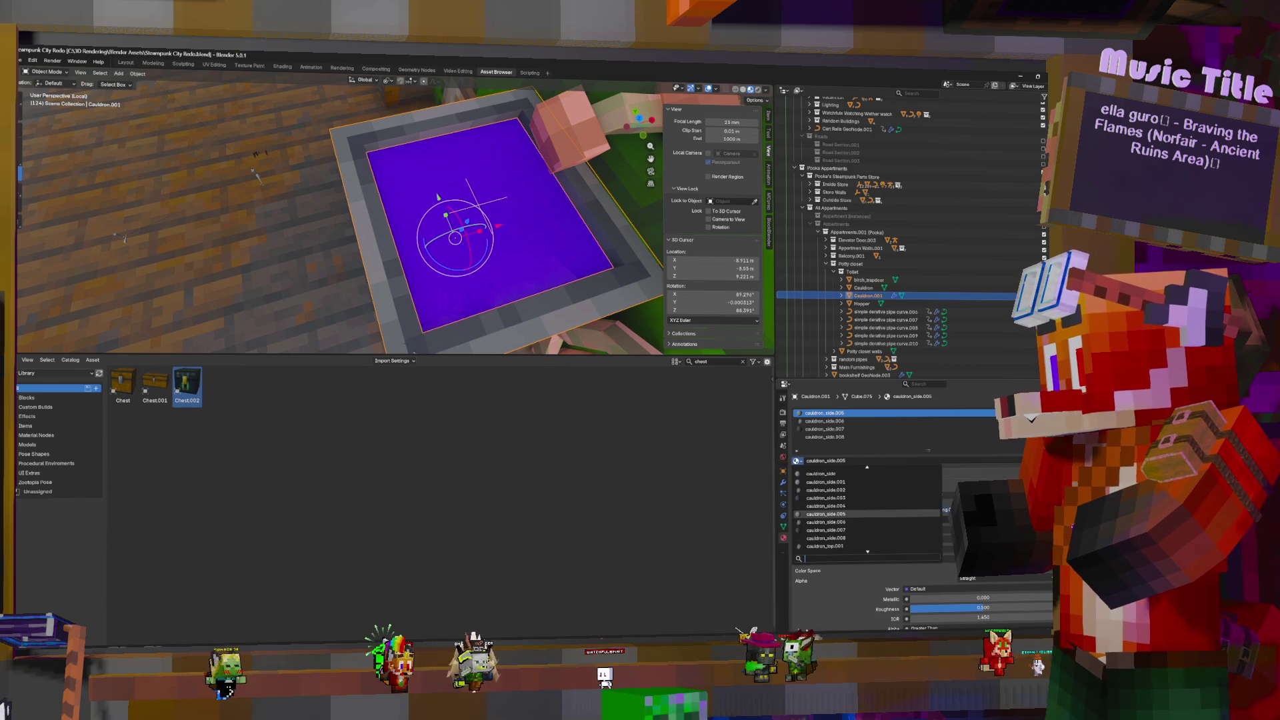
click(800, 460)
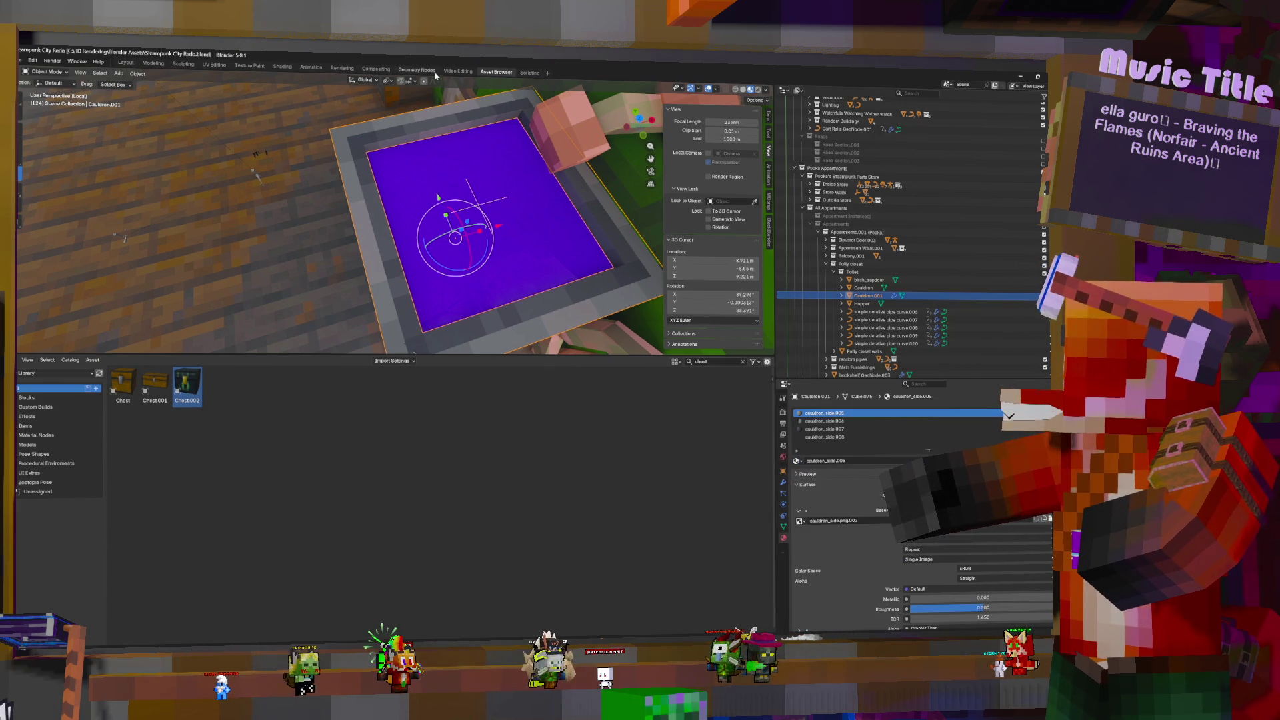
key(ctrl+Page_Up)
key(ctrl+Page_Up)
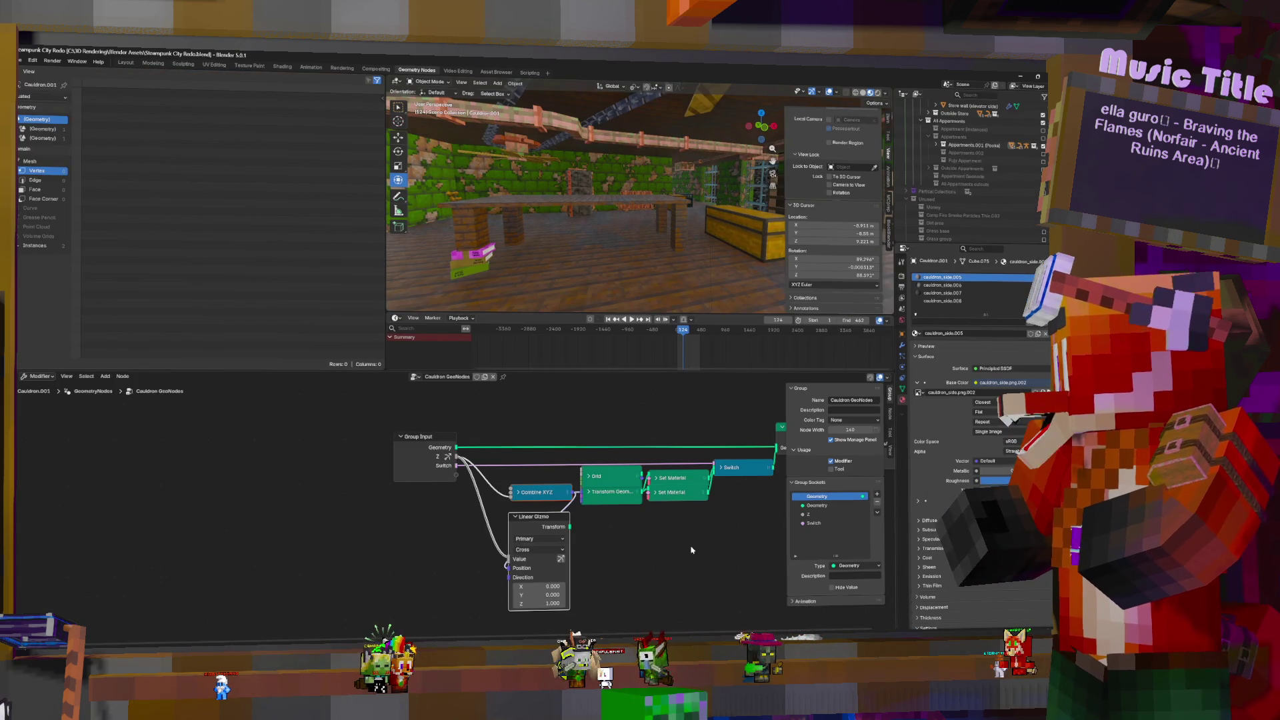
Pan to the output nodes and undo an expansion and move of a Set Material node
middle_drag(764, 553, 444, 538)
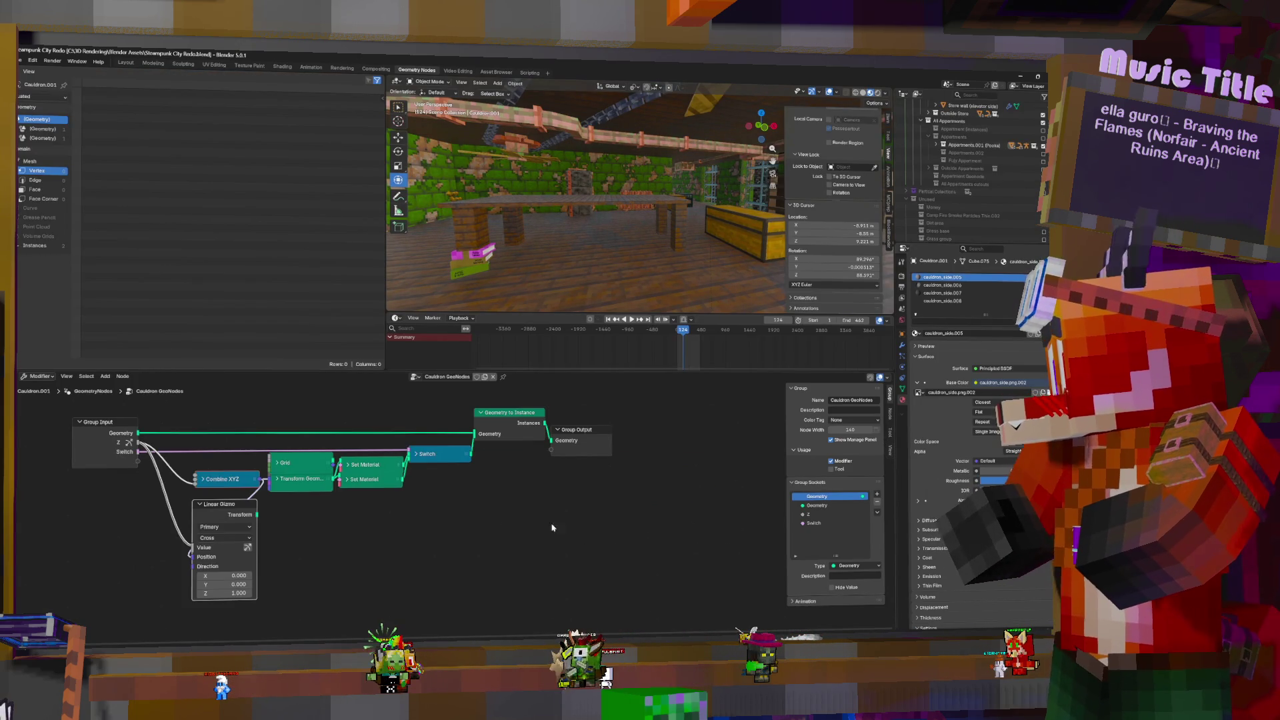
middle_drag(369, 489, 419, 510)
click(397, 504)
drag(396, 505, 396, 491)
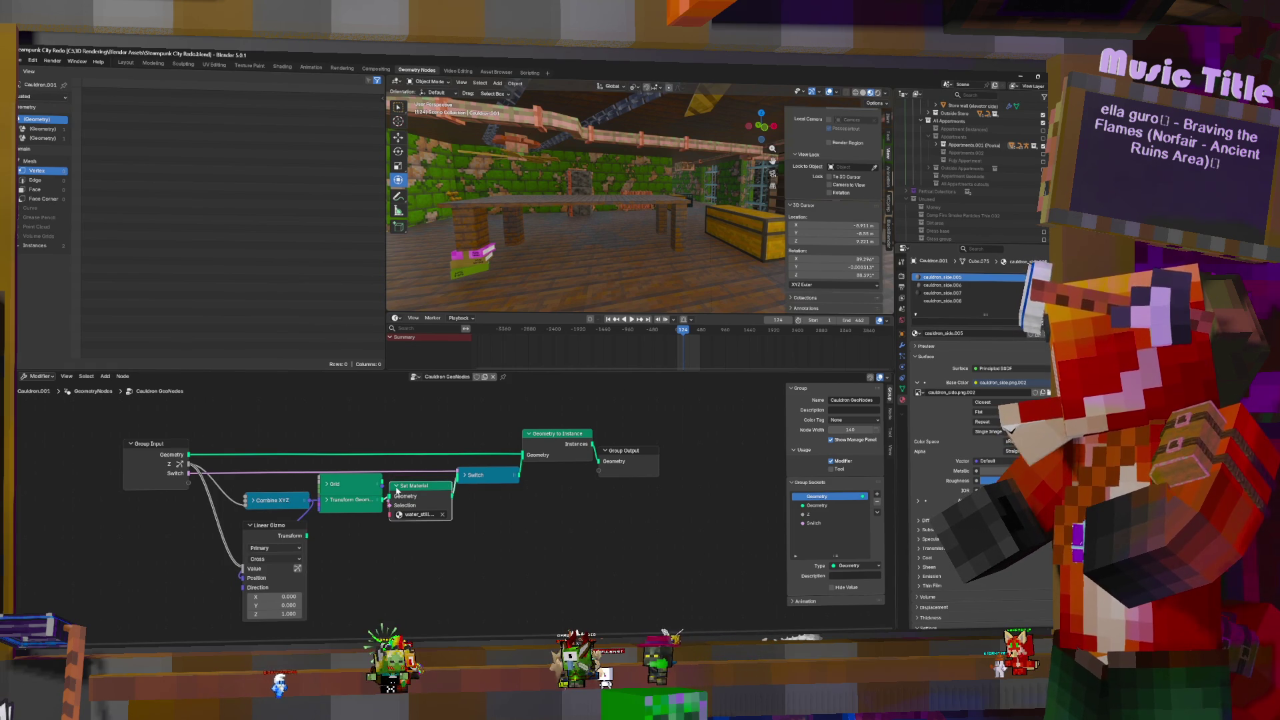
key(ctrl+z)
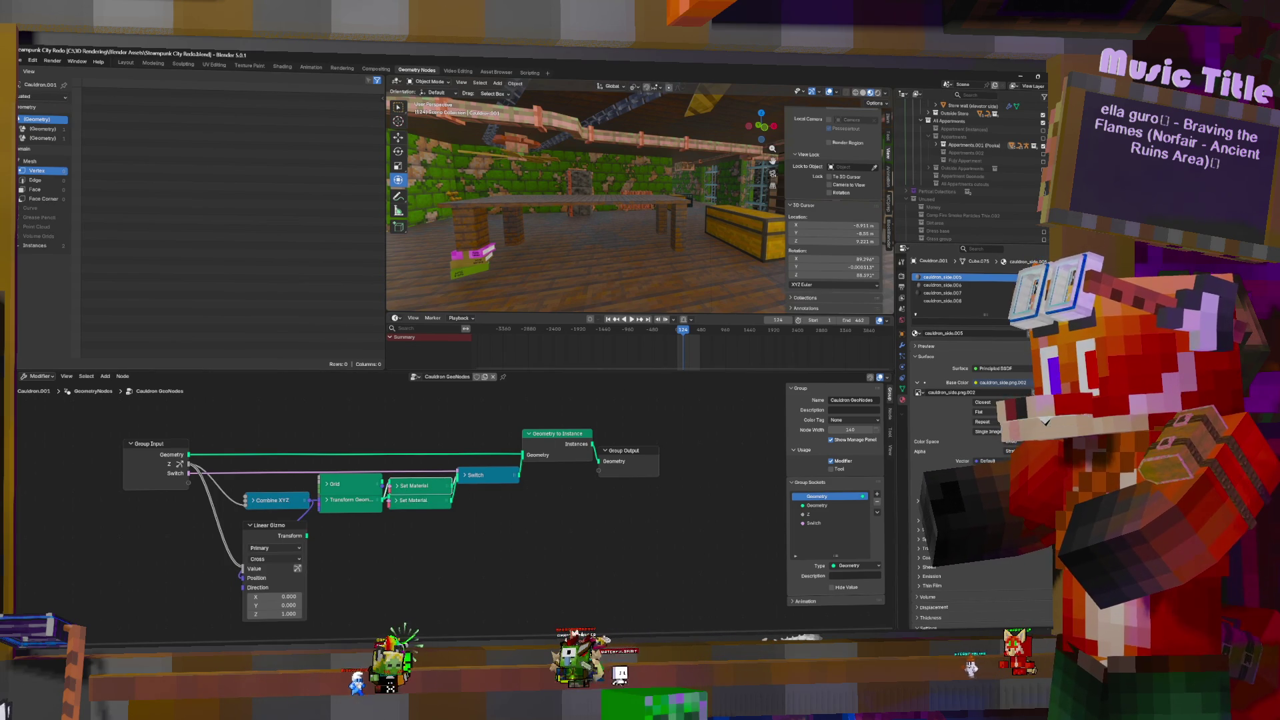
Add a material slot with water_still.001, then change it to water_still.003
click(1044, 276)
click(917, 332)
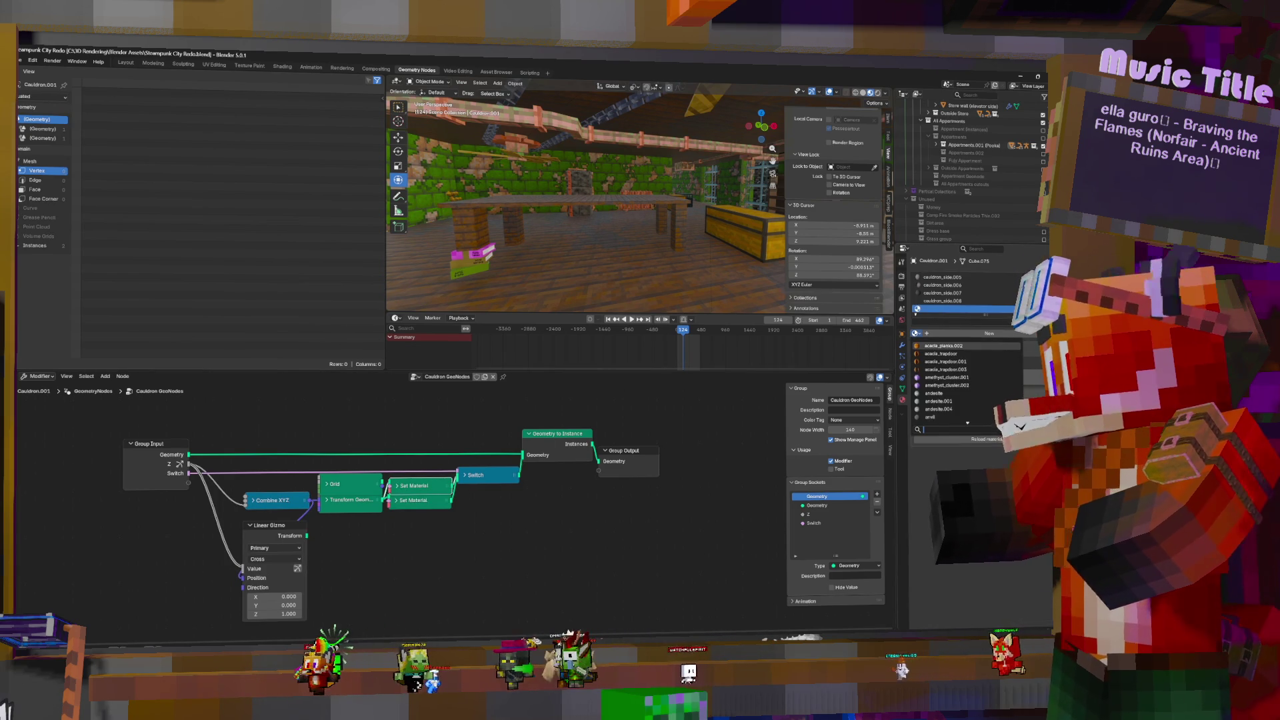
text(water)
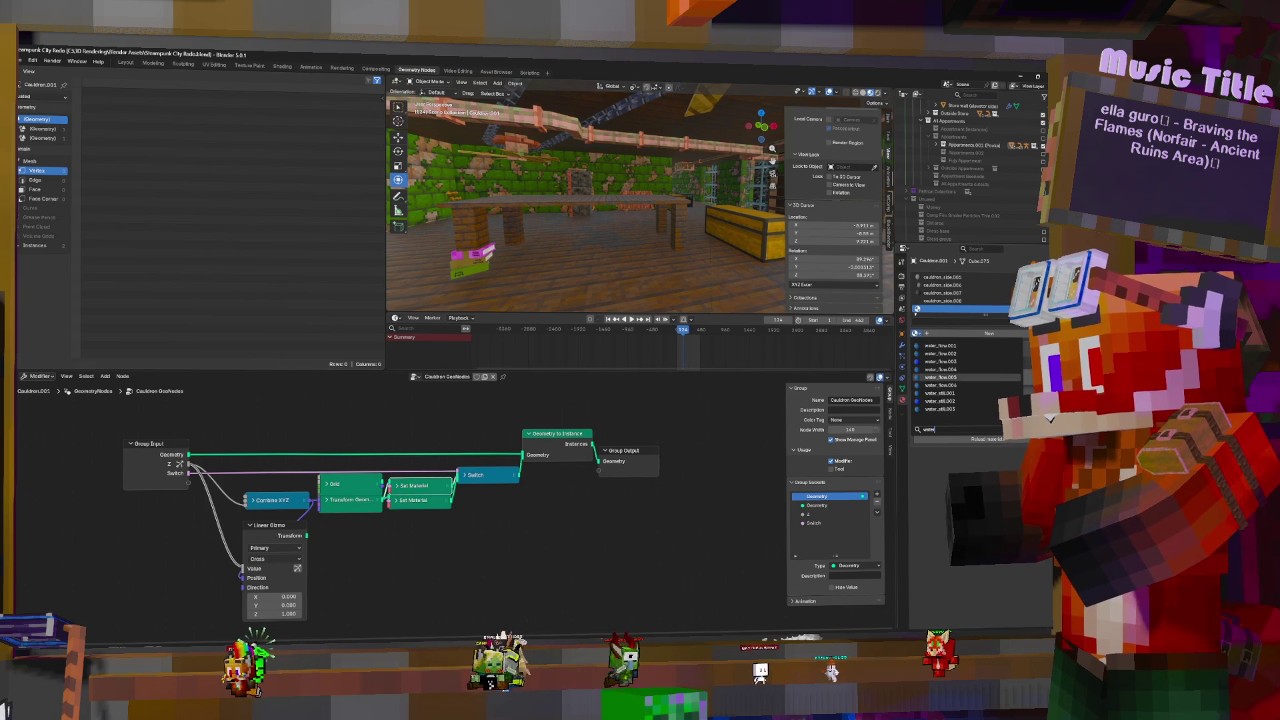
click(940, 393)
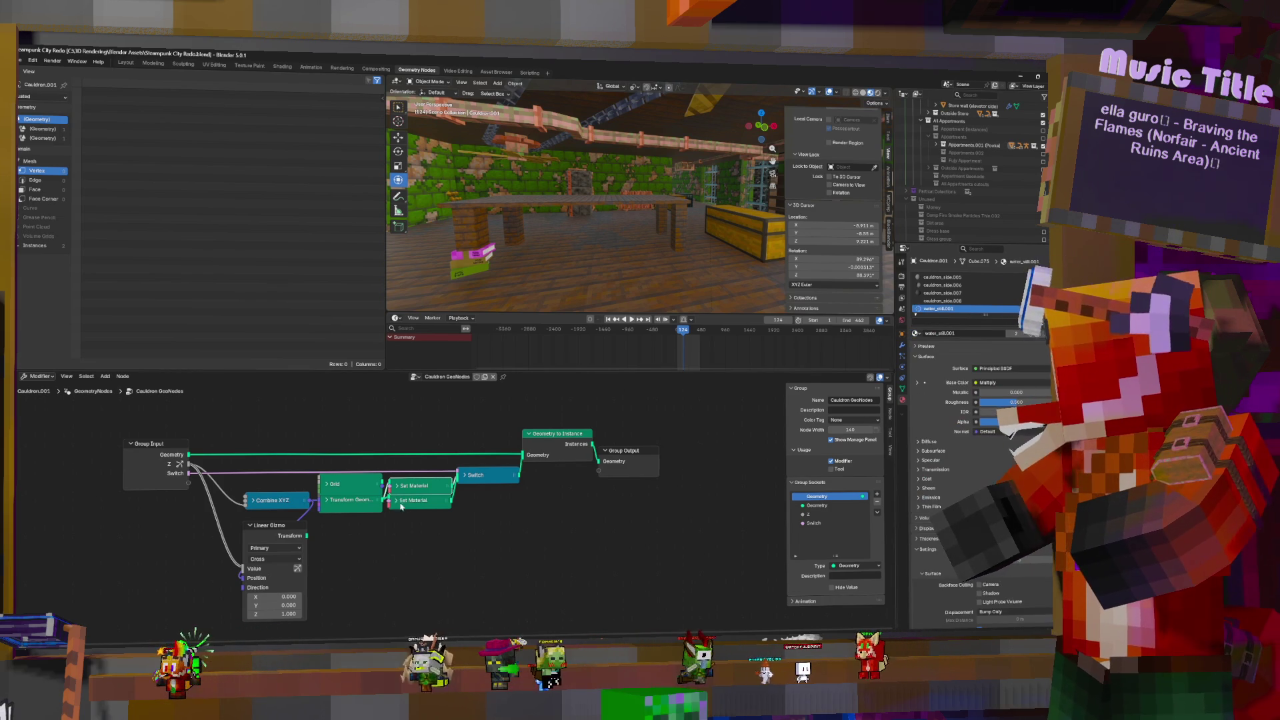
key(h)
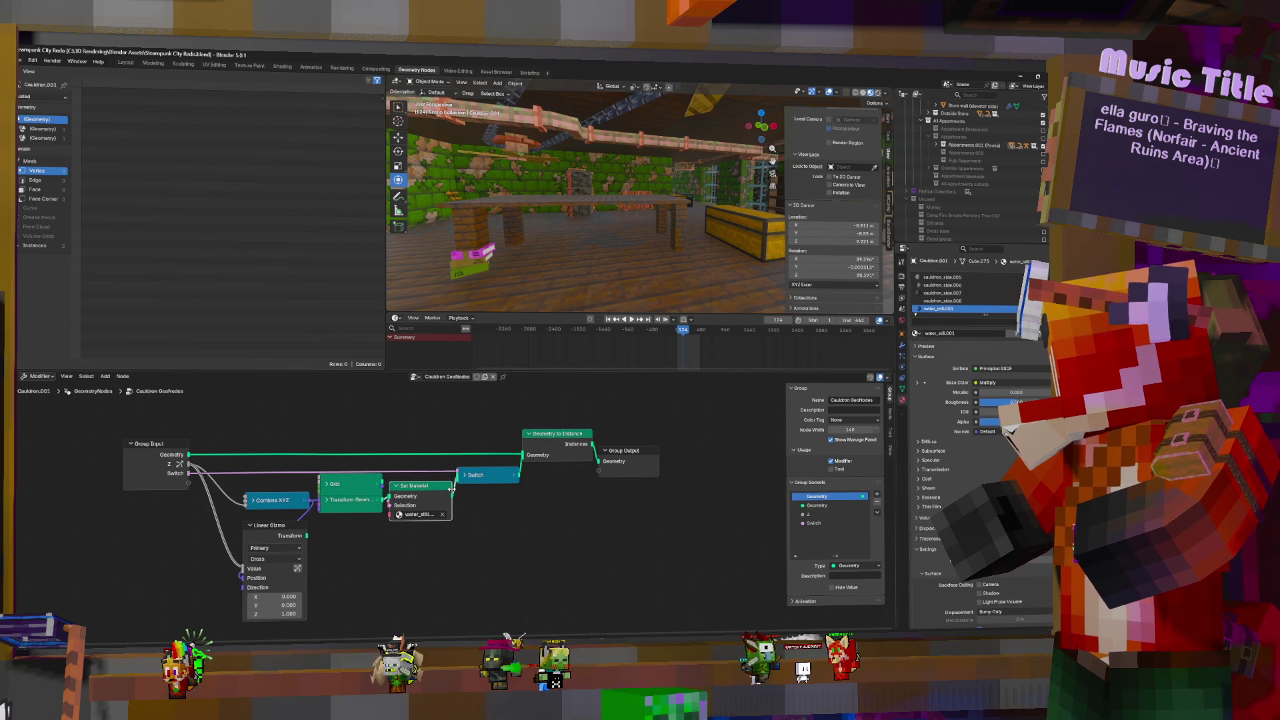
drag(460, 486, 452, 486)
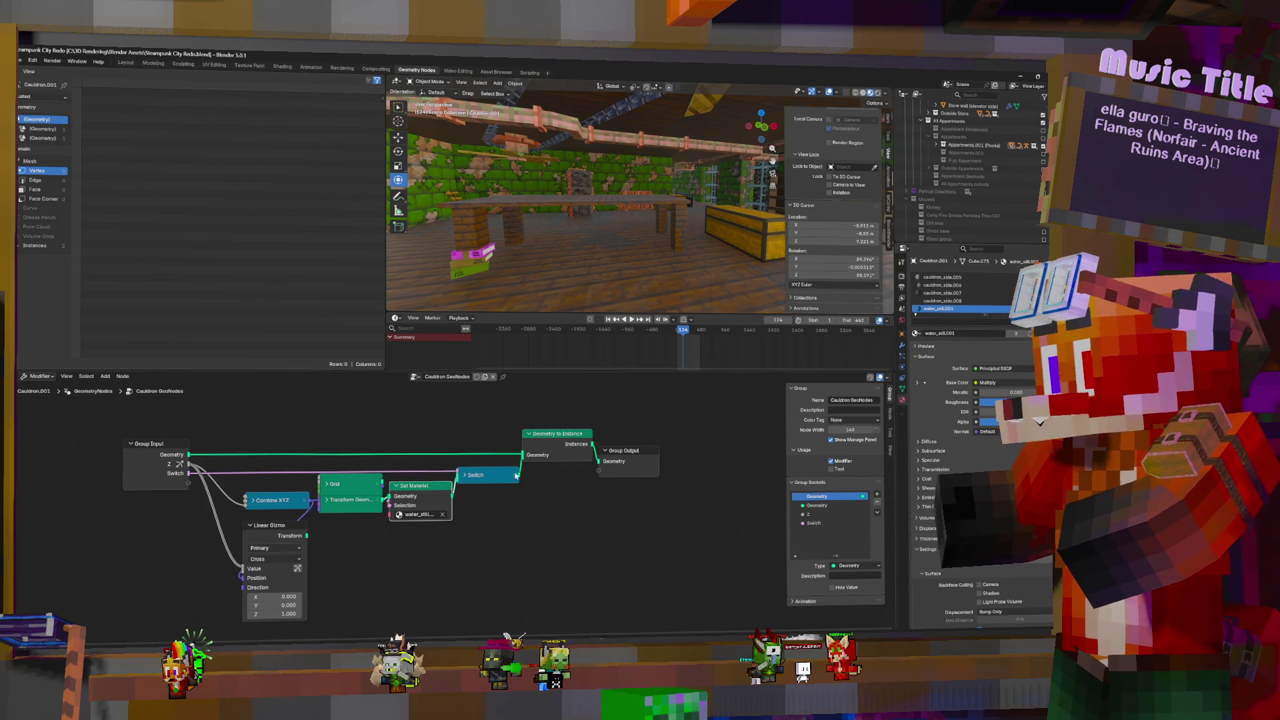
click(916, 332)
click(940, 401)
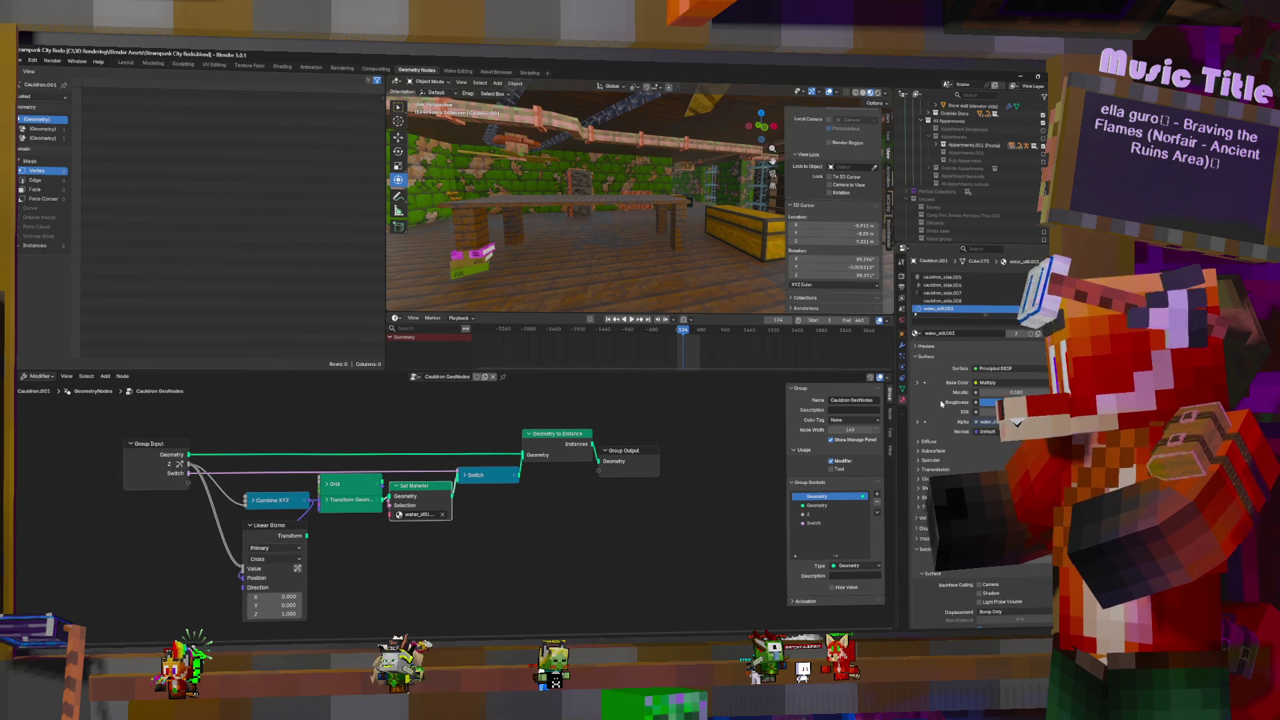
Collapse both Set Material nodes and add another slot assigned lava_still.002 via 'lava' search
click(396, 486)
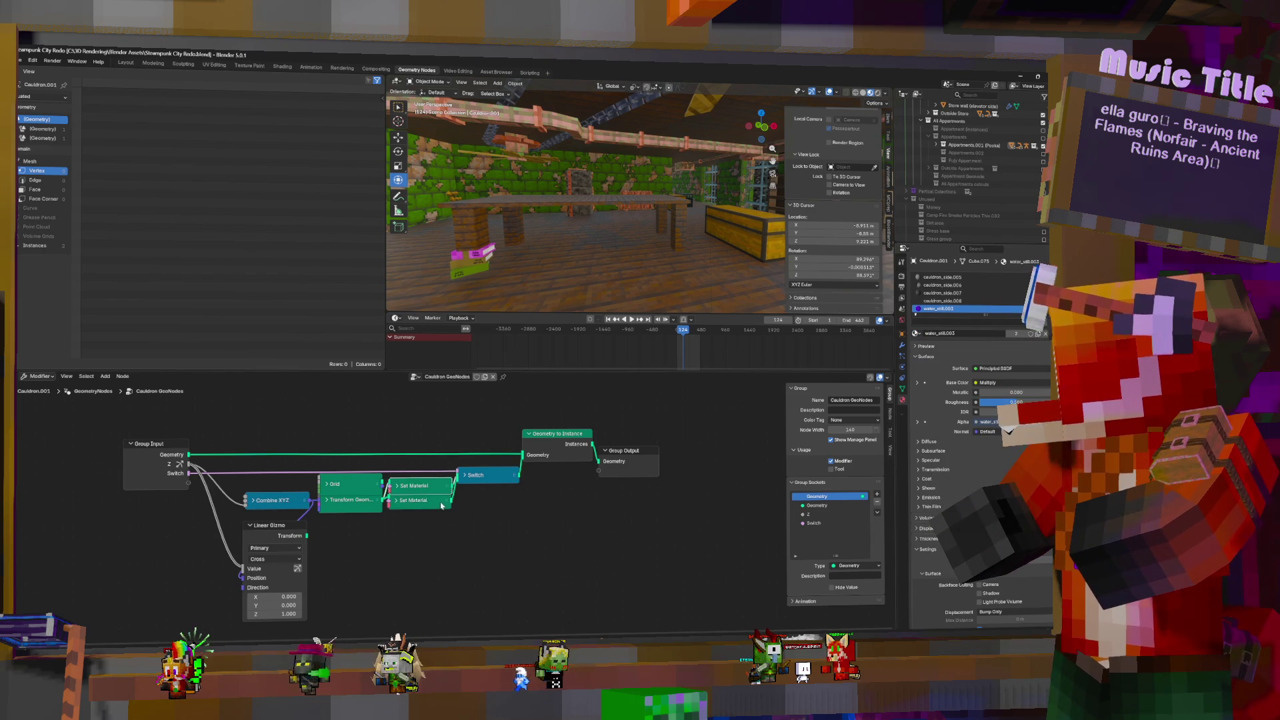
click(398, 506)
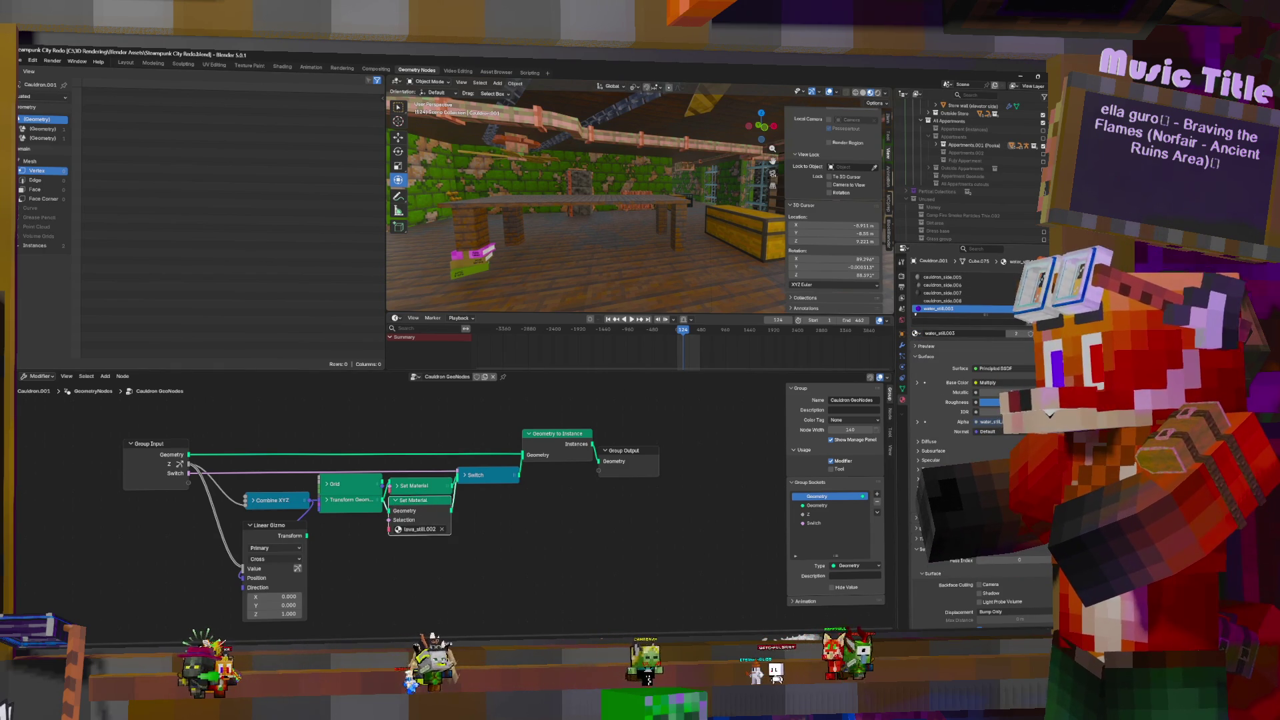
click(1031, 275)
click(918, 333)
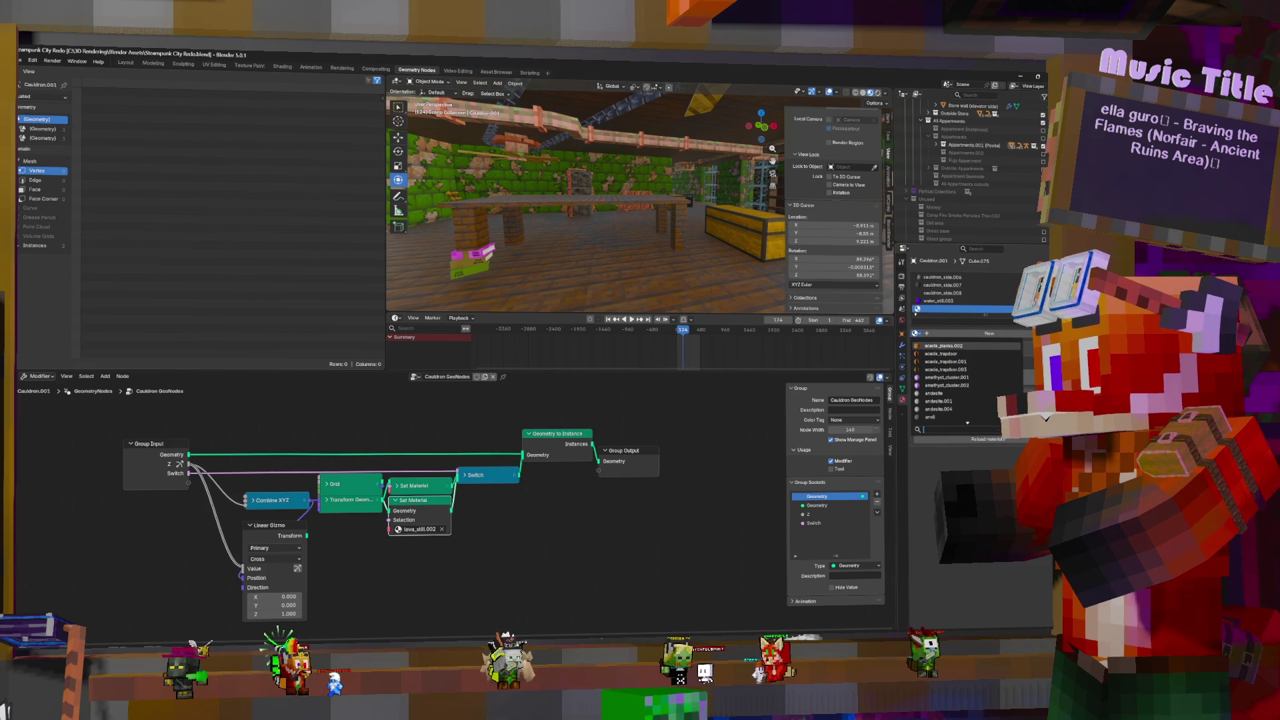
text(lava)
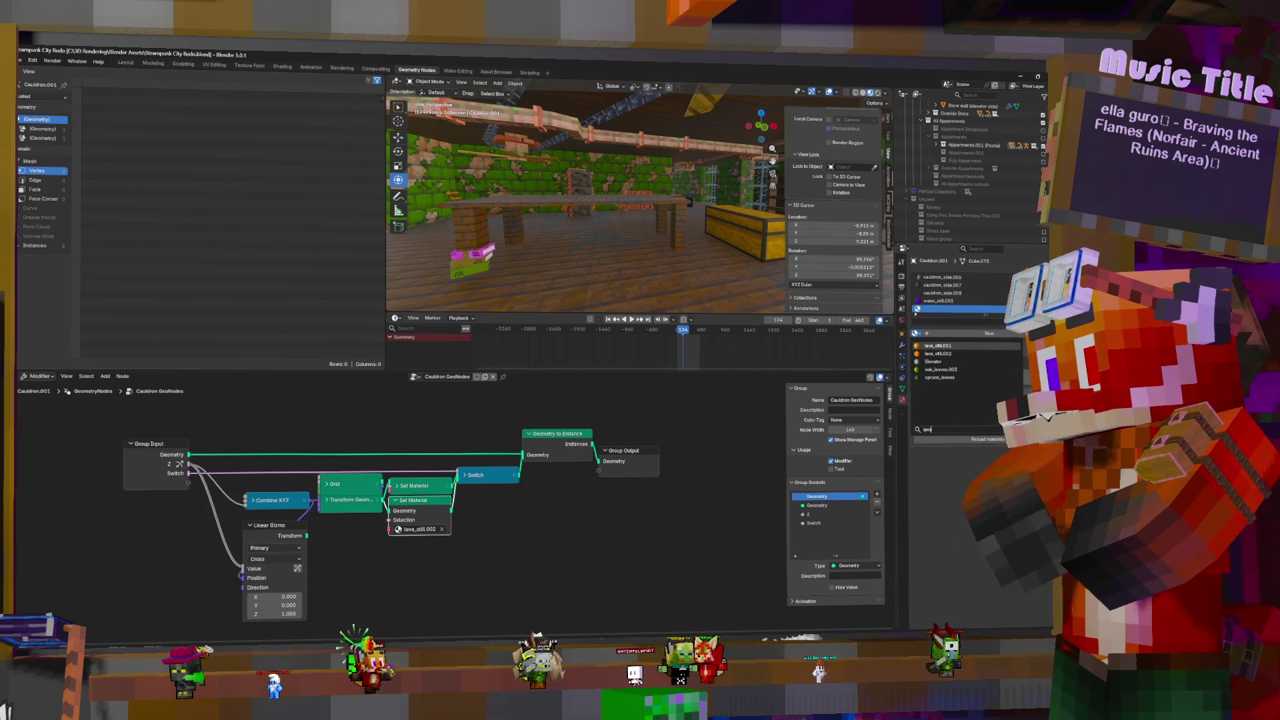
click(938, 353)
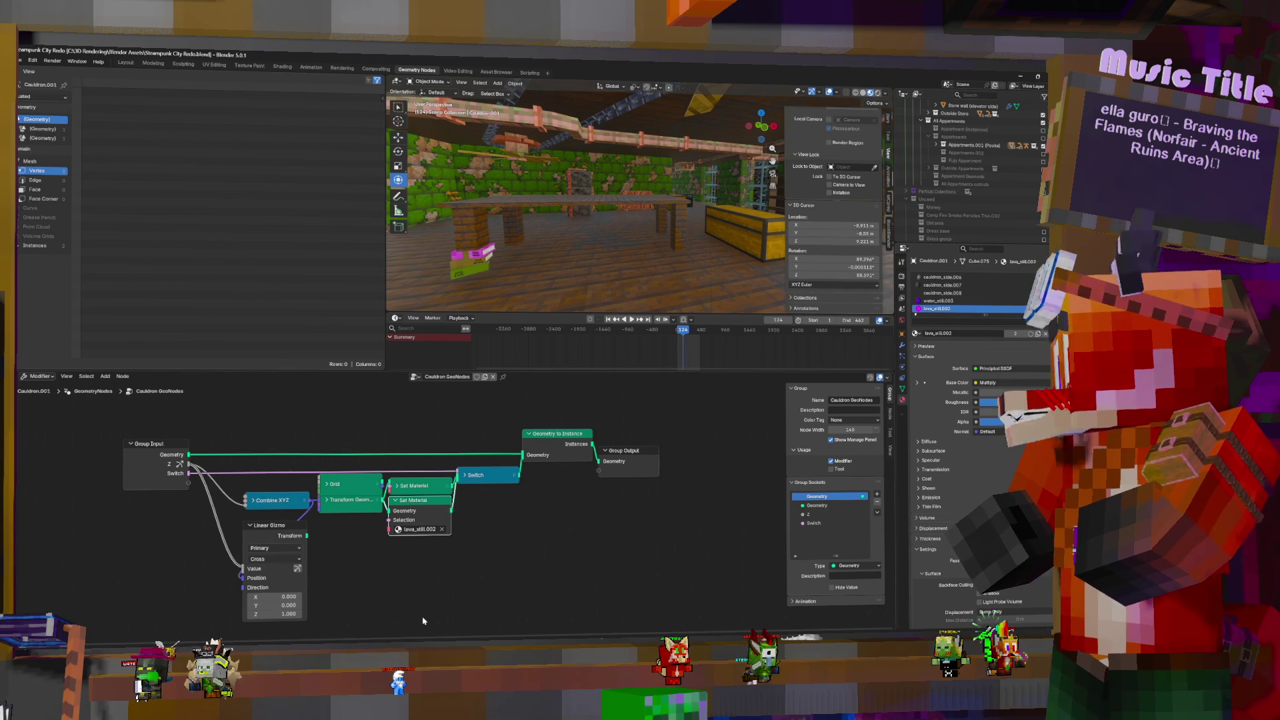
Collapse and reposition the Set Material node, and drop Transform Geometry below Grid
mouse_move(783, 643)
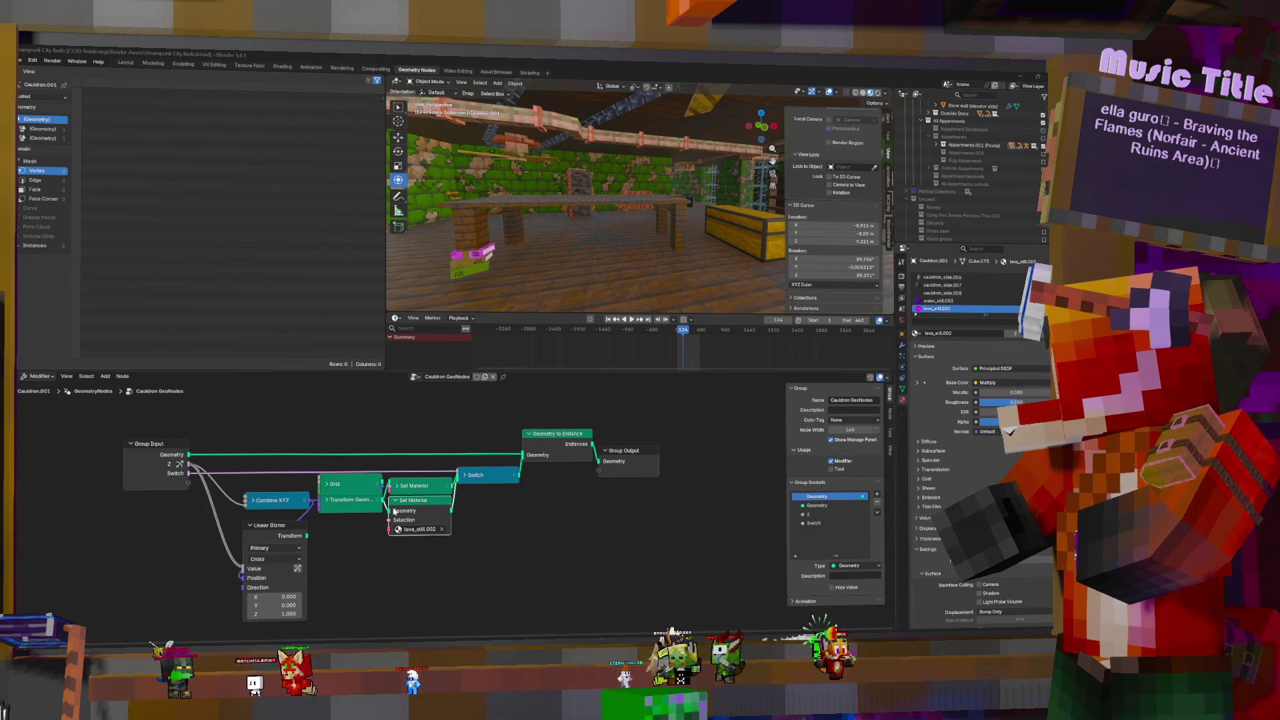
key(h)
drag(412, 505, 419, 509)
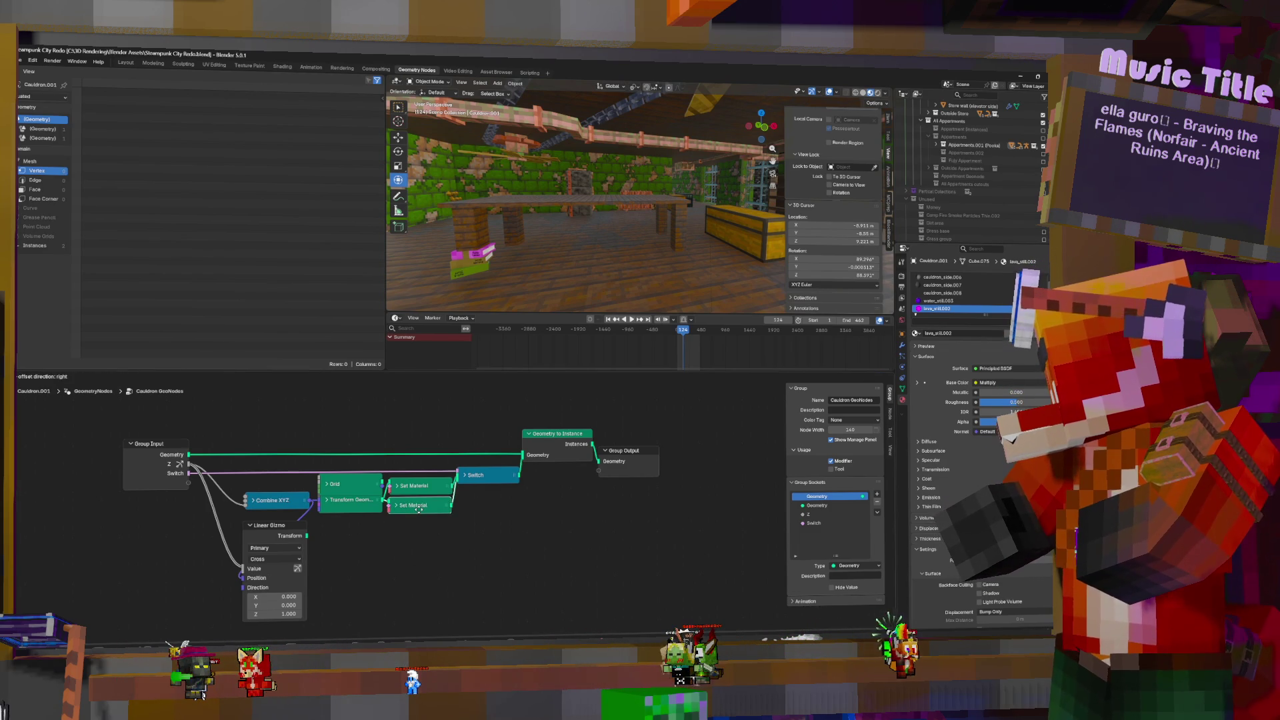
drag(335, 512, 335, 524)
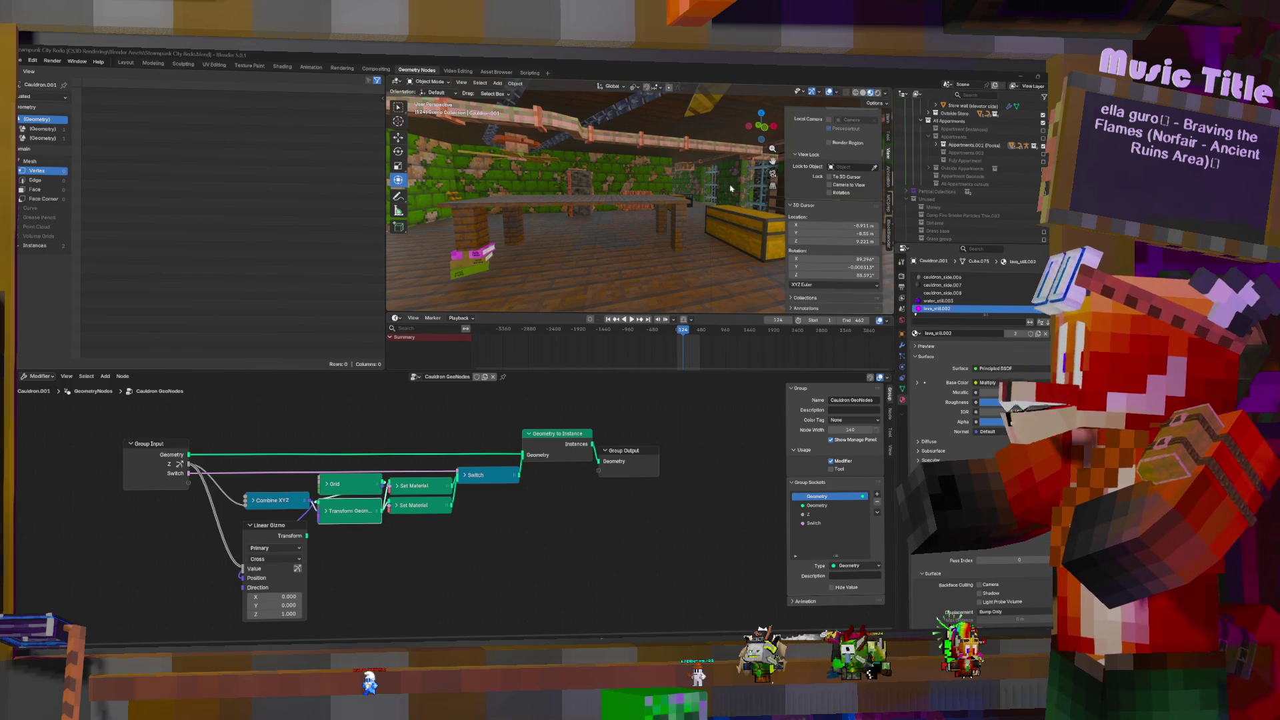
Frame the cauldron in the Shading workspace and display the water_still.003 shader nodes
mouse_move(675, 252)
middle_down()
mouse_move(646, 237)
mouse_move(664, 242)
middle_up()
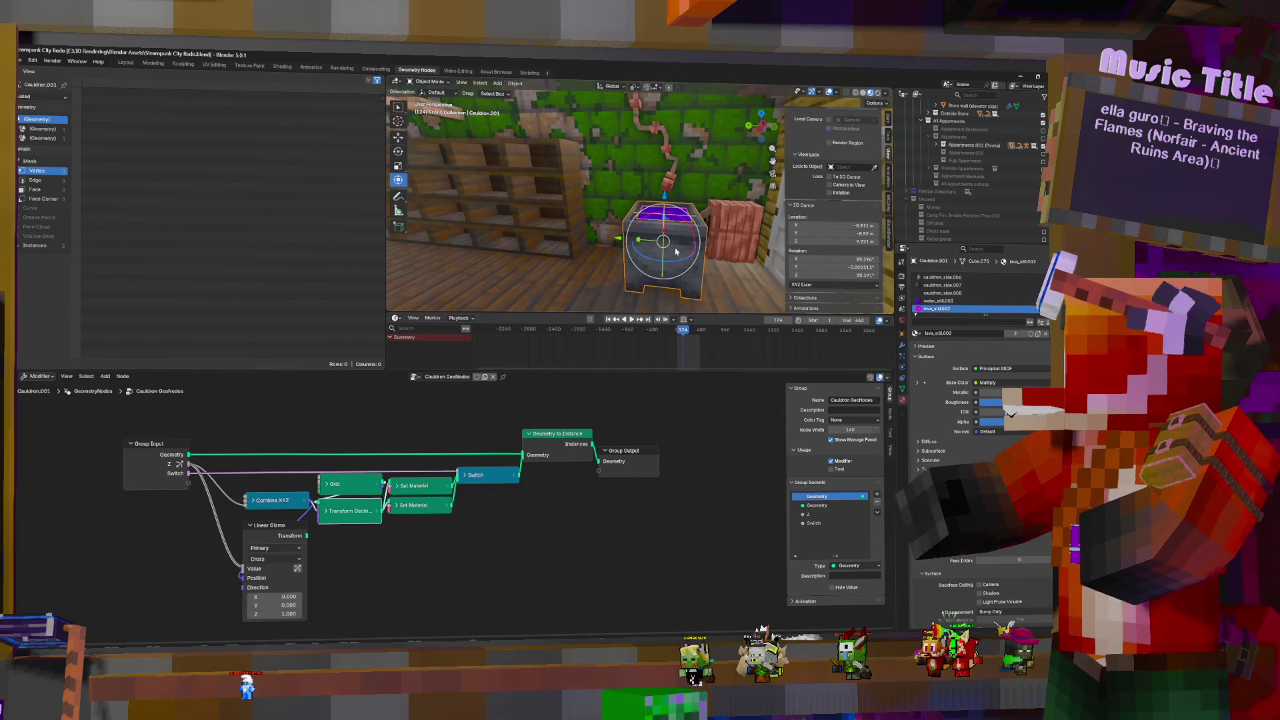
click(282, 67)
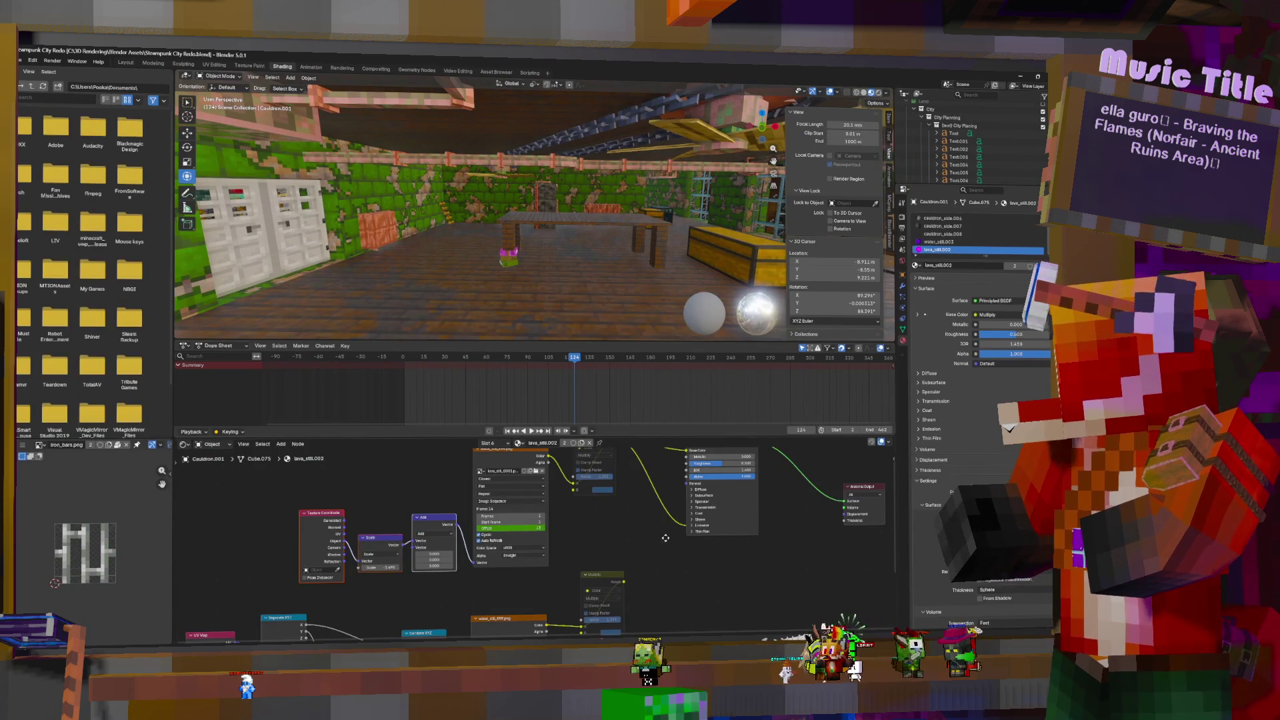
mouse_move(539, 634)
middle_down()
mouse_move(650, 553)
mouse_move(641, 595)
middle_up()
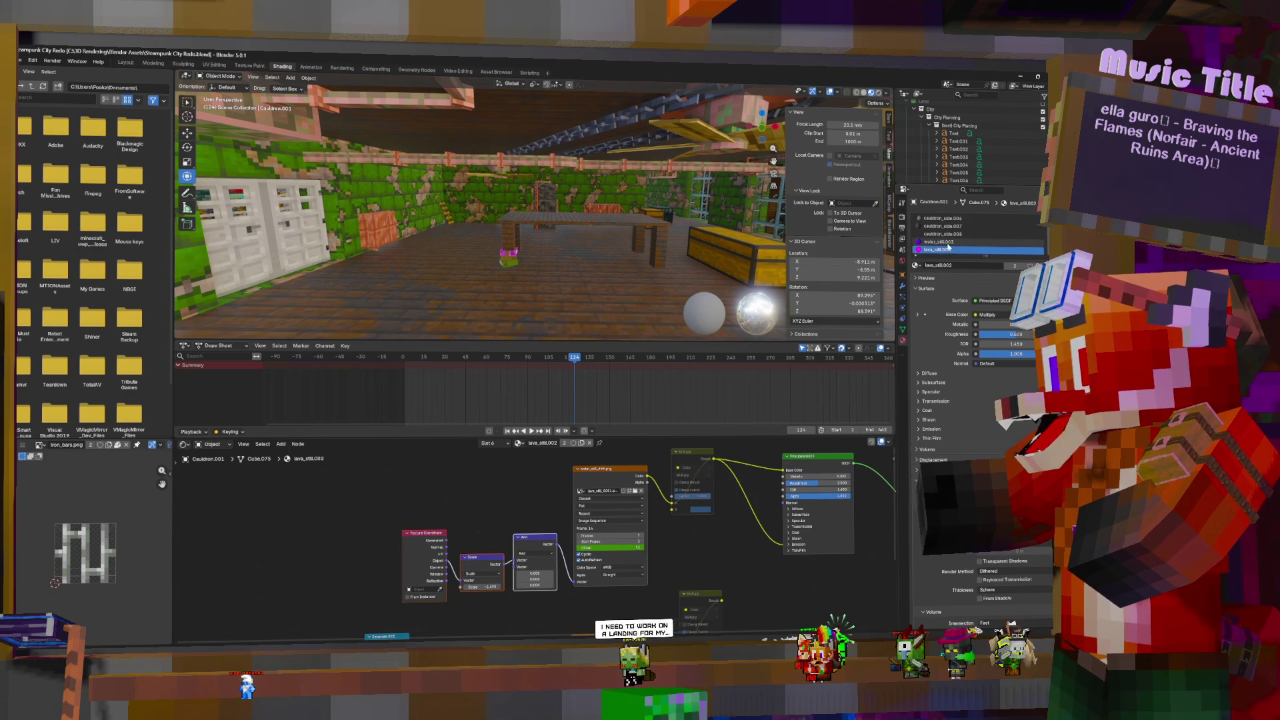
click(946, 242)
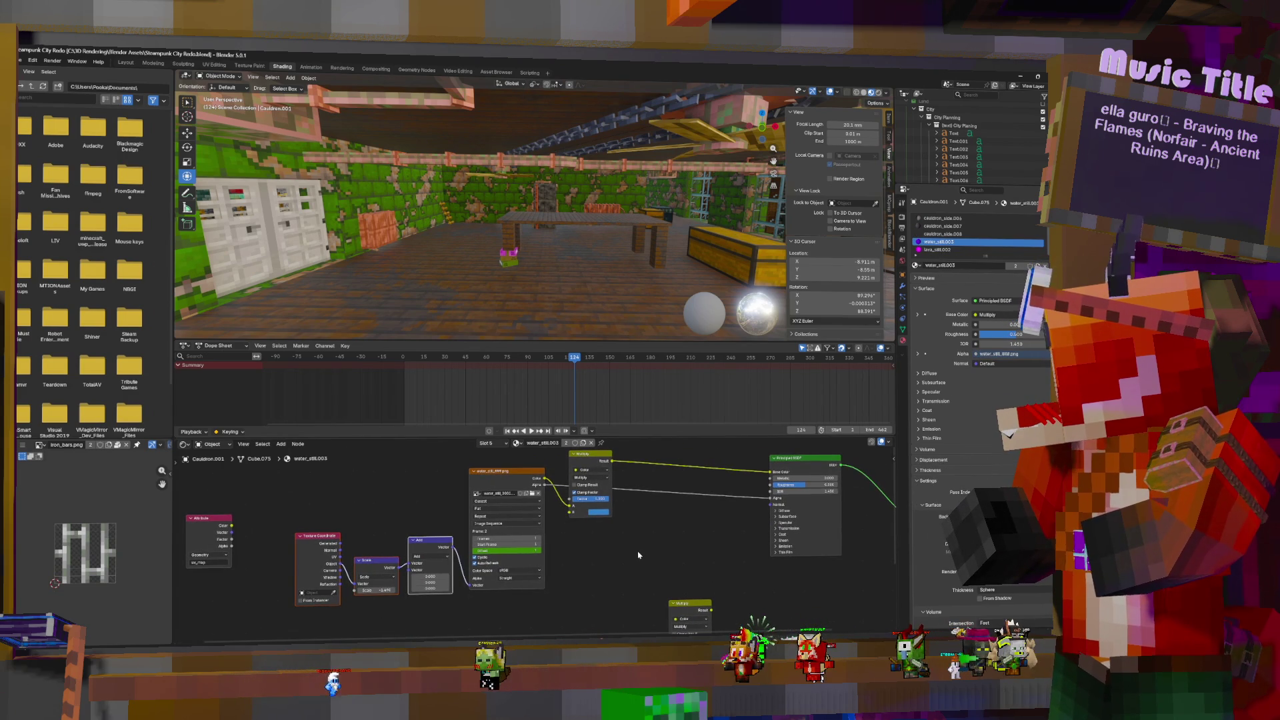
middle_drag(579, 540, 579, 589)
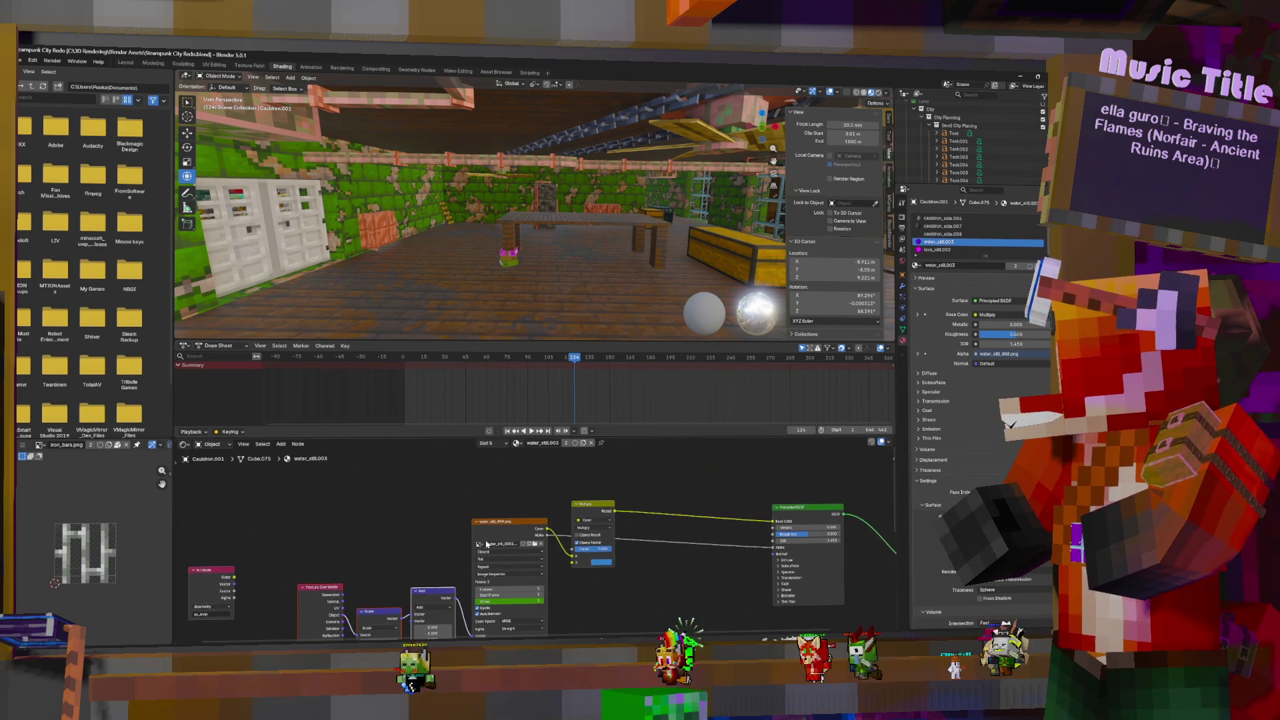
mouse_move(522, 532)
middle_down()
mouse_move(512, 595)
mouse_move(498, 601)
middle_up()
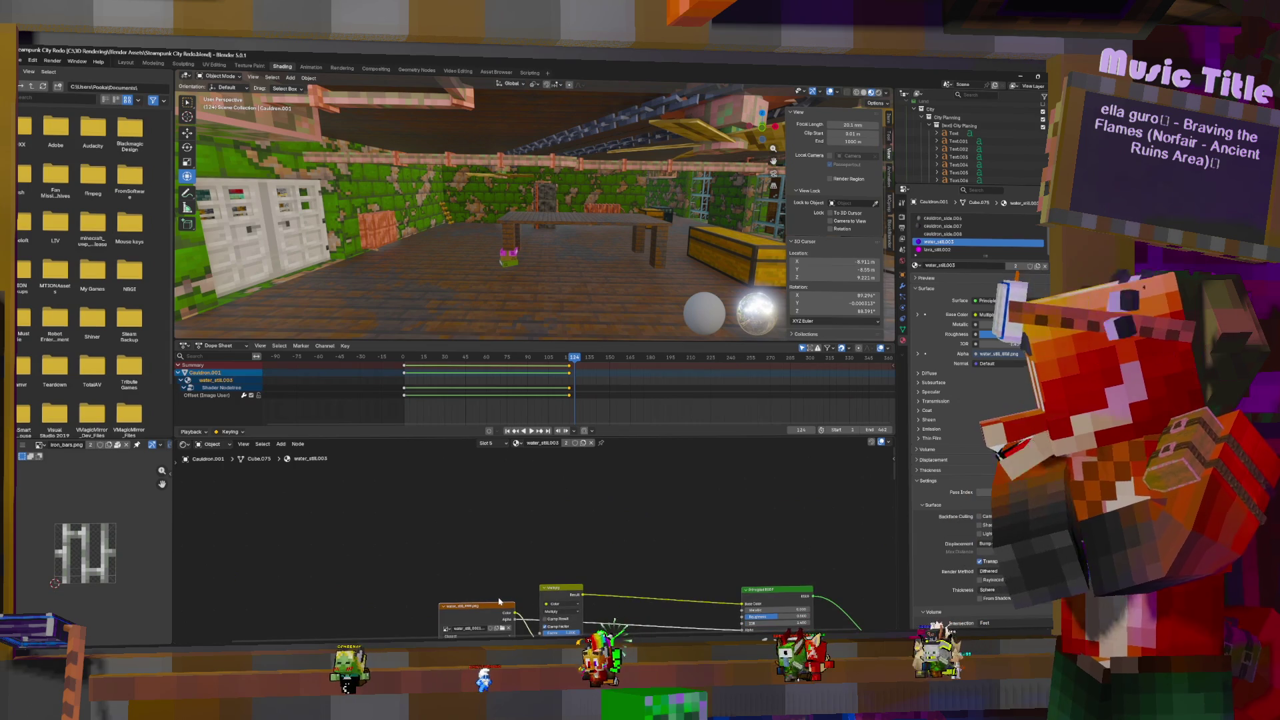
Move the water Image Texture node up and right, deselect, and view Multiply and Principled BSDF
mouse_move(475, 605)
mouse_down()
mouse_move(597, 474)
mouse_move(746, 374)
mouse_up()
mouse_move(746, 575)
middle_down()
mouse_move(693, 590)
mouse_move(684, 473)
mouse_move(634, 583)
mouse_move(663, 497)
mouse_move(651, 489)
mouse_move(638, 618)
mouse_move(708, 620)
middle_up()
key(g)
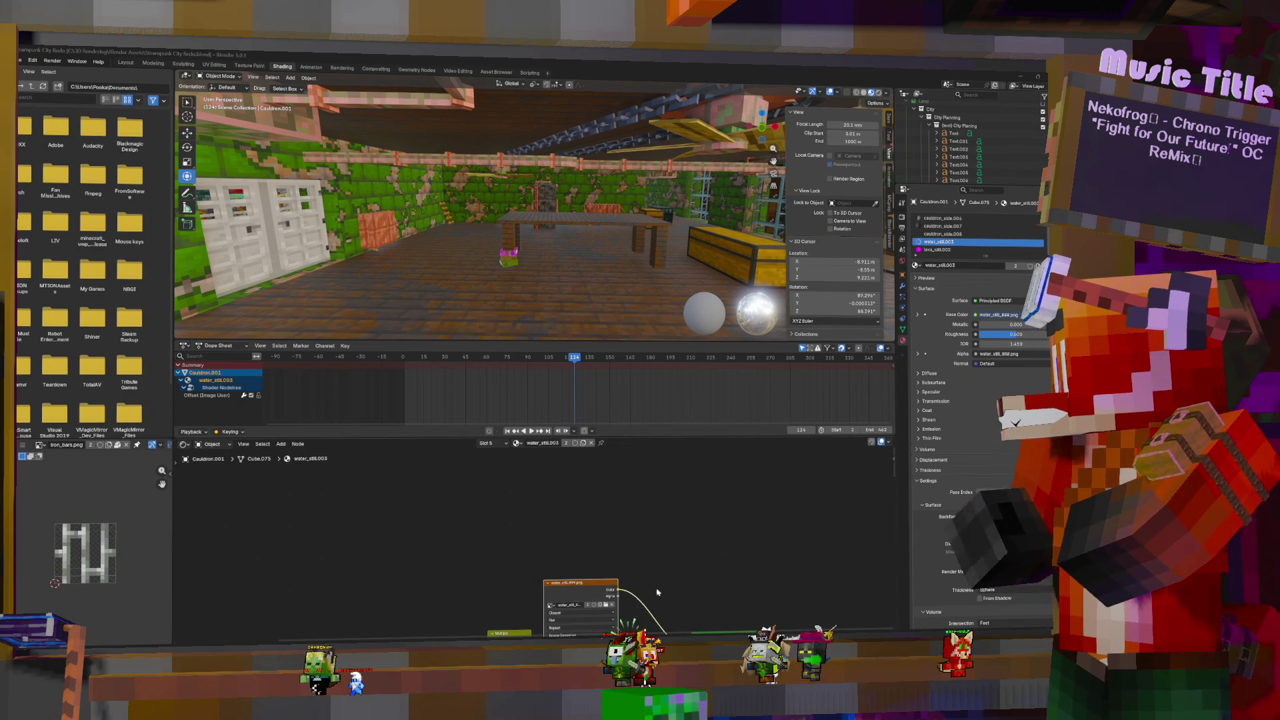
click(334, 622)
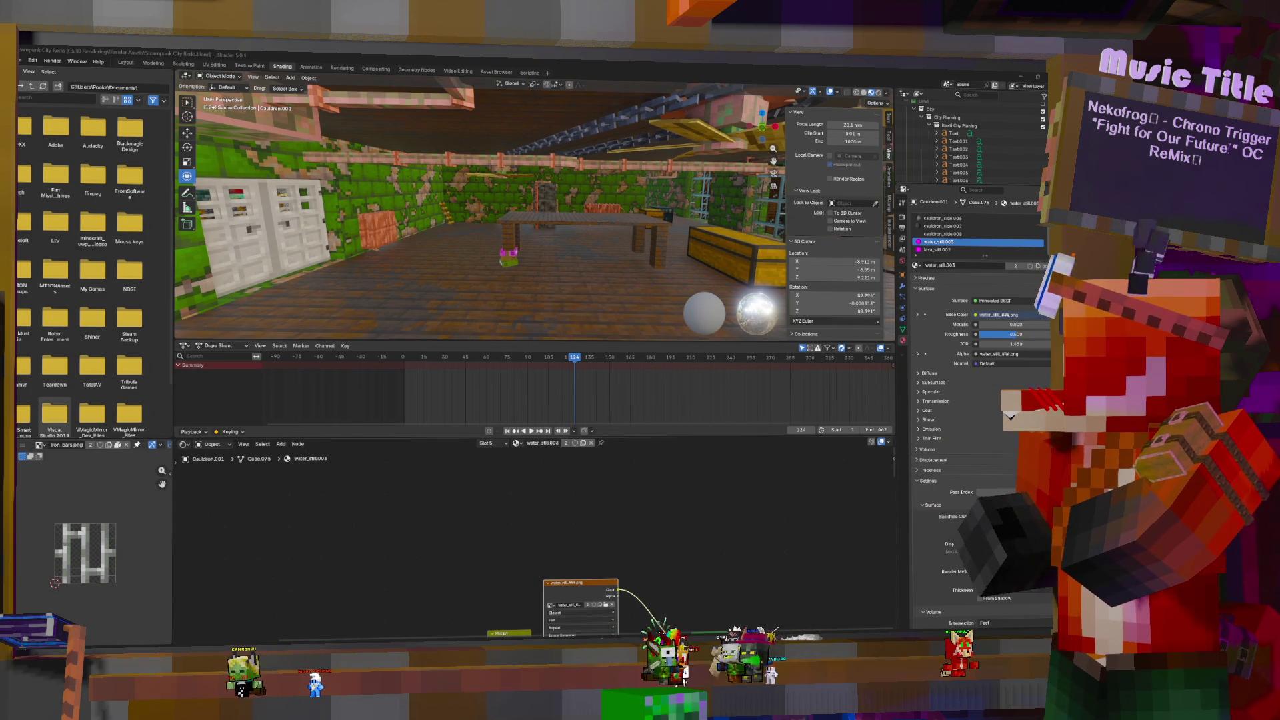
mouse_move(654, 569)
middle_down()
mouse_move(636, 490)
mouse_move(627, 509)
middle_up()
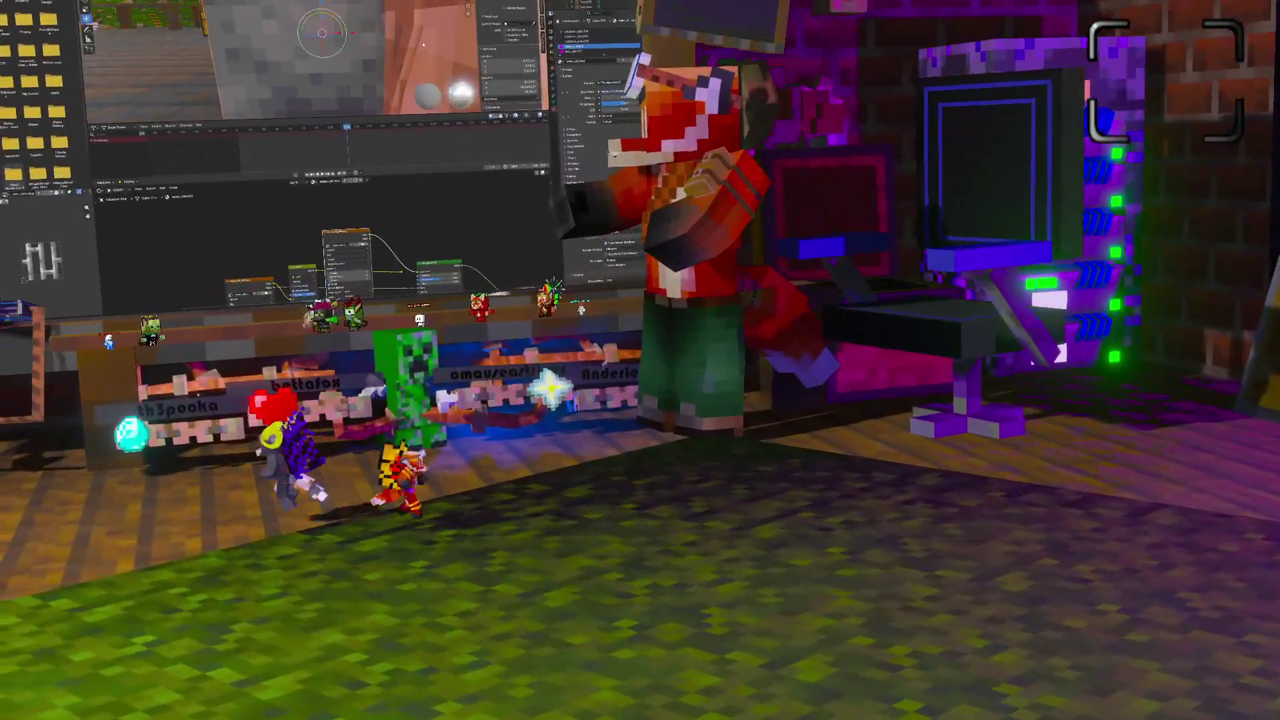
Browse Animated > All animation as single files > water_still and load water_still_0001.png
scroll(542, 154, down, 5)
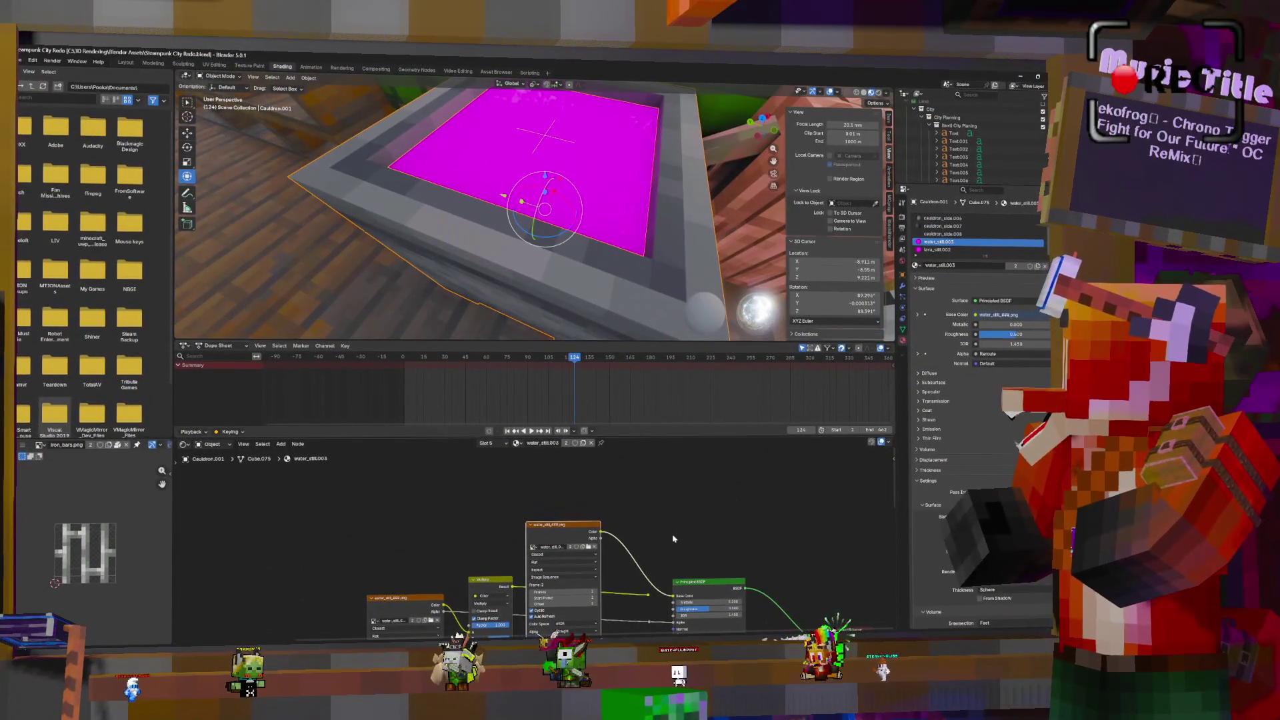
click(588, 546)
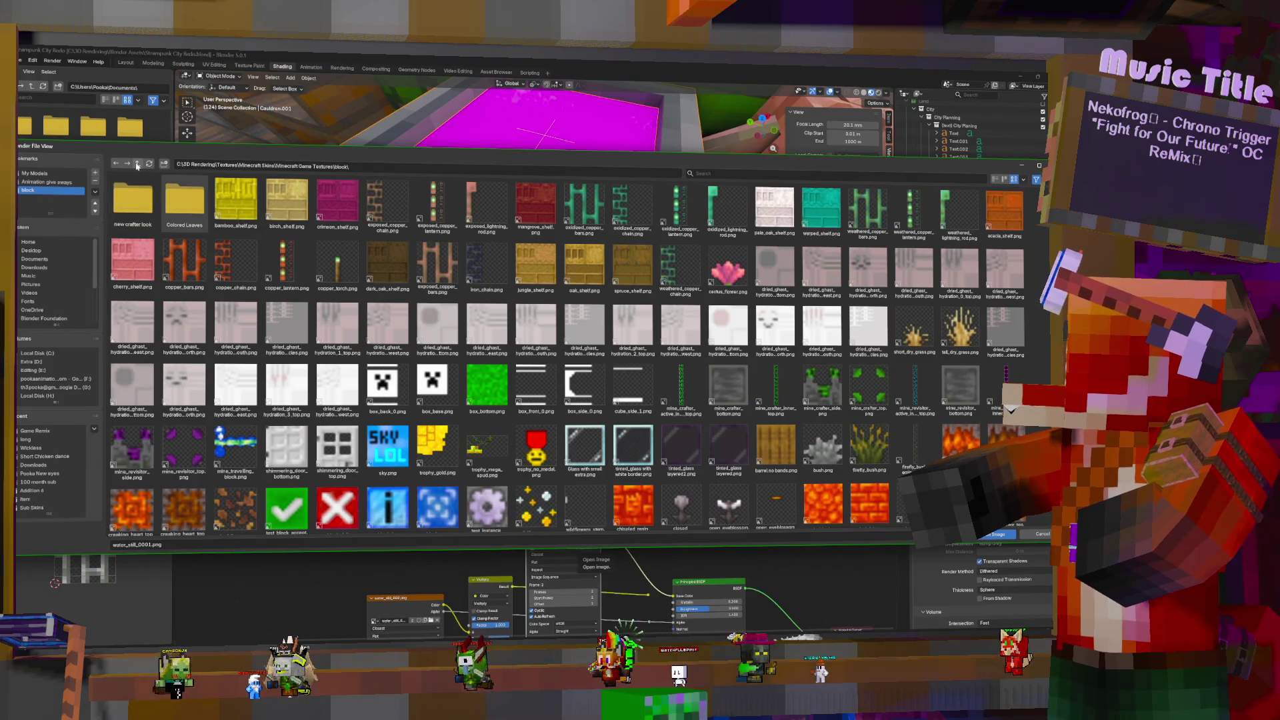
click(137, 166)
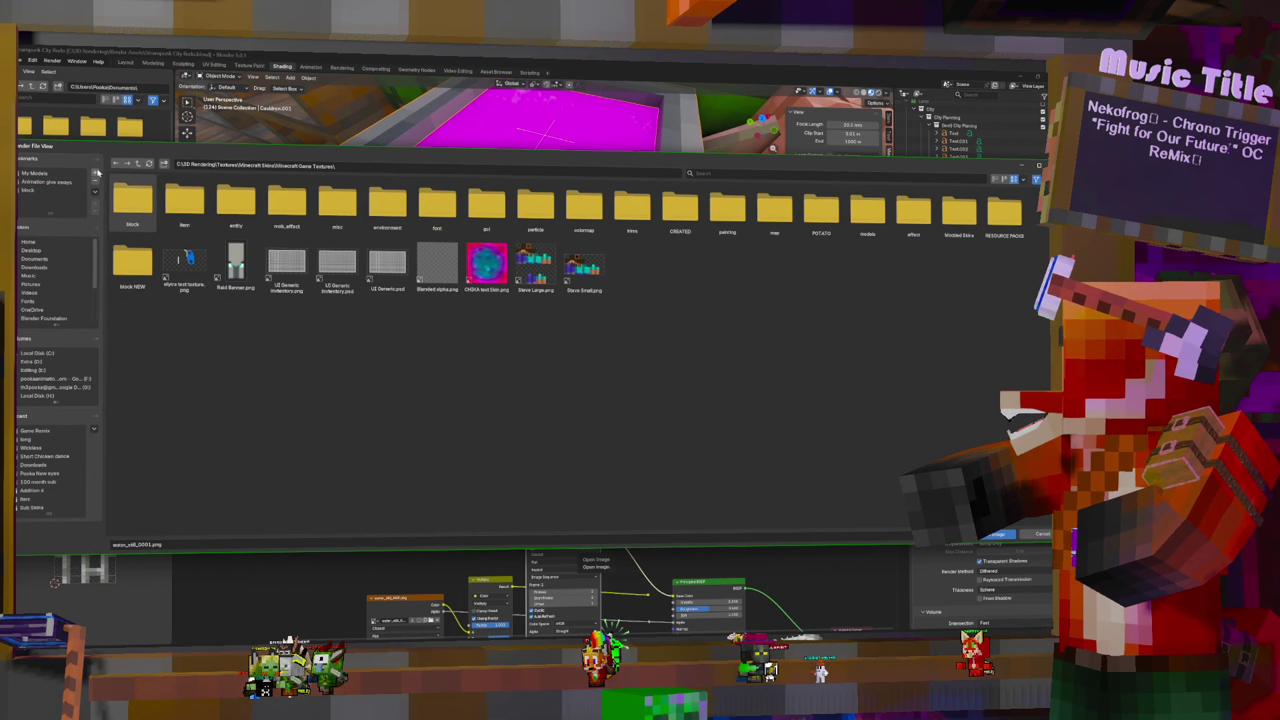
click(140, 166)
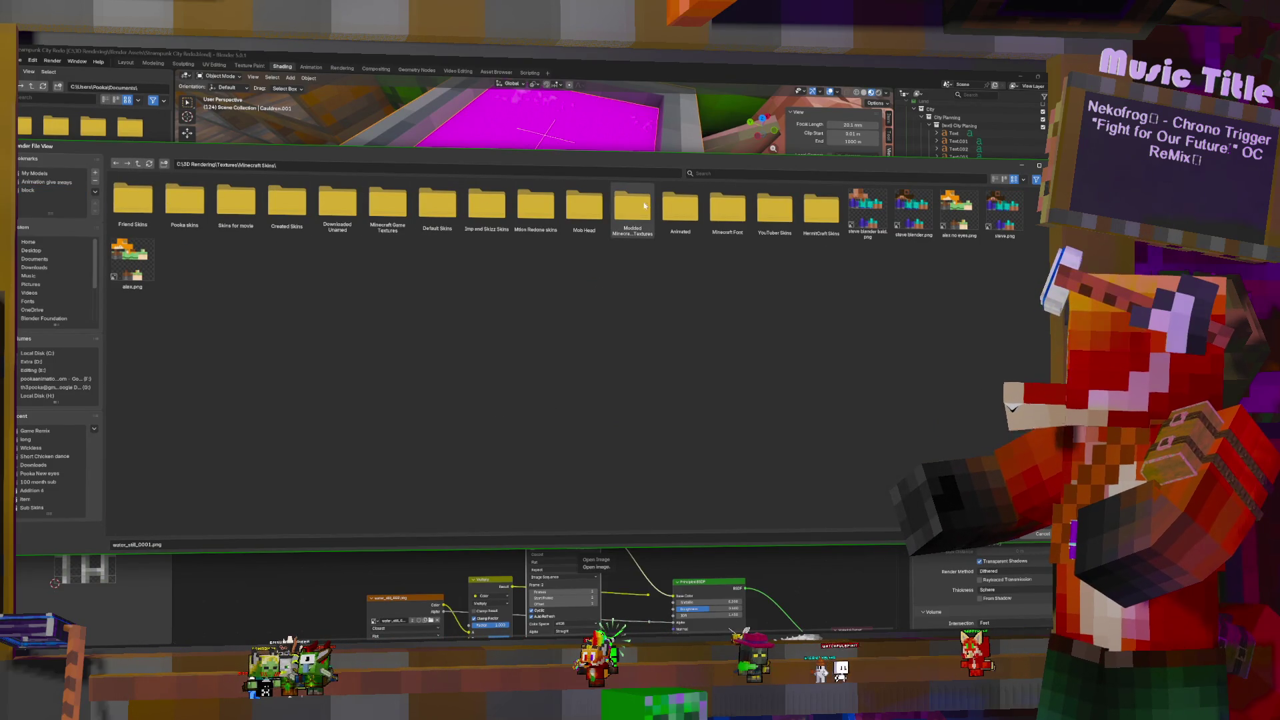
double_click(680, 207)
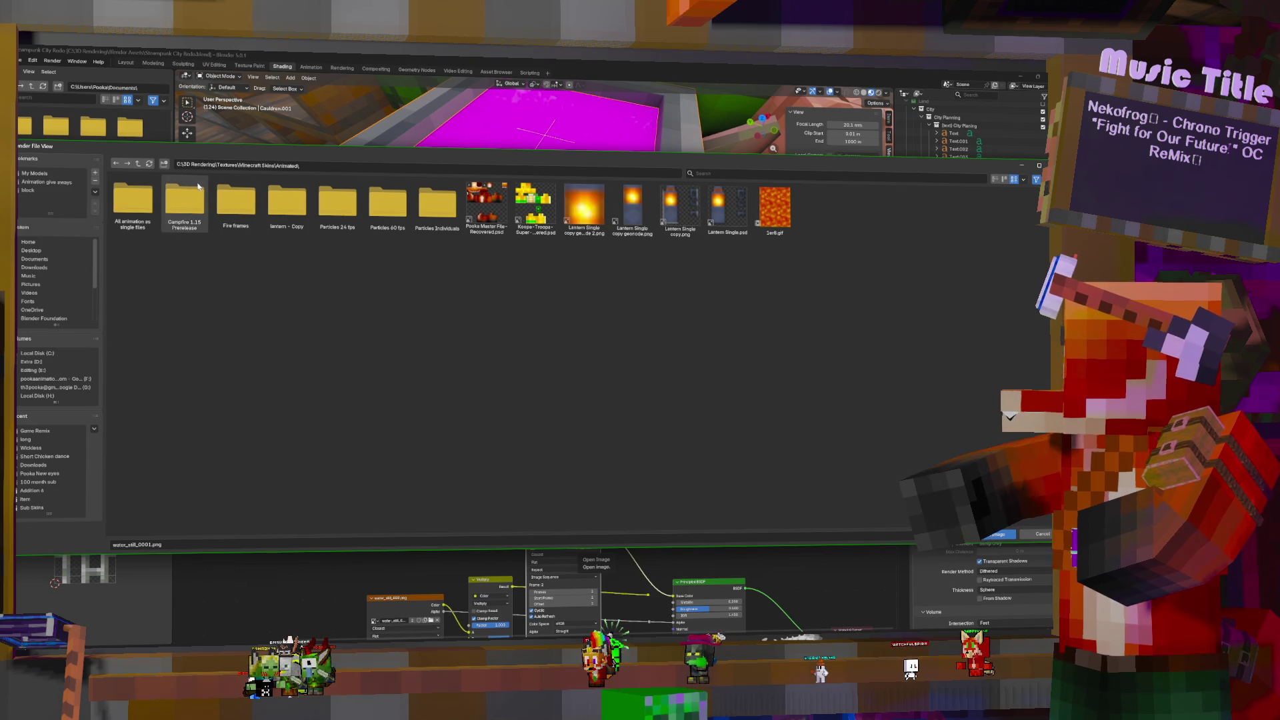
double_click(122, 202)
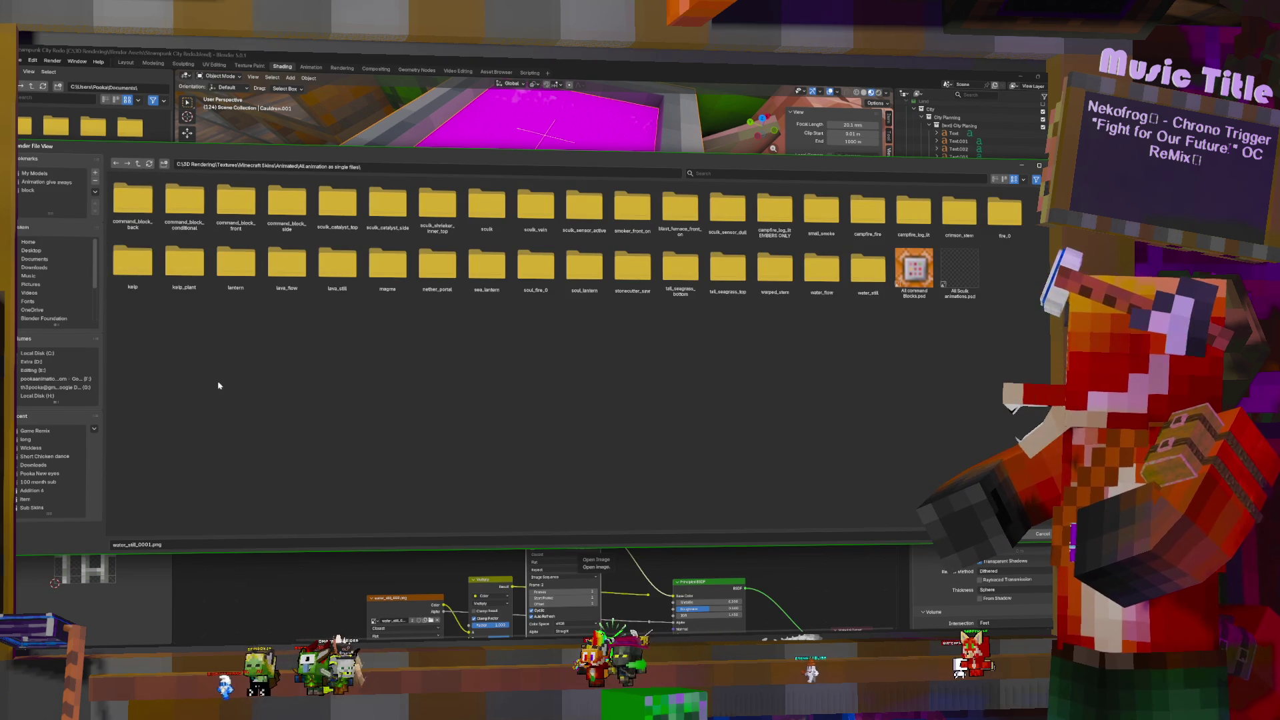
key(ctrl+f)
text(wa)
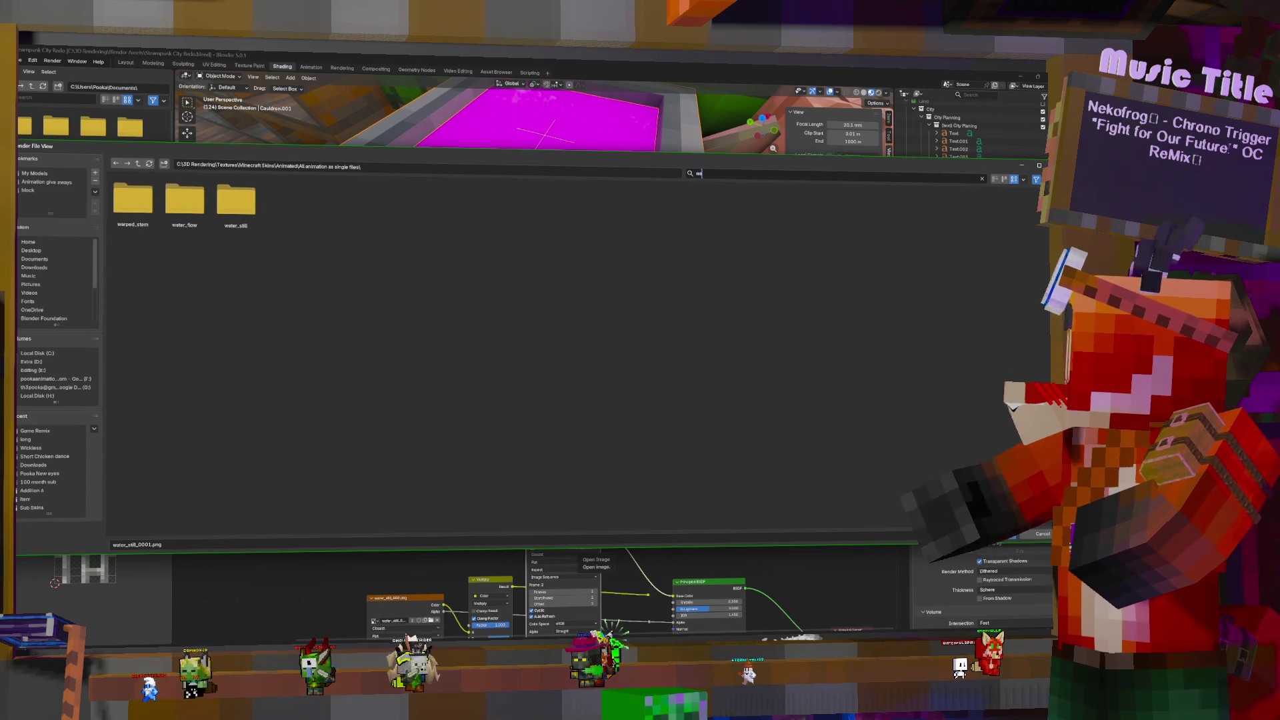
double_click(236, 200)
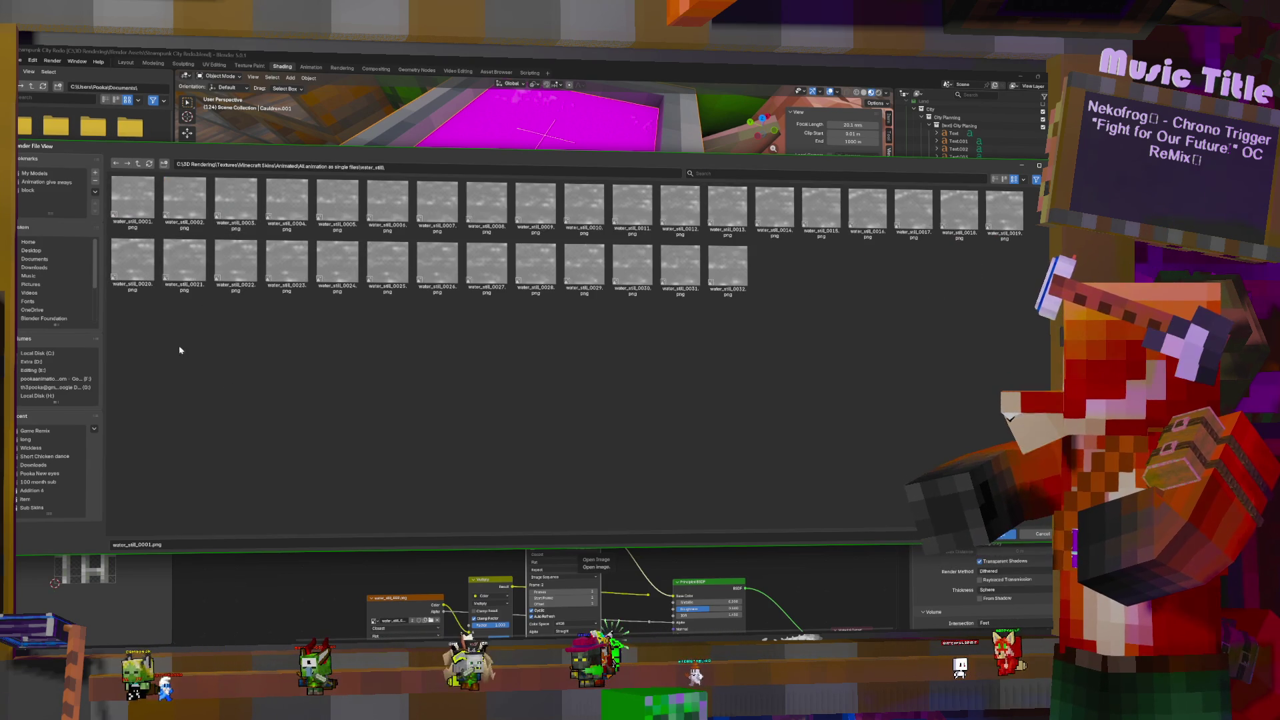
double_click(132, 192)
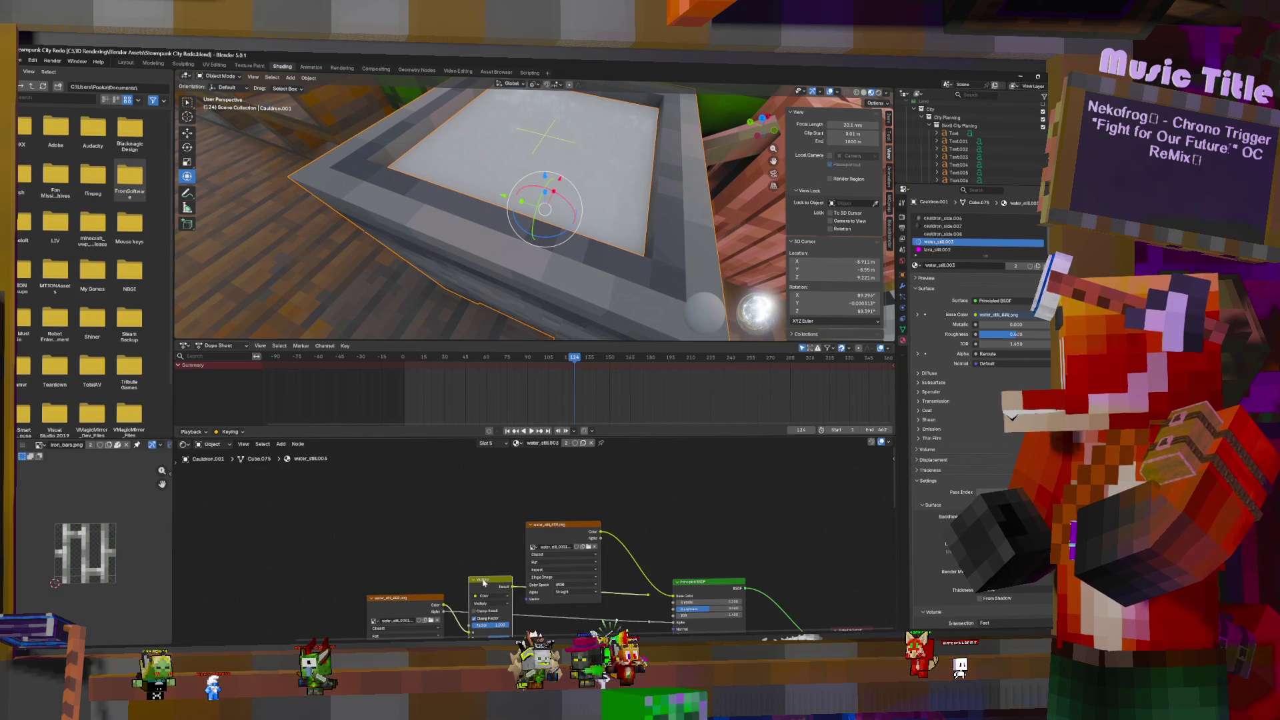
Duplicate a Multiply node and wire the water texture into the Principled BSDF Alpha input
key(shift+d)
click(632, 500)
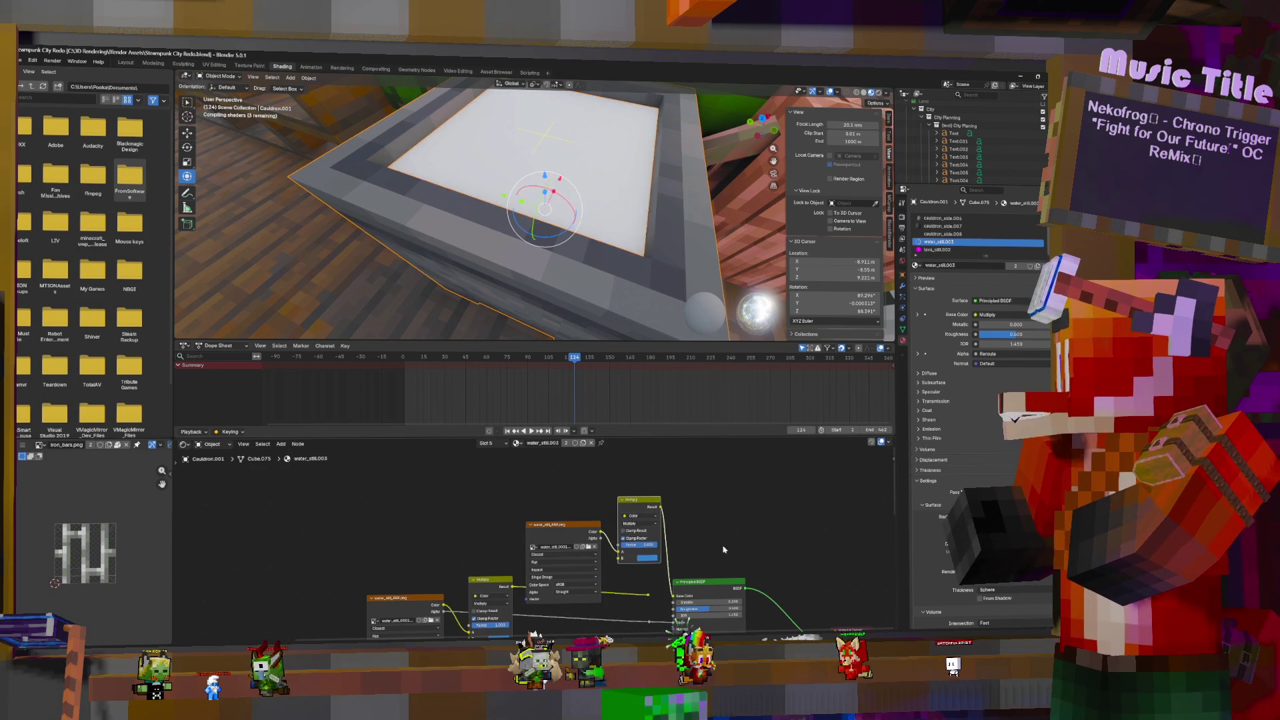
middle_drag(697, 552, 689, 519)
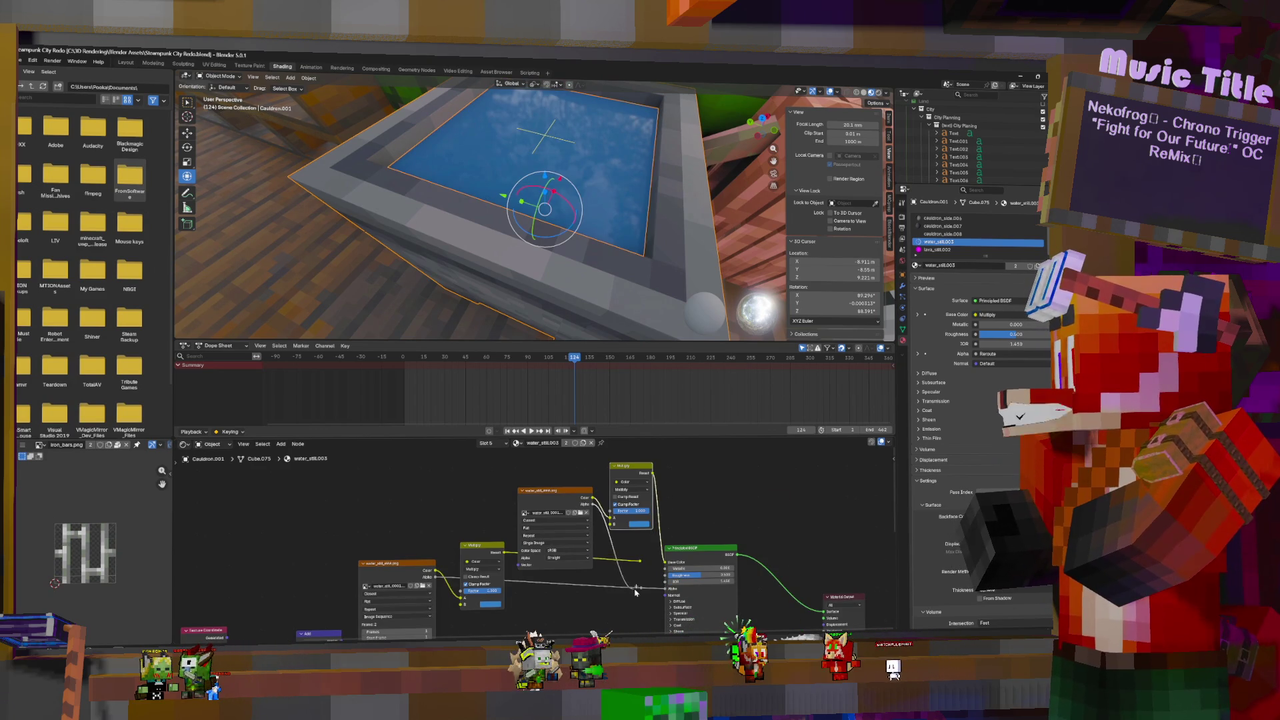
drag(670, 588, 666, 589)
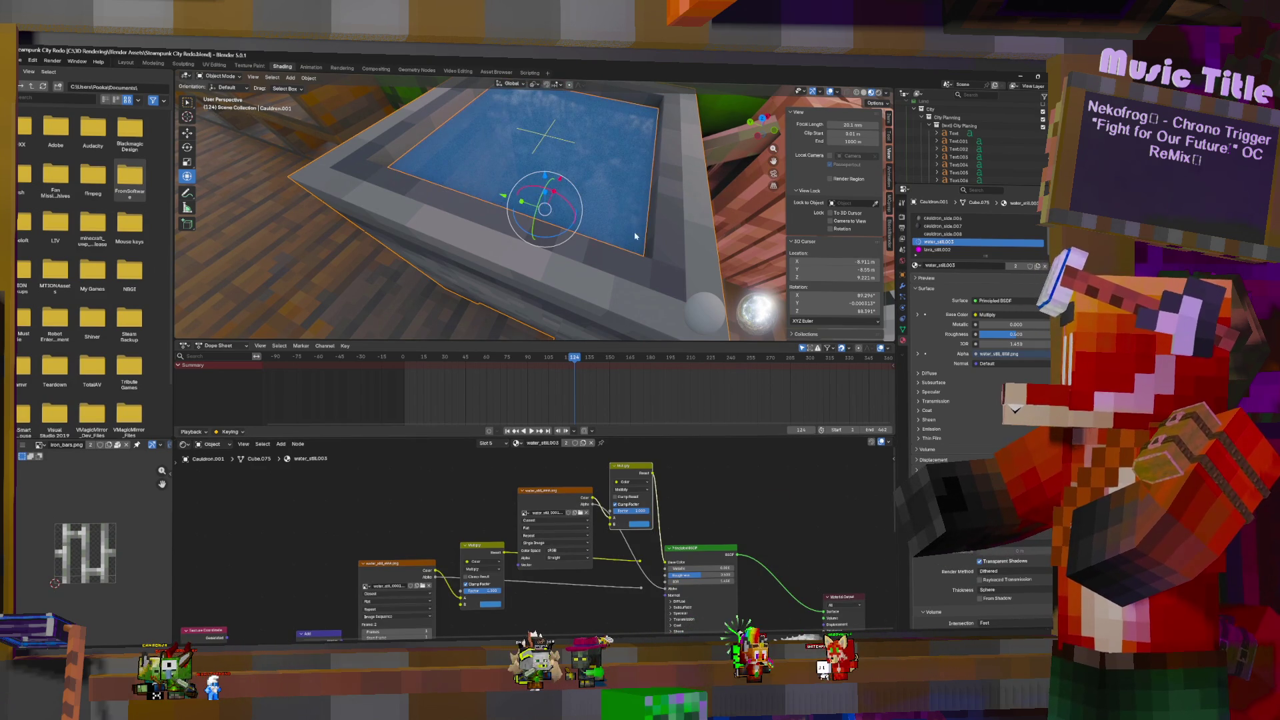
Disconnect the texture from the Alpha socket, then inspect the now-opaque water from a wide view
mouse_move(635, 201)
middle_down()
mouse_move(618, 224)
mouse_move(609, 205)
middle_up()
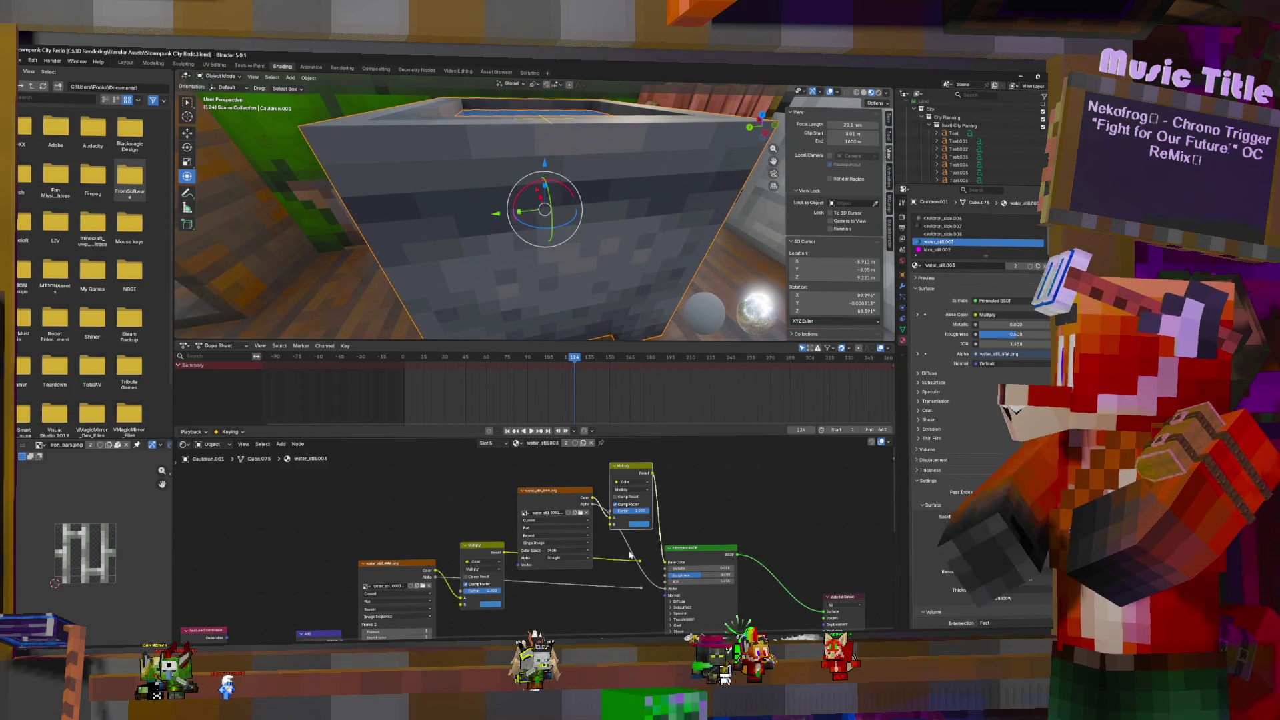
middle_drag(615, 200, 589, 245)
drag(616, 538, 616, 537)
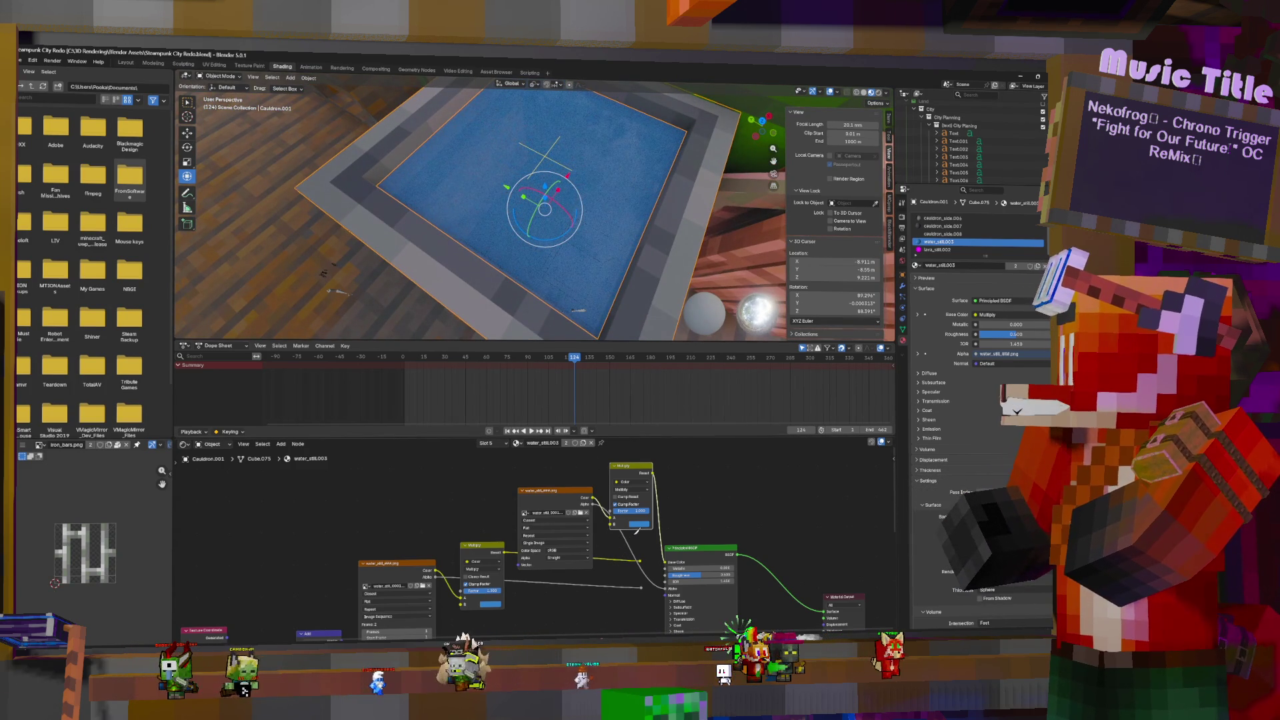
mouse_move(659, 333)
middle_down()
mouse_move(471, 174)
mouse_move(598, 175)
mouse_move(543, 193)
middle_up()
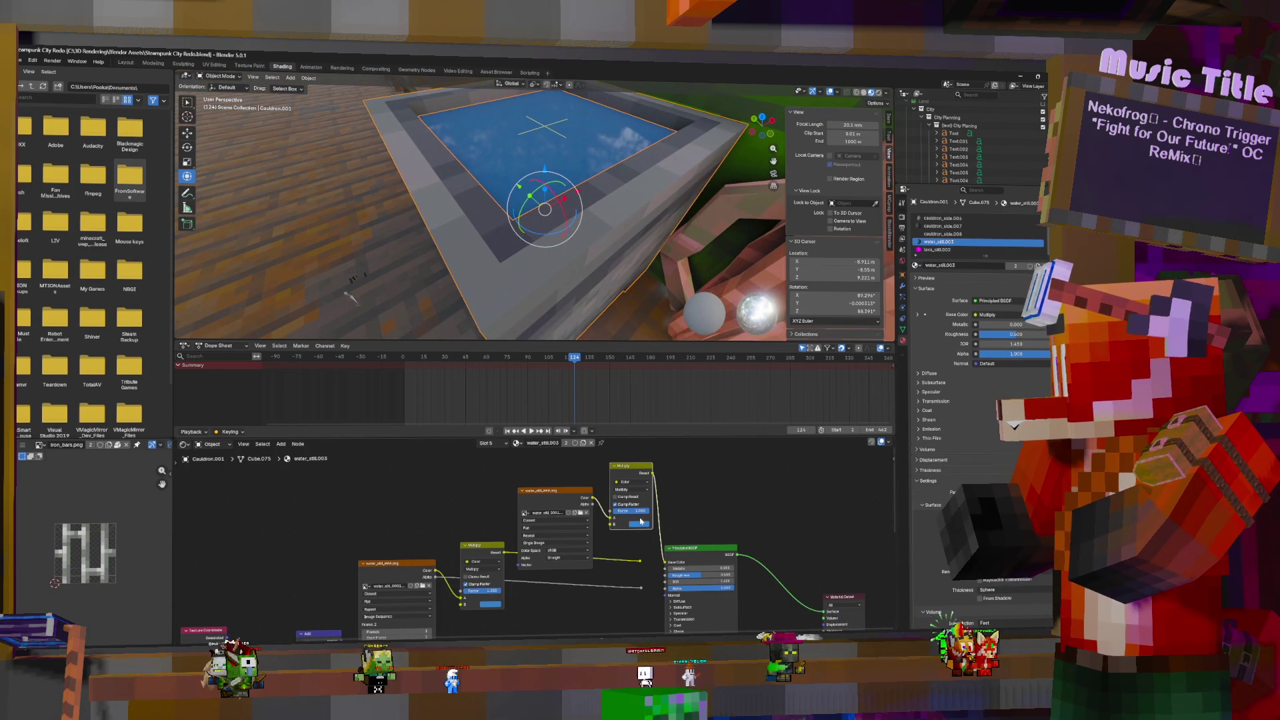
mouse_move(351, 298)
shift+middle_down()
mouse_move(632, 296)
mouse_move(596, 286)
shift+middle_up()
scroll(596, 286, up, 6)
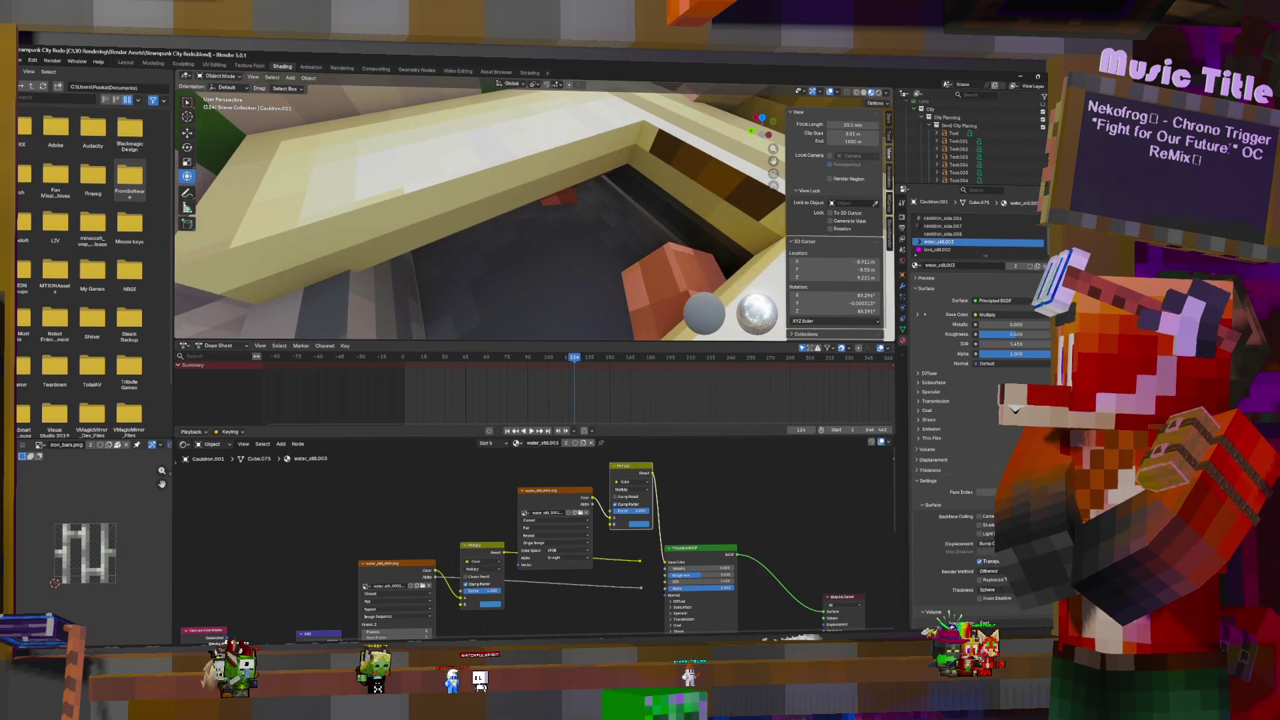
scroll(479, 213, down, 5)
mouse_move(480, 213)
middle_down()
mouse_move(480, 240)
mouse_move(506, 247)
mouse_move(453, 237)
mouse_move(467, 239)
middle_up()
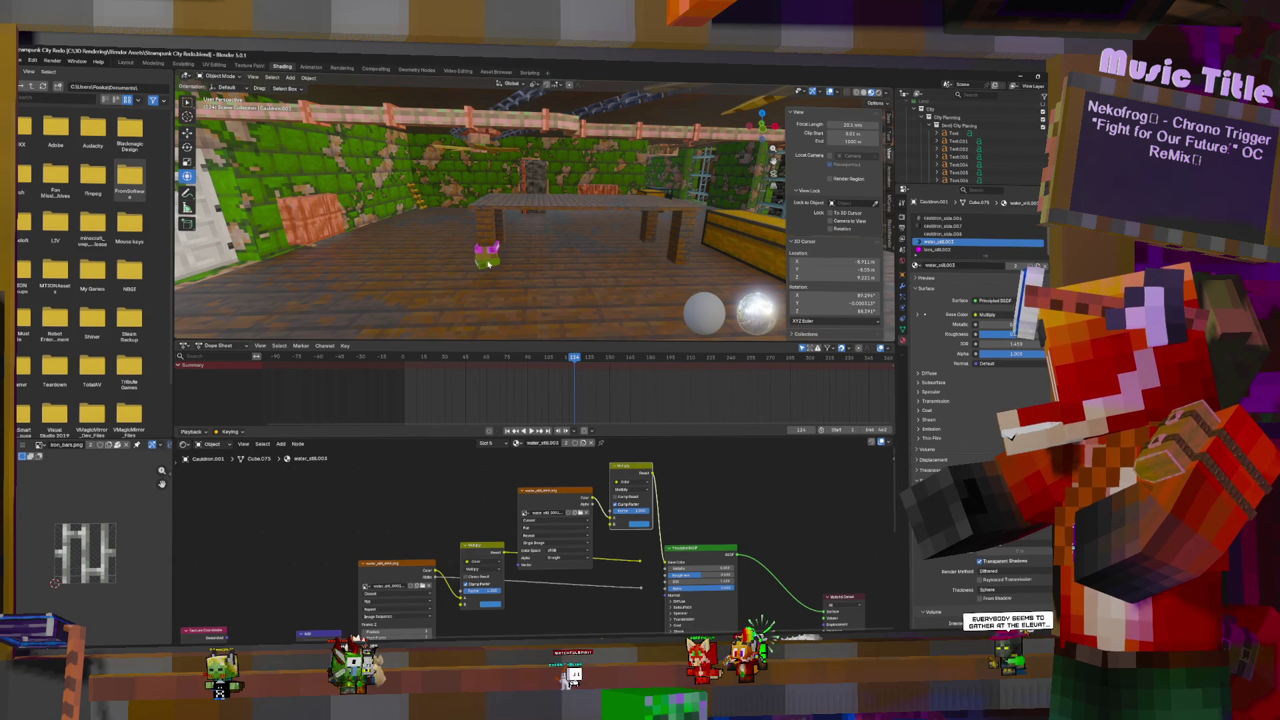
Select the desk and the pink book and set the pivot point to Median Point
click(489, 265)
click(486, 247)
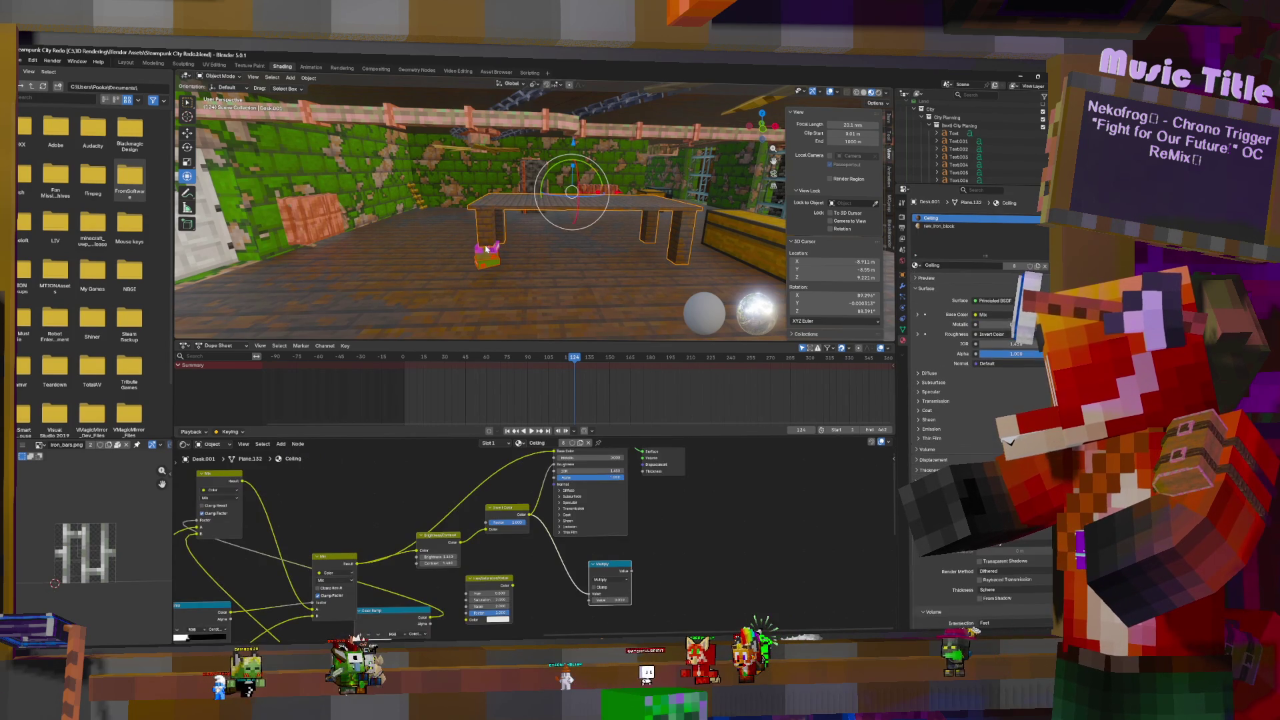
click(487, 247)
middle_drag(486, 247, 650, 224)
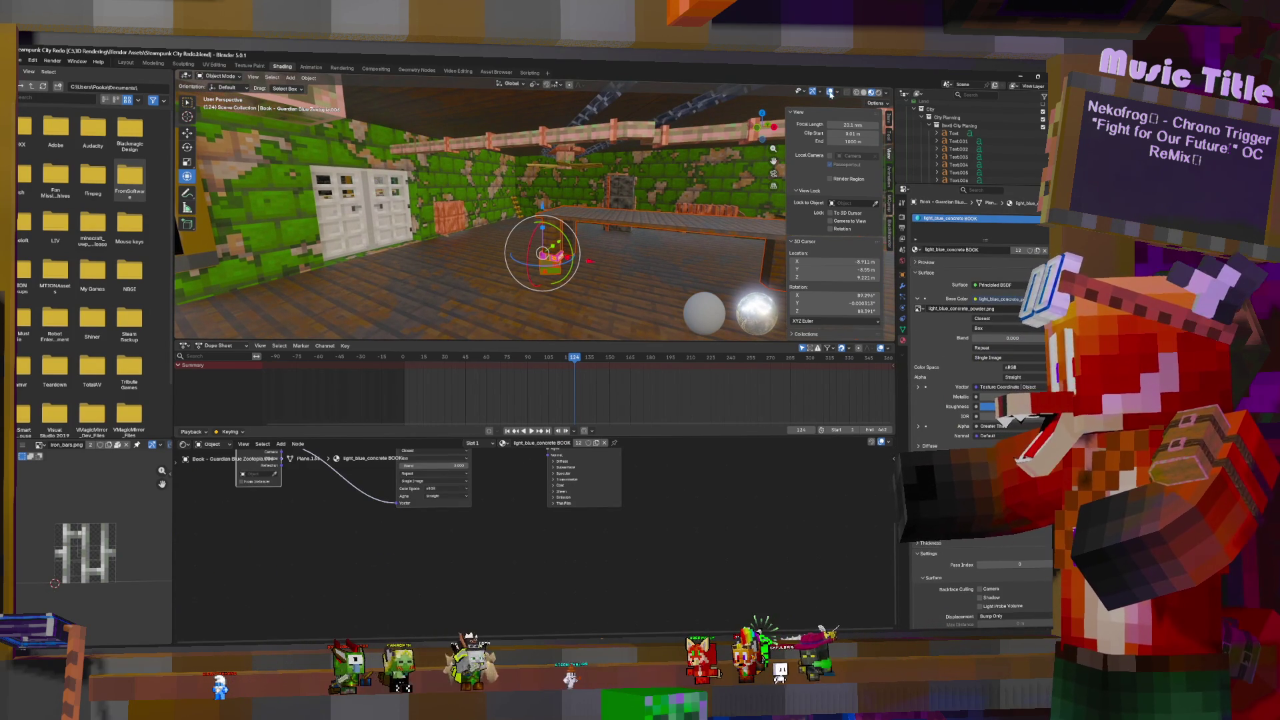
click(536, 84)
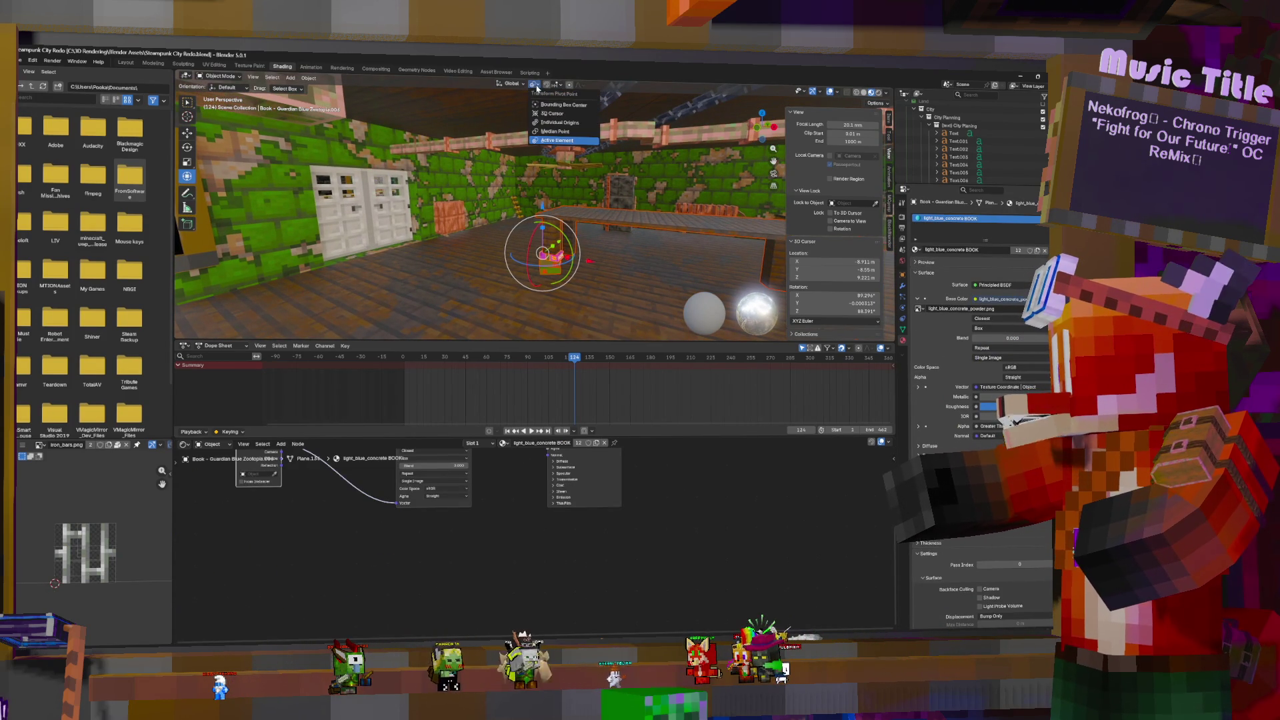
click(556, 131)
Rotate the table and books together around the vertical Z axis
middle_drag(600, 260, 640, 262)
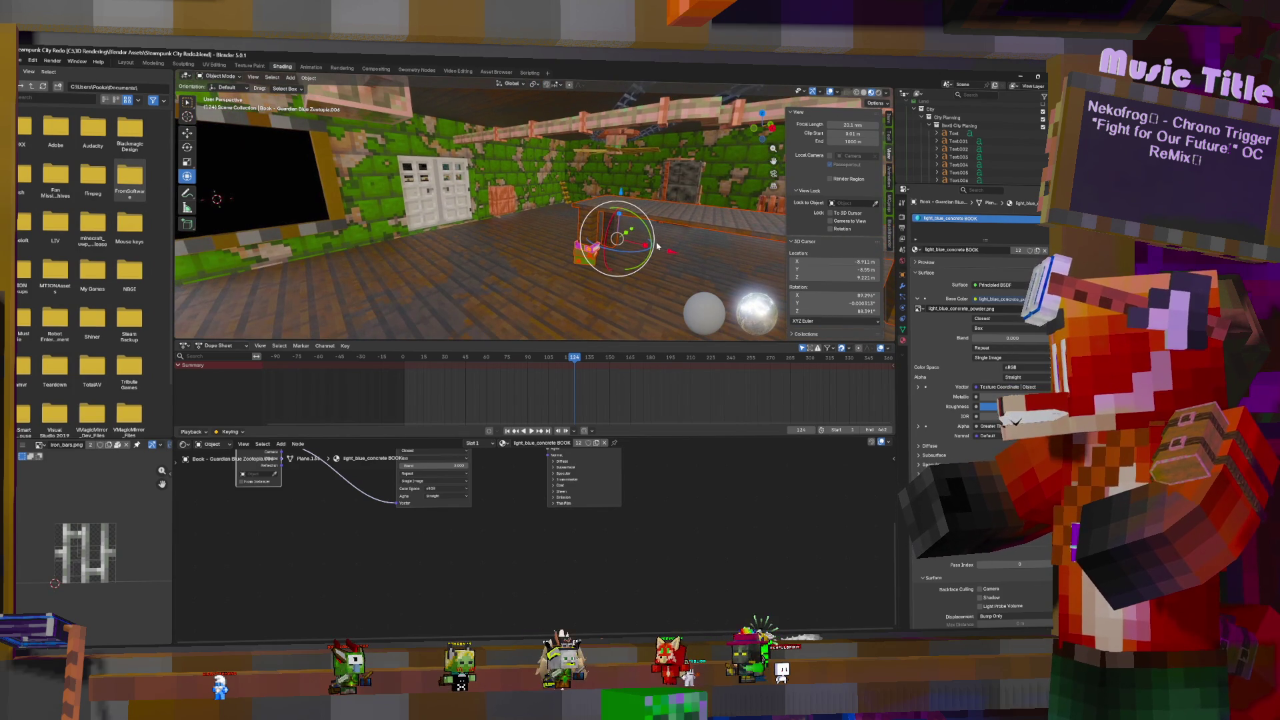
mouse_move(638, 259)
mouse_down()
mouse_move(677, 190)
mouse_move(711, 205)
mouse_up()
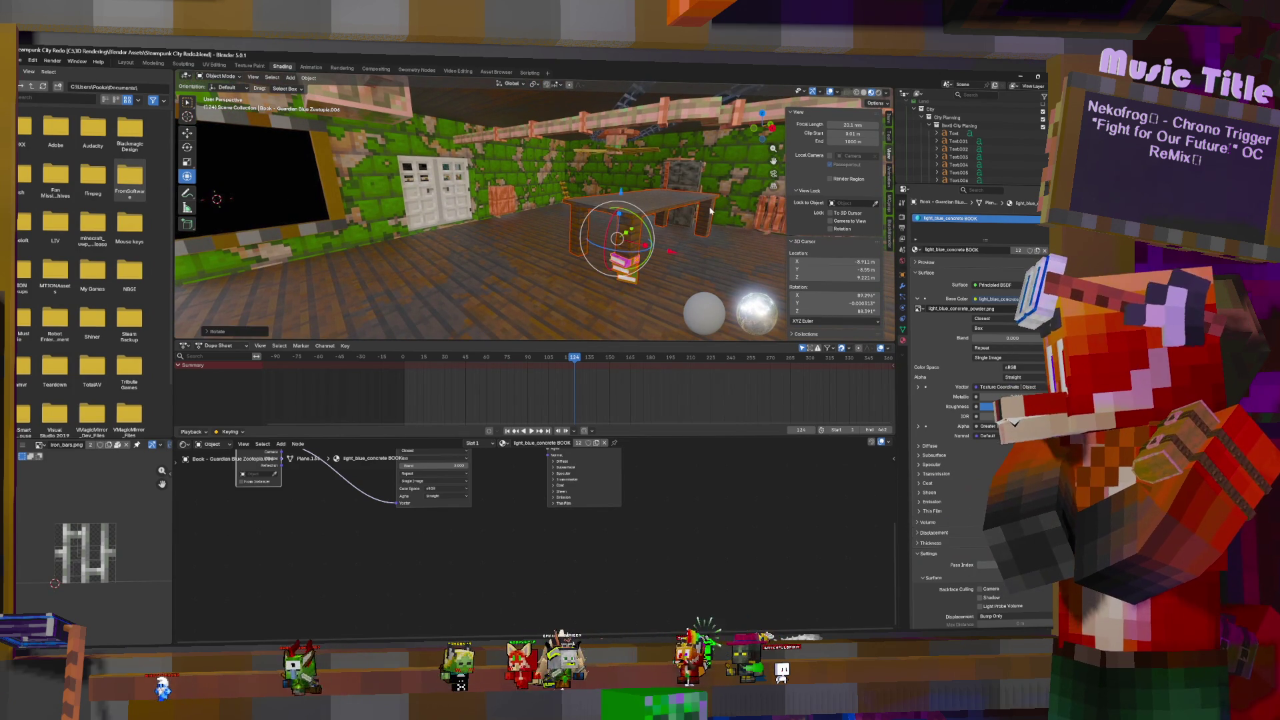
key(r)
key(z)
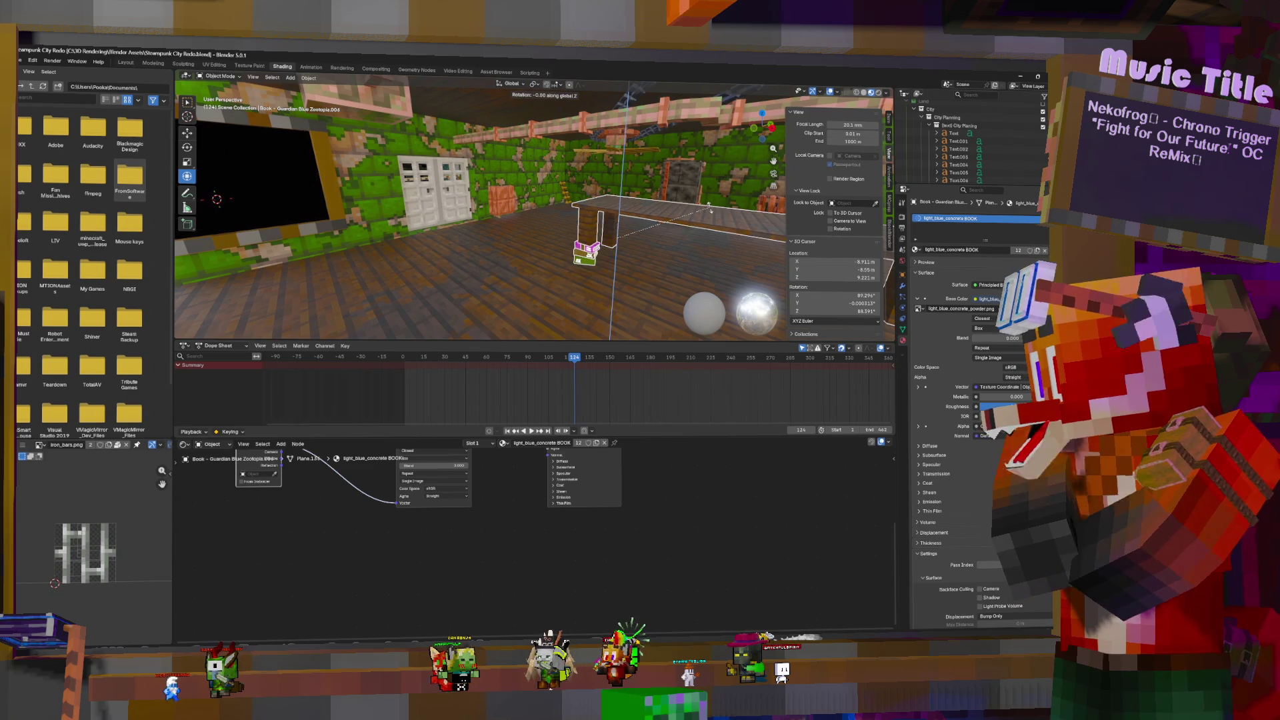
click(700, 243)
Slide the table and books against the wall under the monitor, keeping their full size
mouse_move(667, 248)
middle_down()
mouse_move(640, 253)
mouse_move(680, 246)
mouse_move(671, 197)
middle_up()
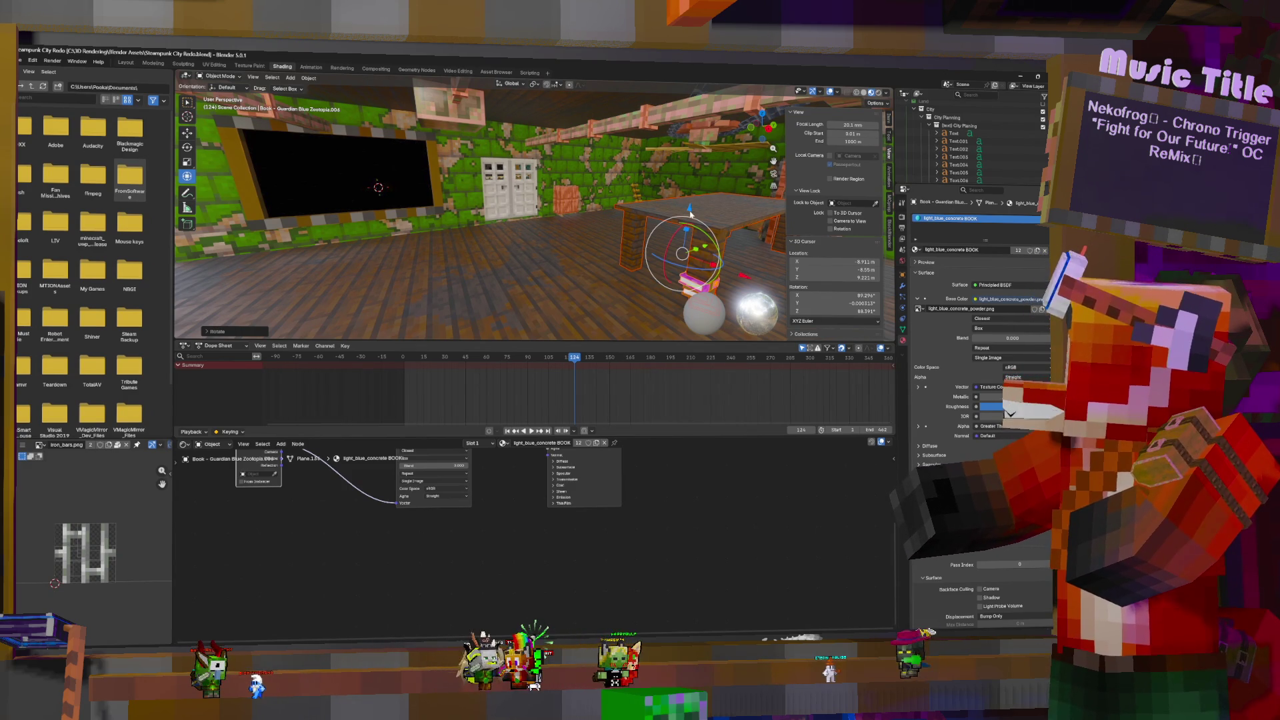
mouse_move(689, 213)
mouse_down()
mouse_move(727, 220)
mouse_move(256, 191)
mouse_up()
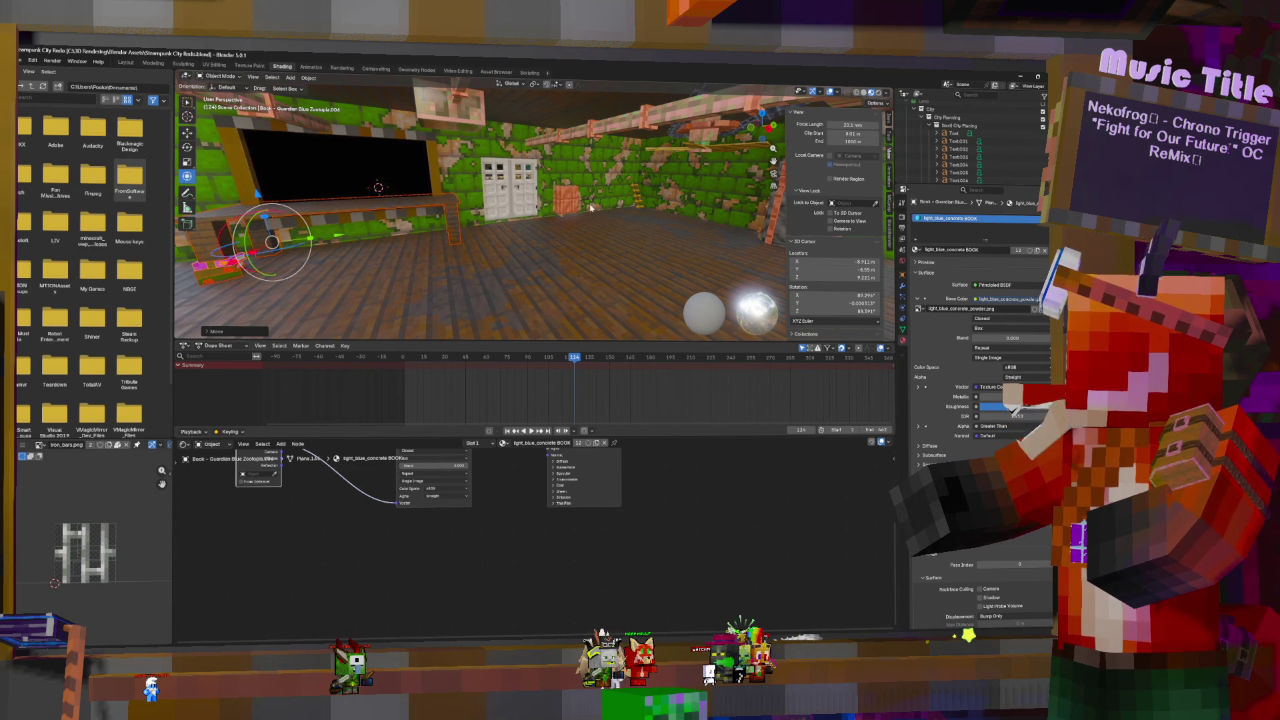
middle_drag(256, 192, 587, 160)
key(s)
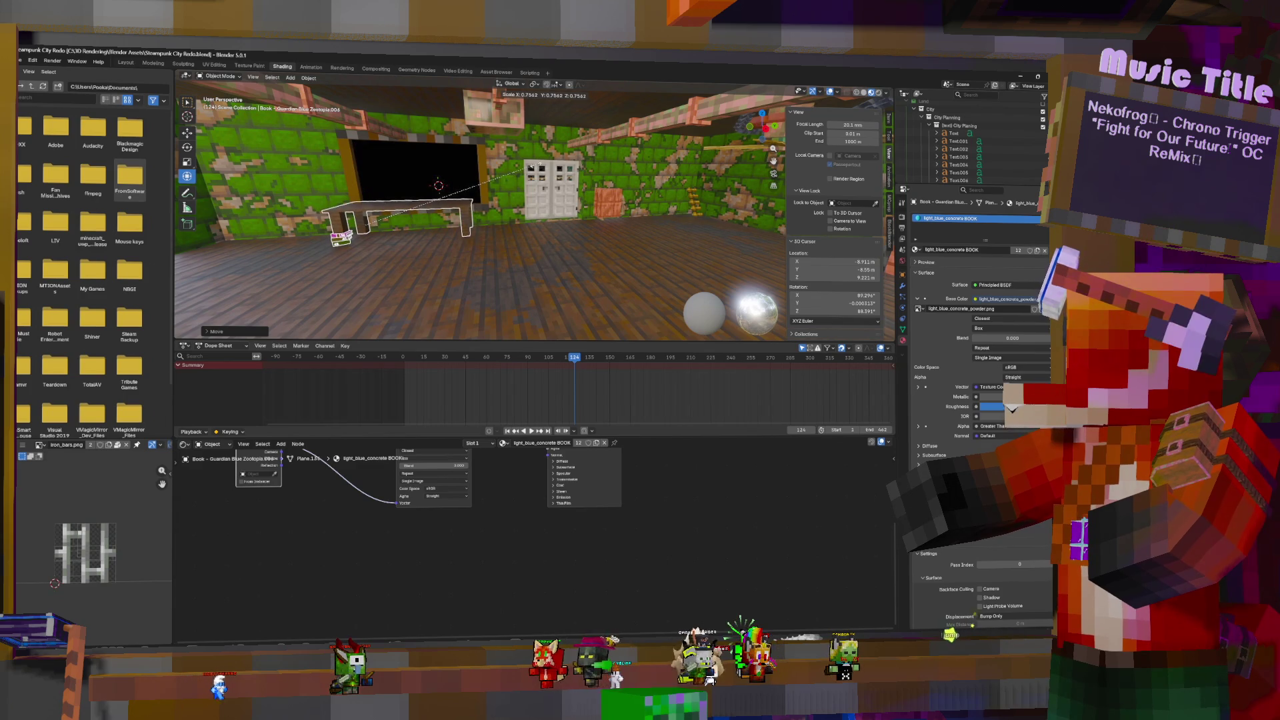
key(Escape)
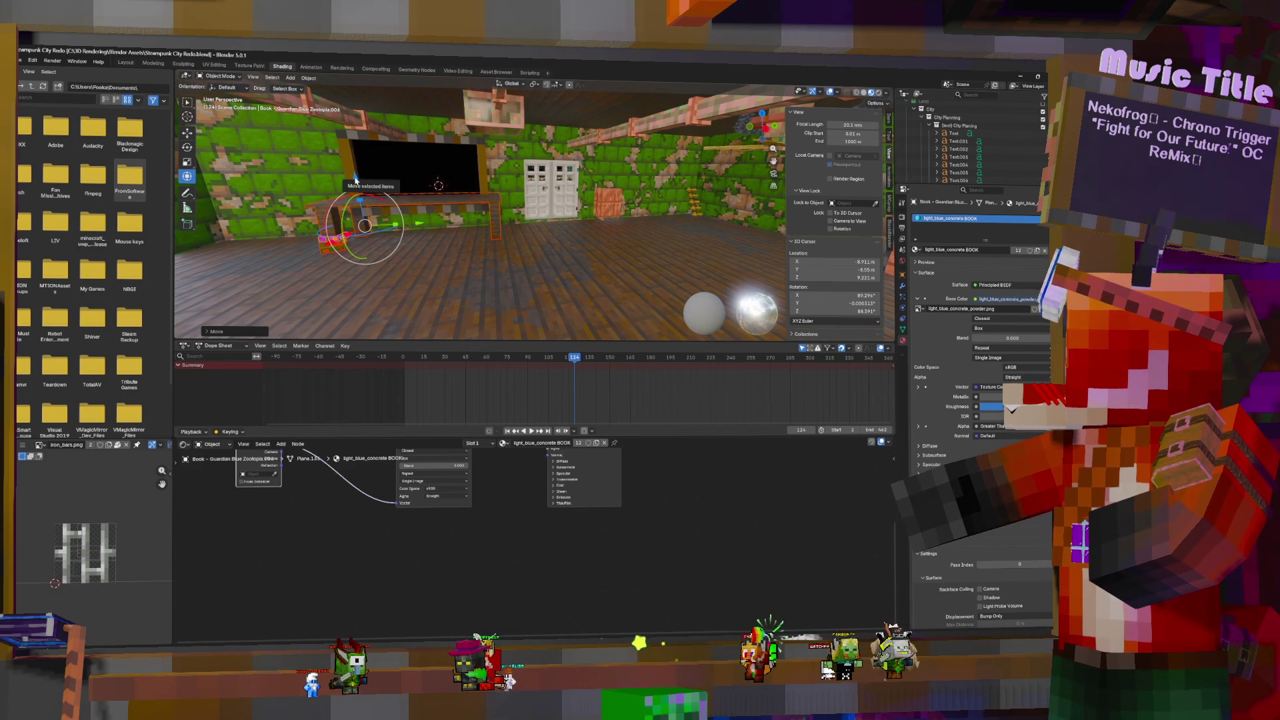
click(500, 204)
In Edit Mode, select the linked desk top, try lowering it along Z, then undo
key(Tab)
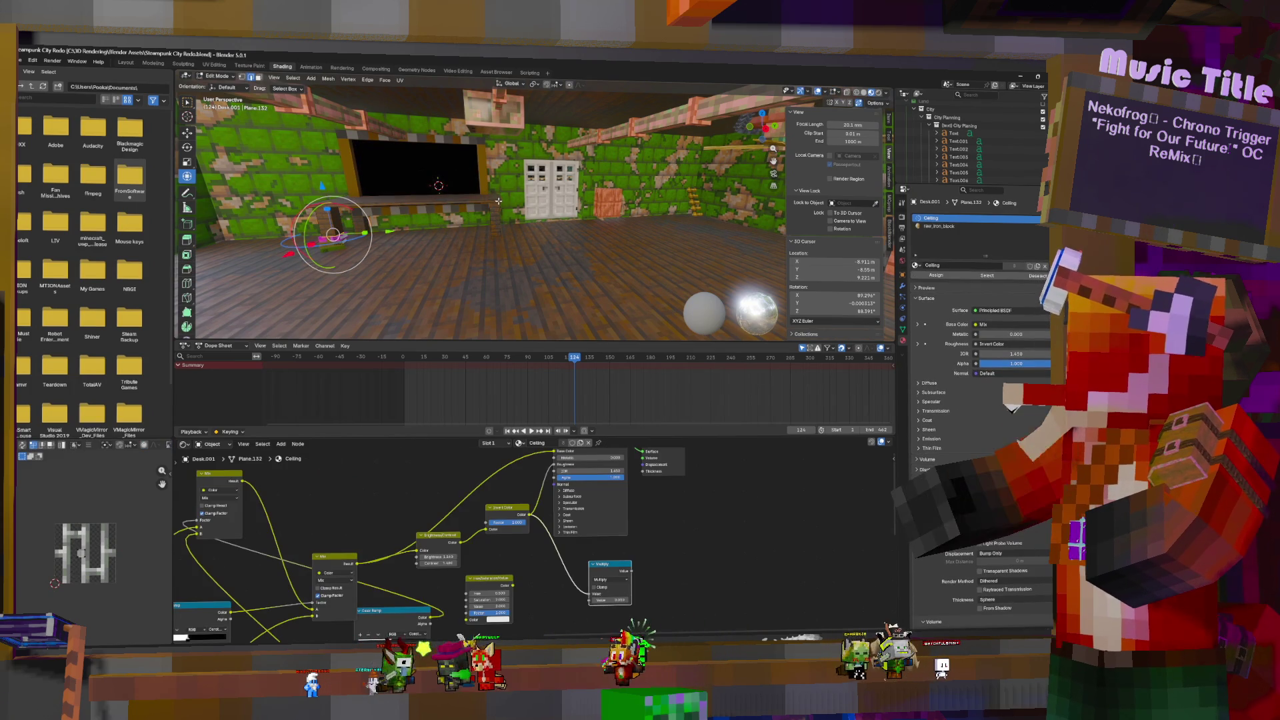
click(503, 209)
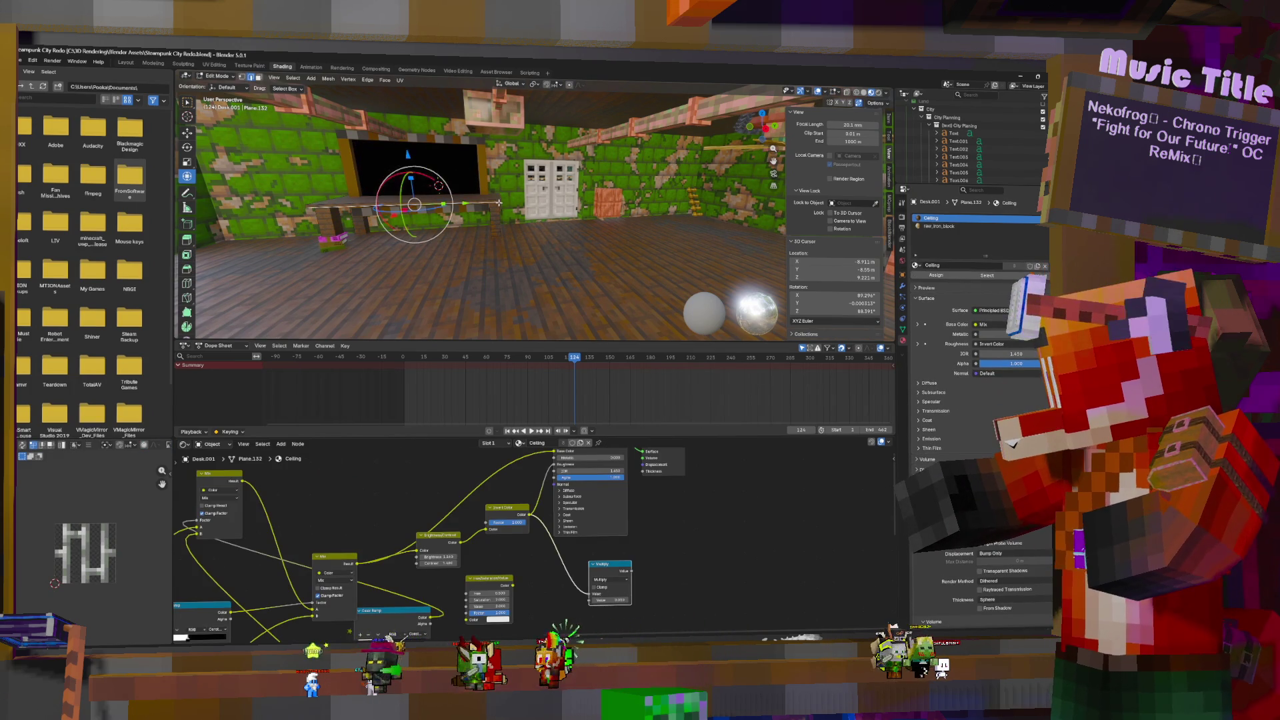
key(ctrl+l)
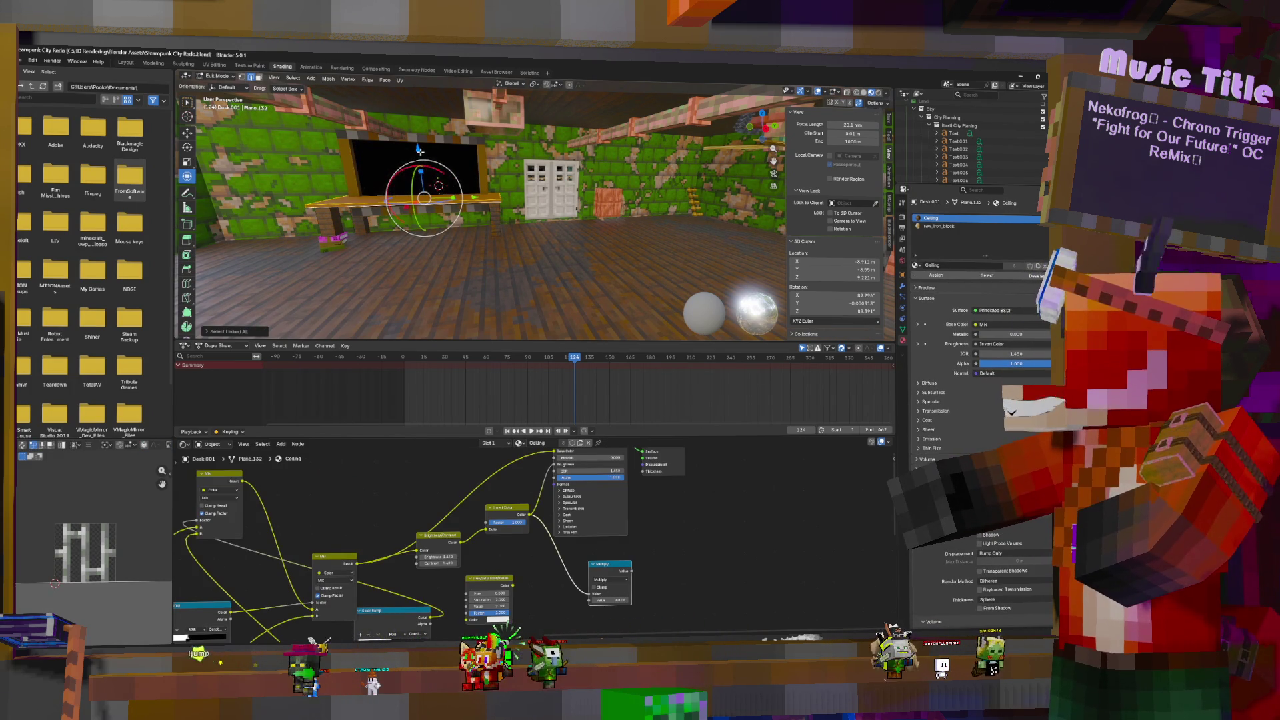
drag(419, 148, 420, 161)
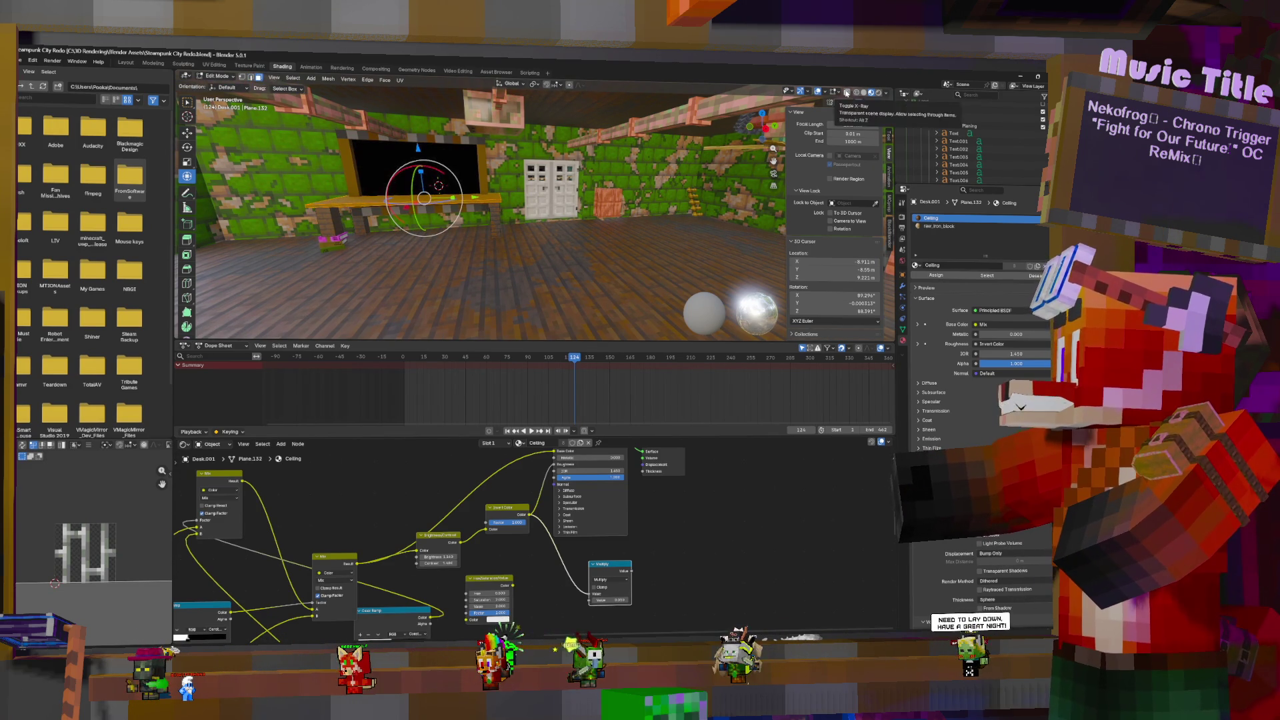
key(ctrl+z)
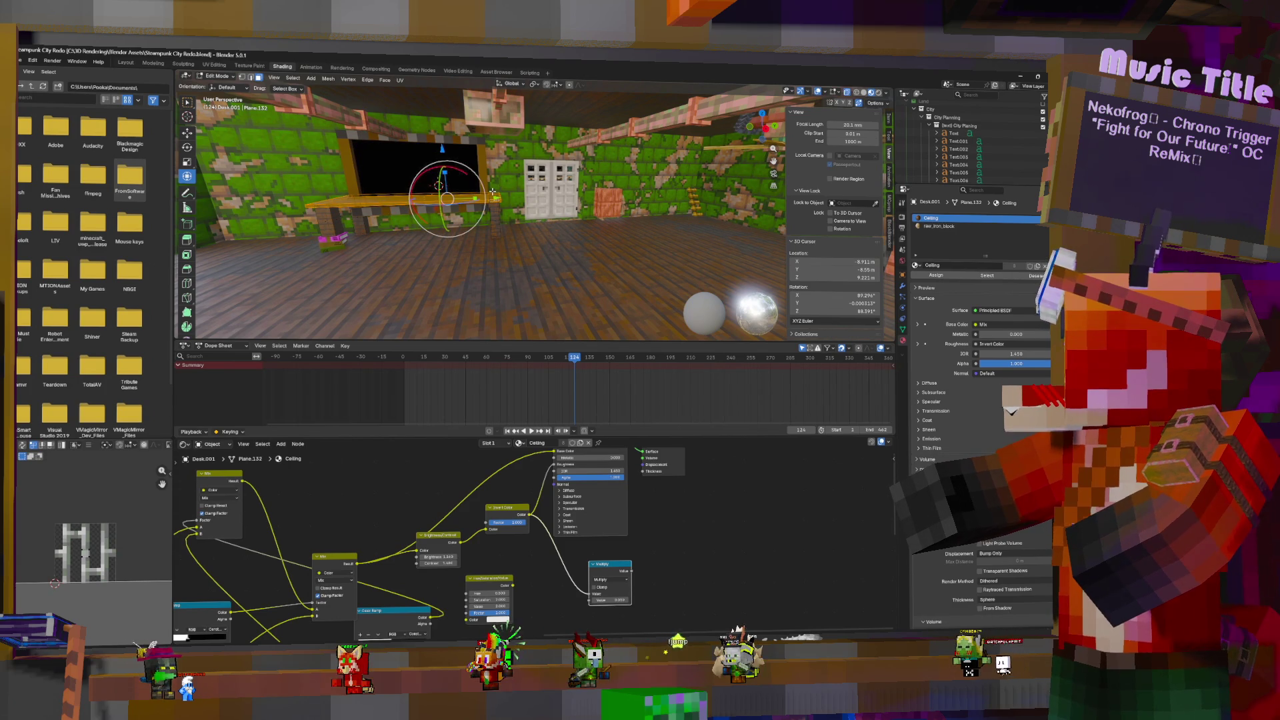
key(ctrl+z)
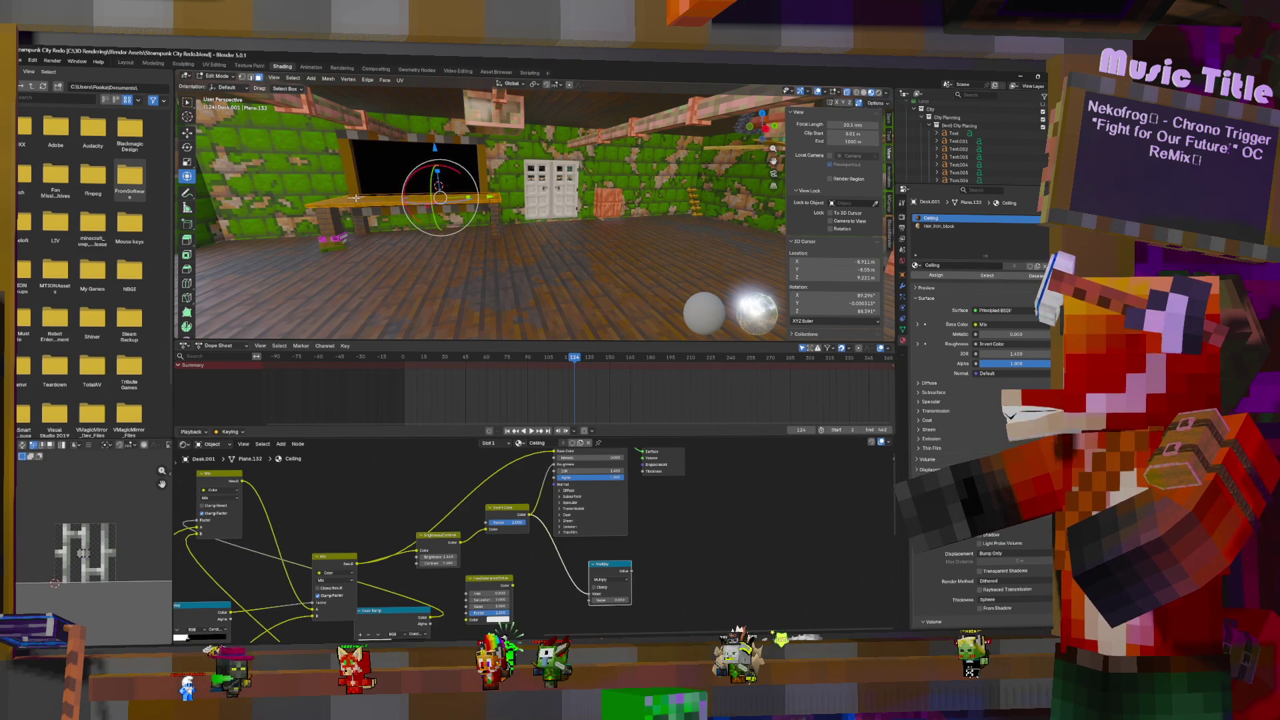
key(ctrl+z)
click(874, 103)
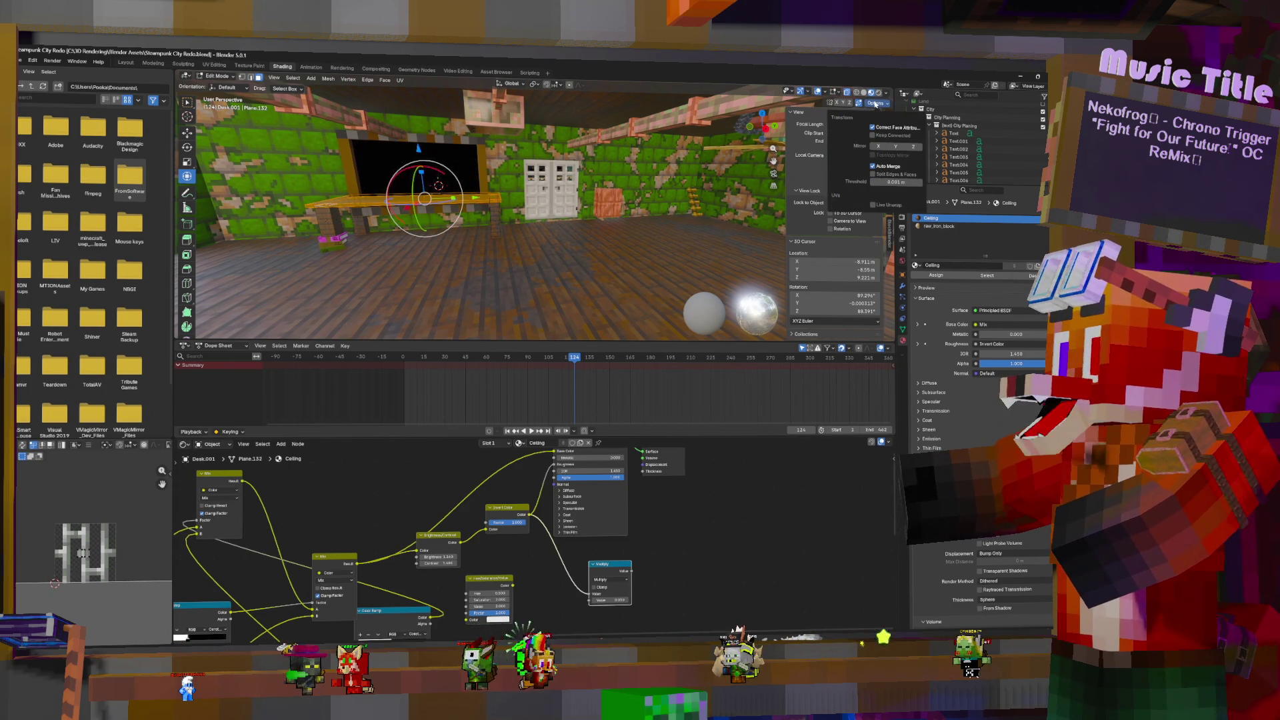
Move the desk top down along Z to sit below the monitor
click(860, 104)
click(873, 104)
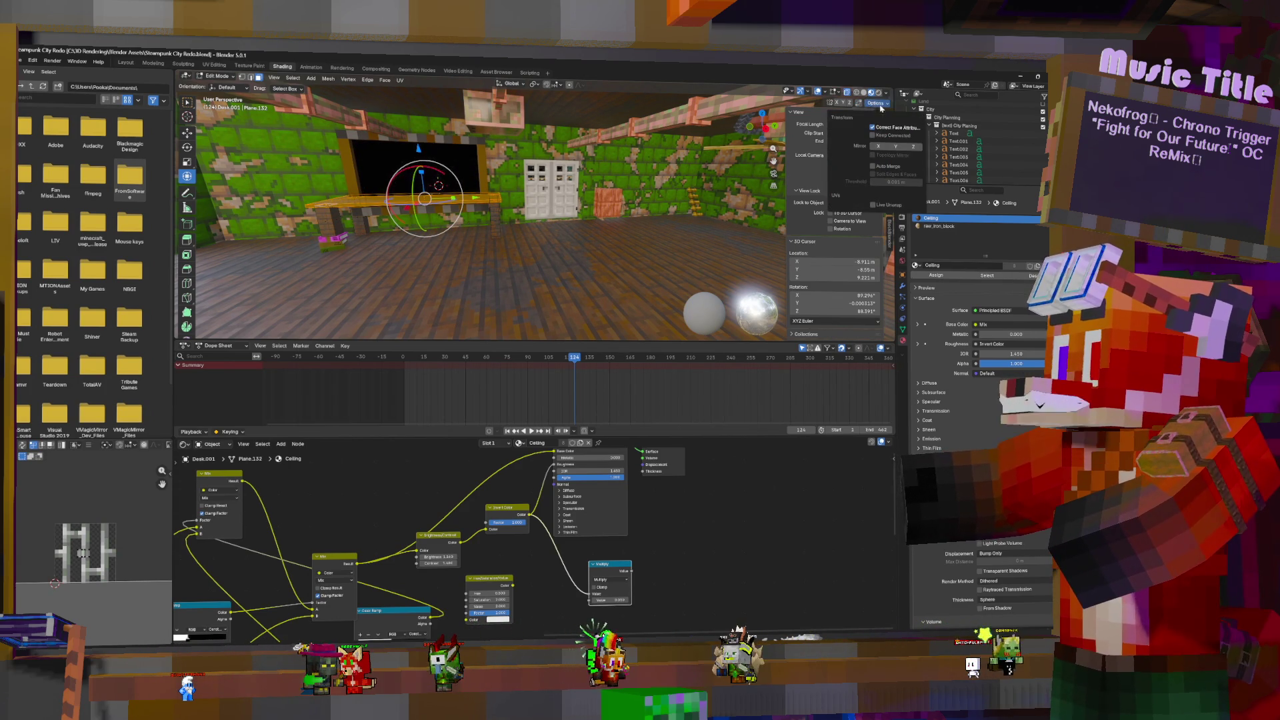
click(420, 147)
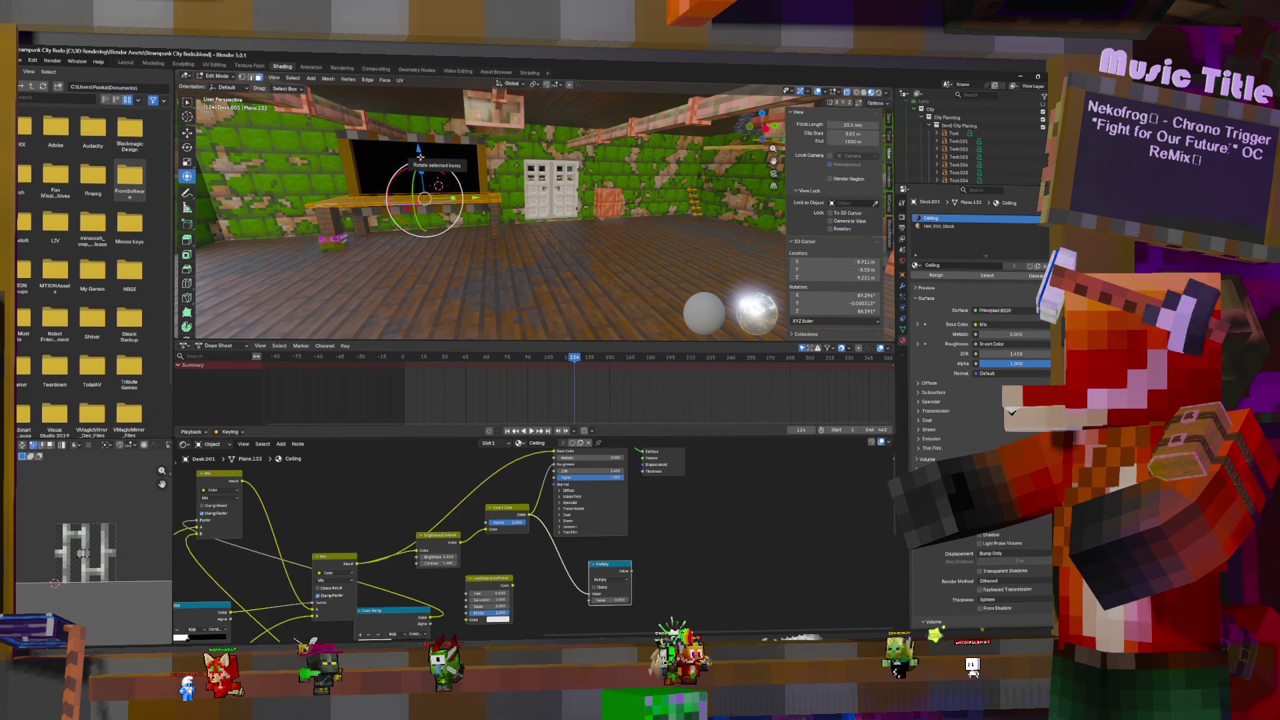
key(g)
key(z)
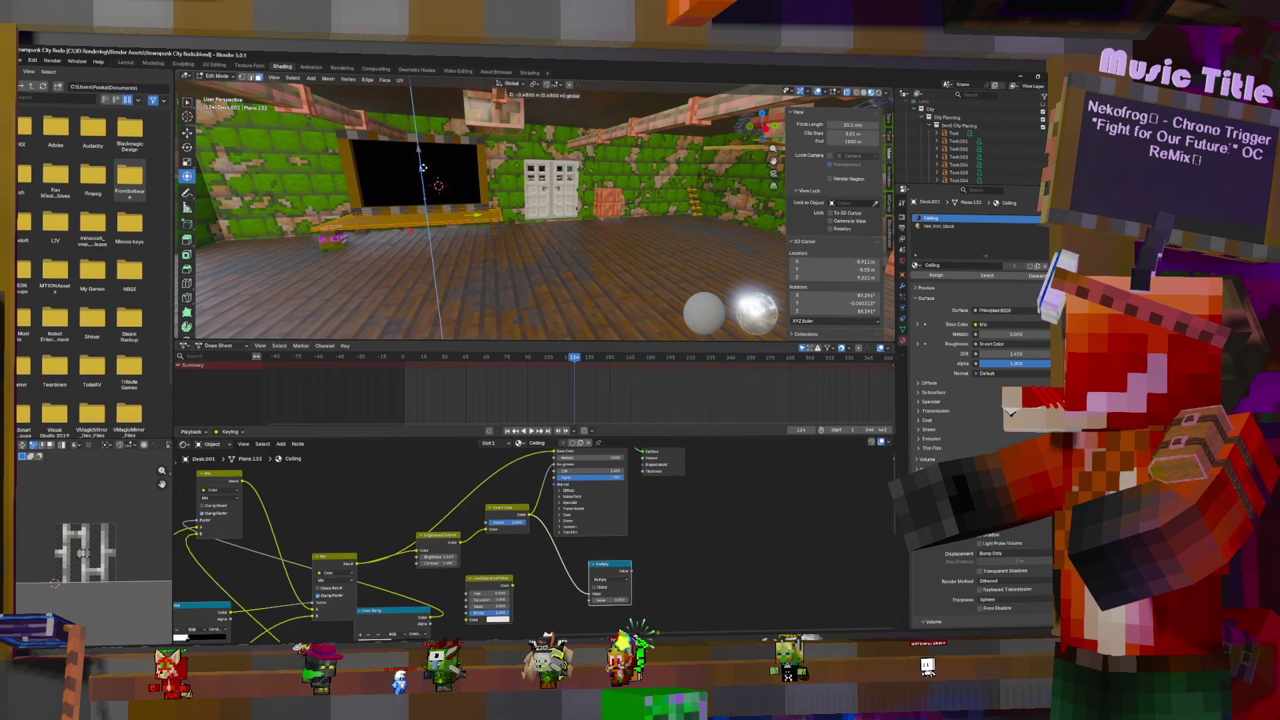
click(422, 168)
Check the desk from the front, return to Object Mode and select the monitor
mouse_move(467, 170)
middle_down()
mouse_move(561, 171)
mouse_move(641, 196)
middle_up()
scroll(561, 172, up, 2)
mouse_move(637, 188)
middle_down()
mouse_move(578, 199)
mouse_move(685, 201)
middle_up()
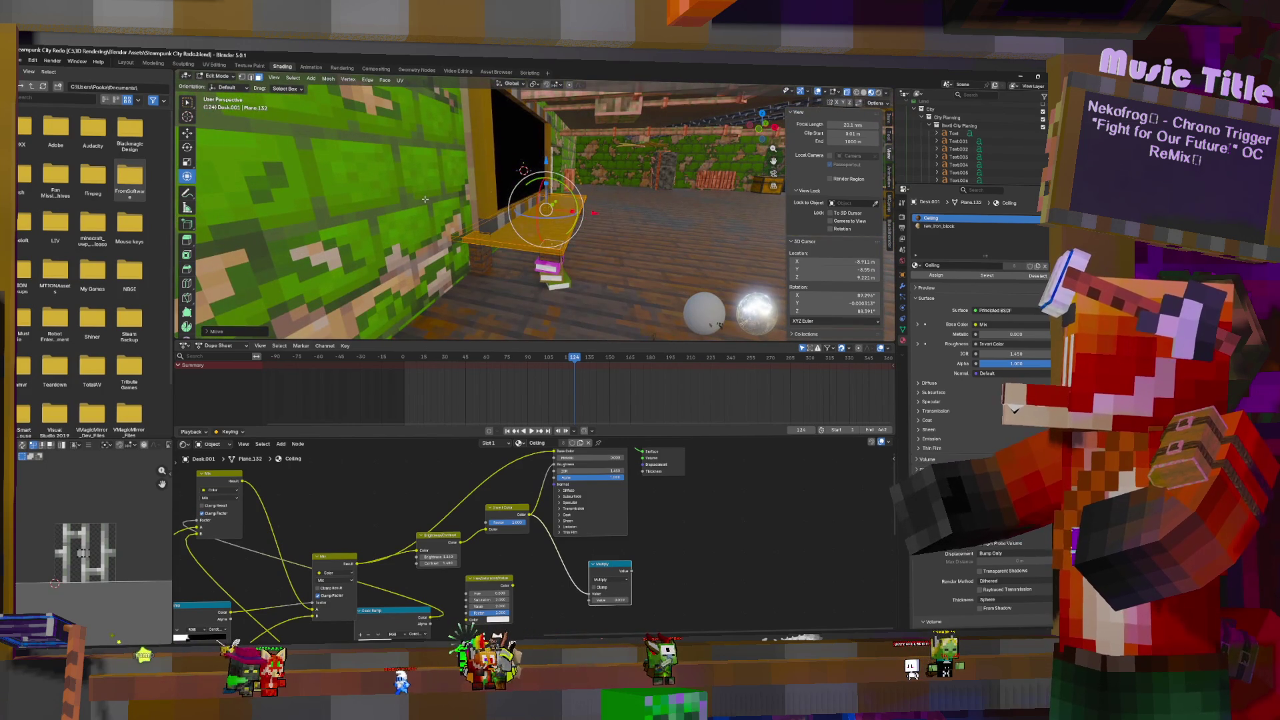
key(Tab)
click(486, 127)
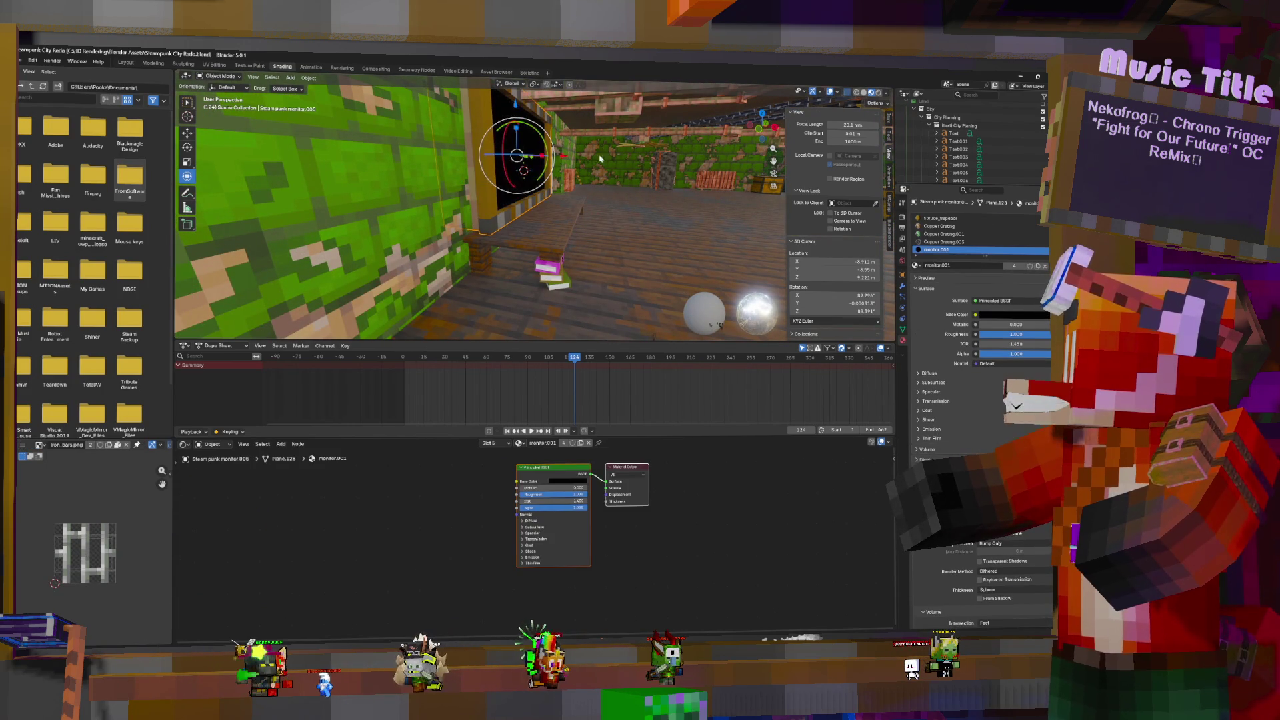
Move the steampunk monitor about 0.6 m along X flat onto the wall, then zoom out
key(g)
key(x)
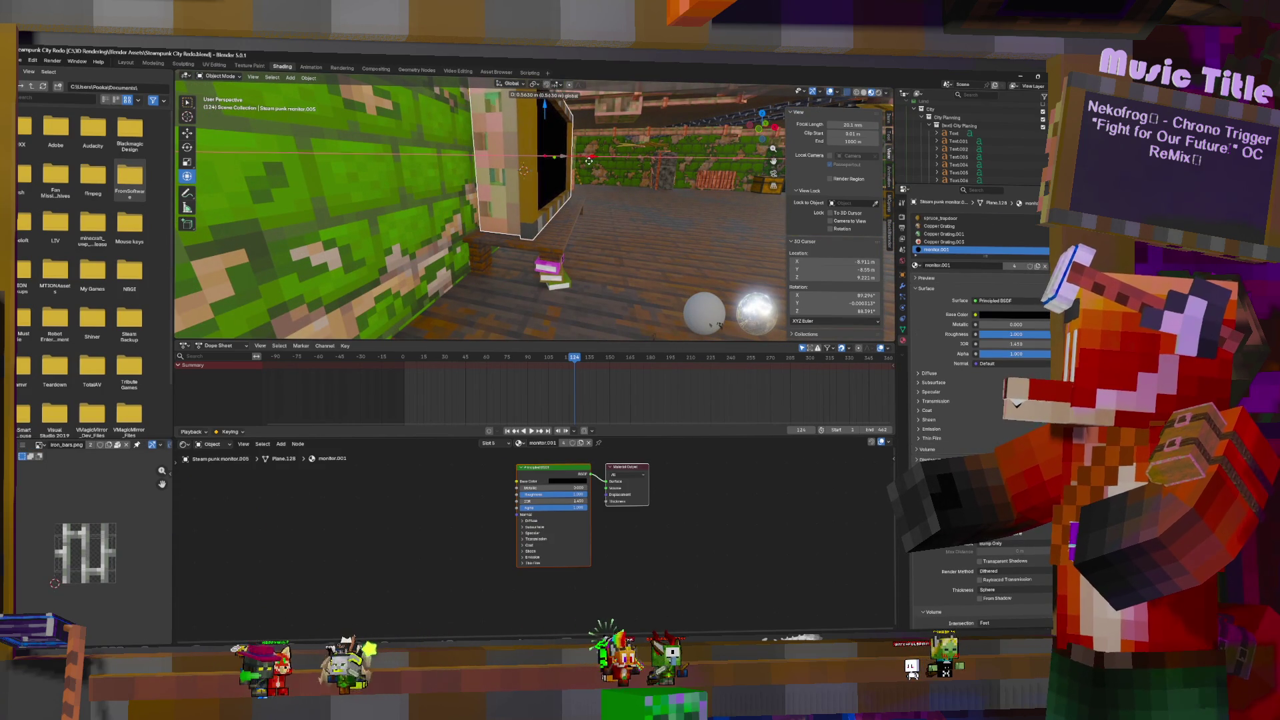
click(677, 206)
middle_drag(677, 206, 622, 208)
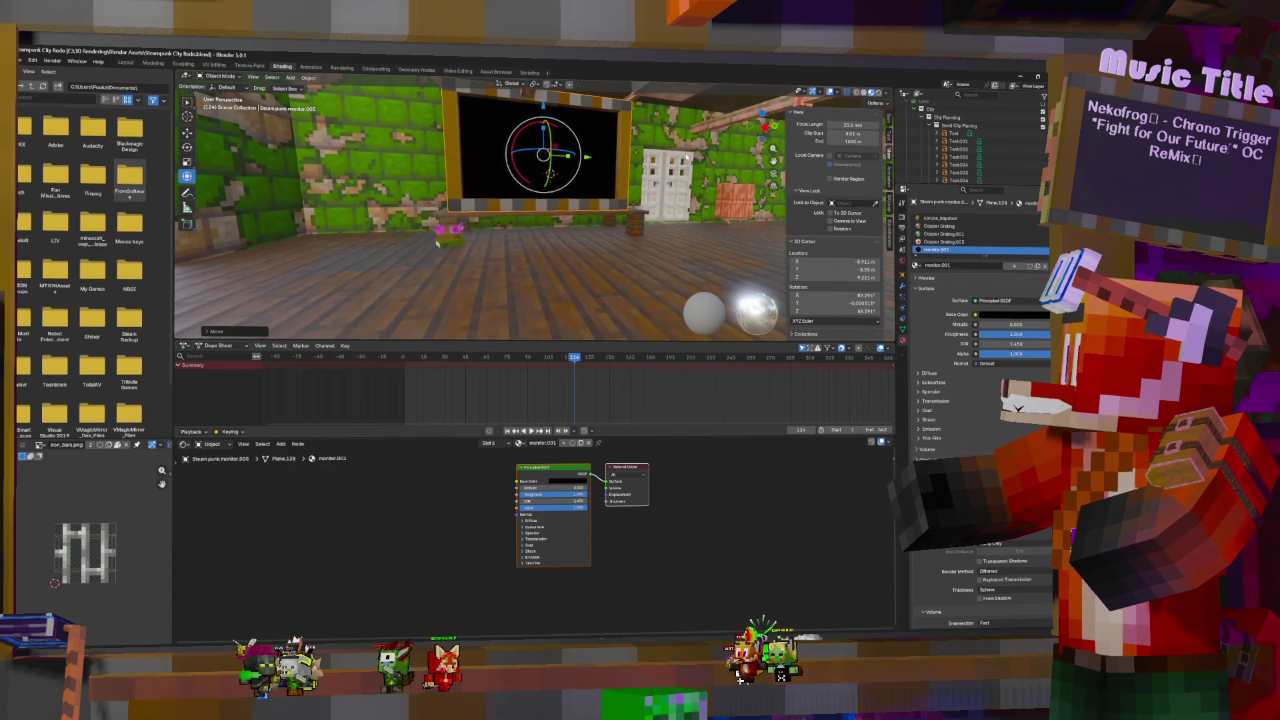
scroll(679, 166, down, 6)
scroll(671, 185, down, 1)
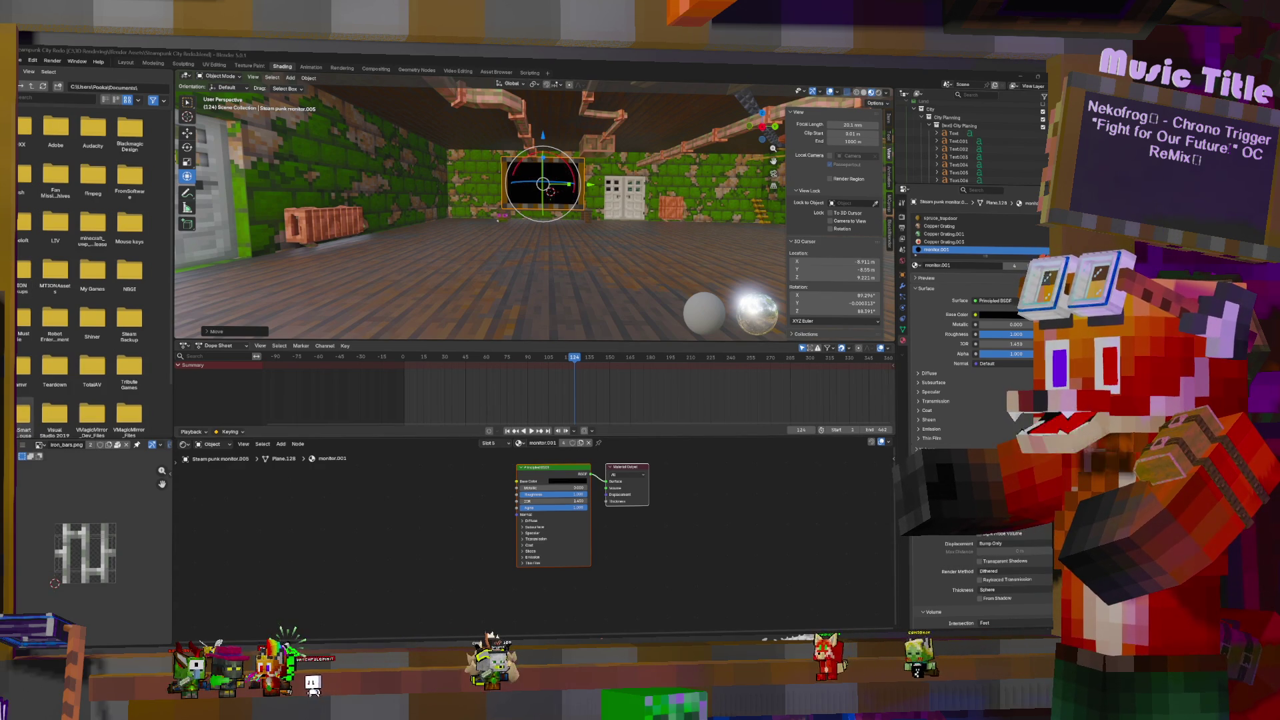
key(alt+Tab)
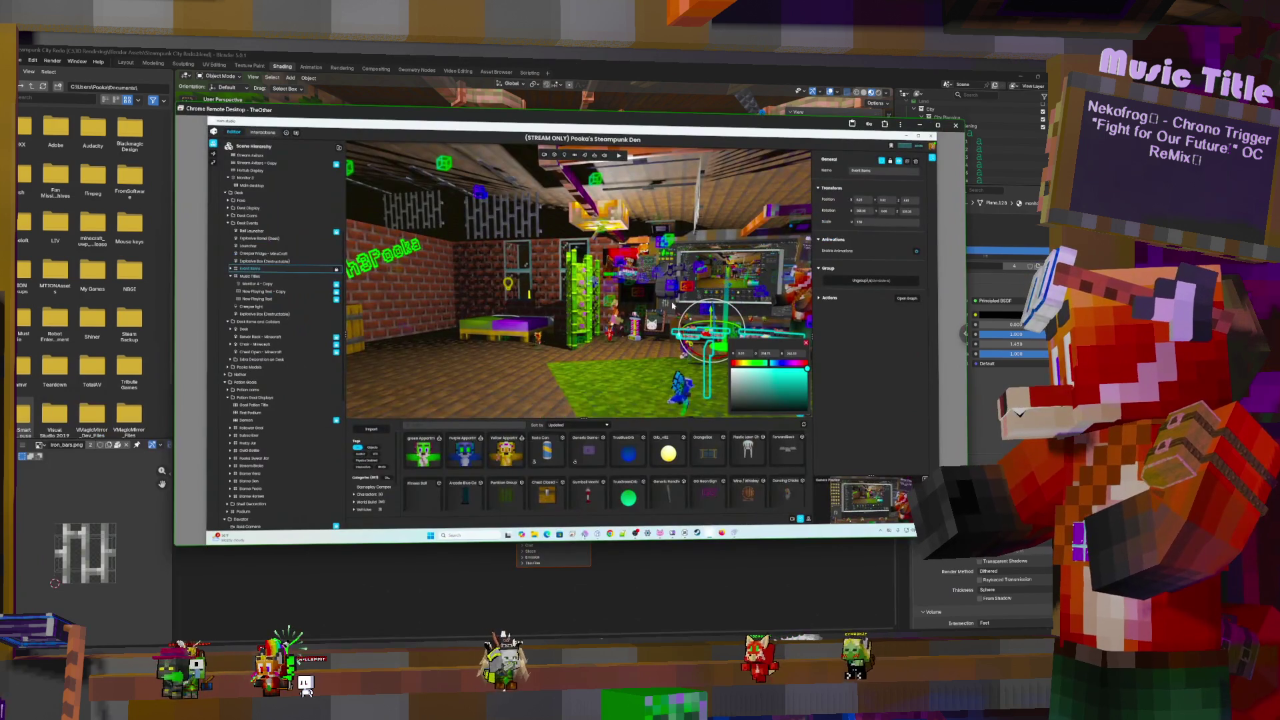
Orbit the remote den past the WARNING sign, PLINKO cabinet and brick wall door
right_drag(644, 286, 506, 321)
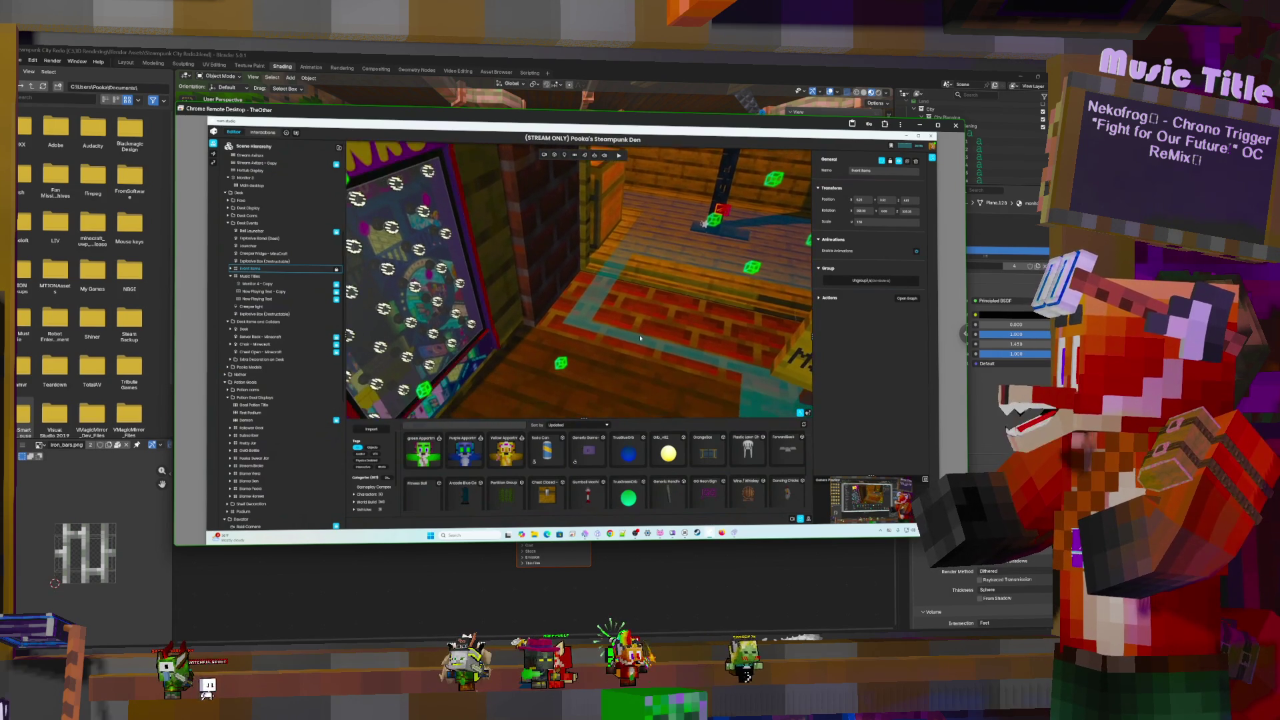
mouse_move(640, 346)
right_down()
mouse_move(733, 352)
mouse_move(715, 320)
mouse_move(815, 338)
mouse_move(698, 322)
right_up()
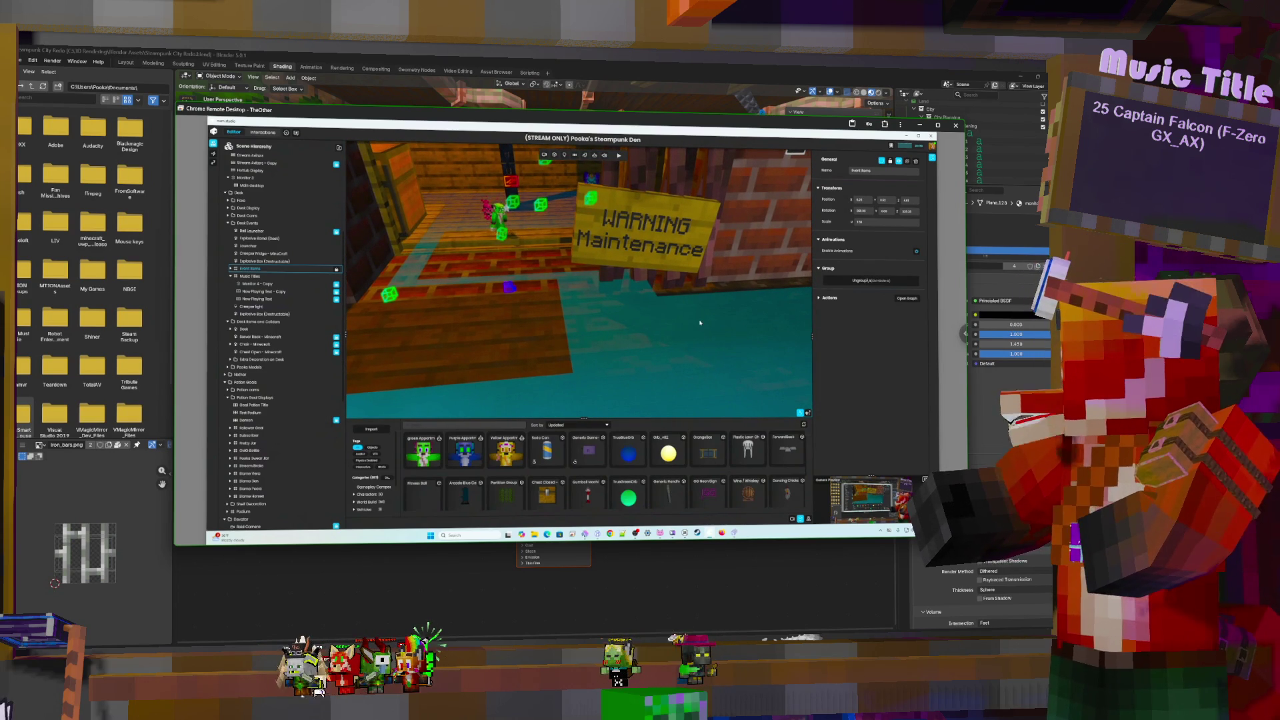
right_drag(685, 315, 646, 325)
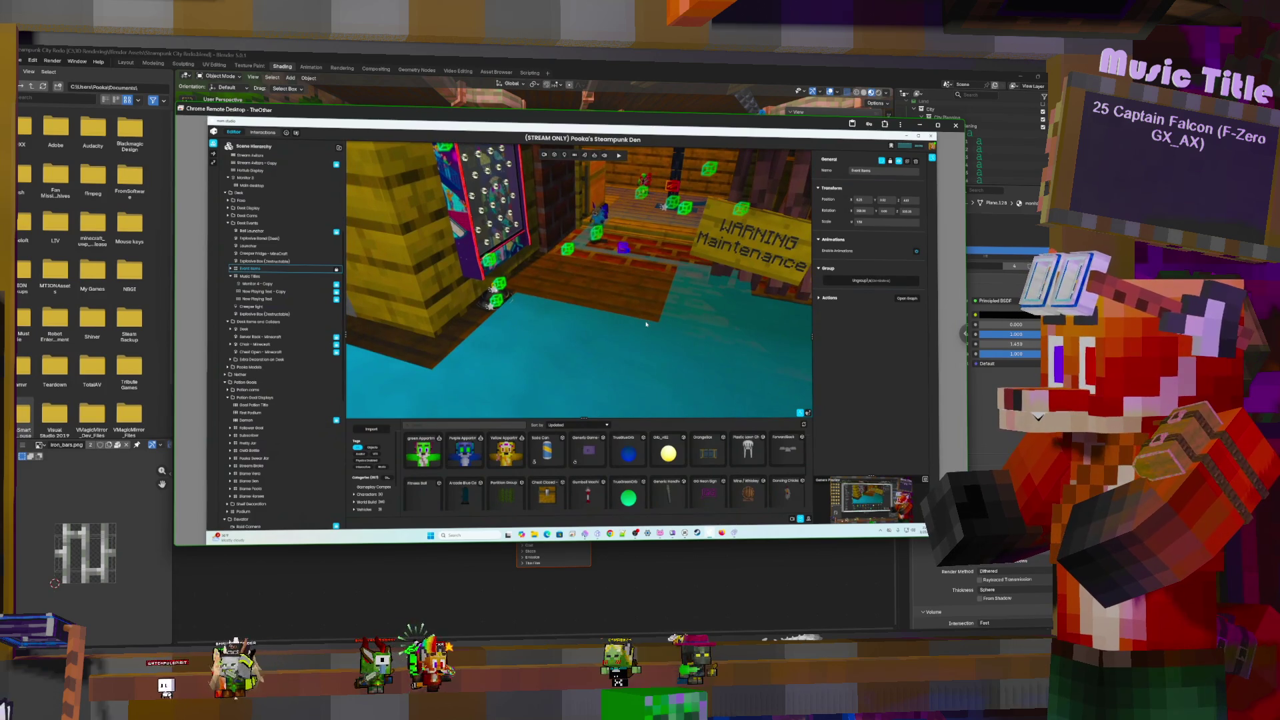
right_drag(646, 324, 652, 306)
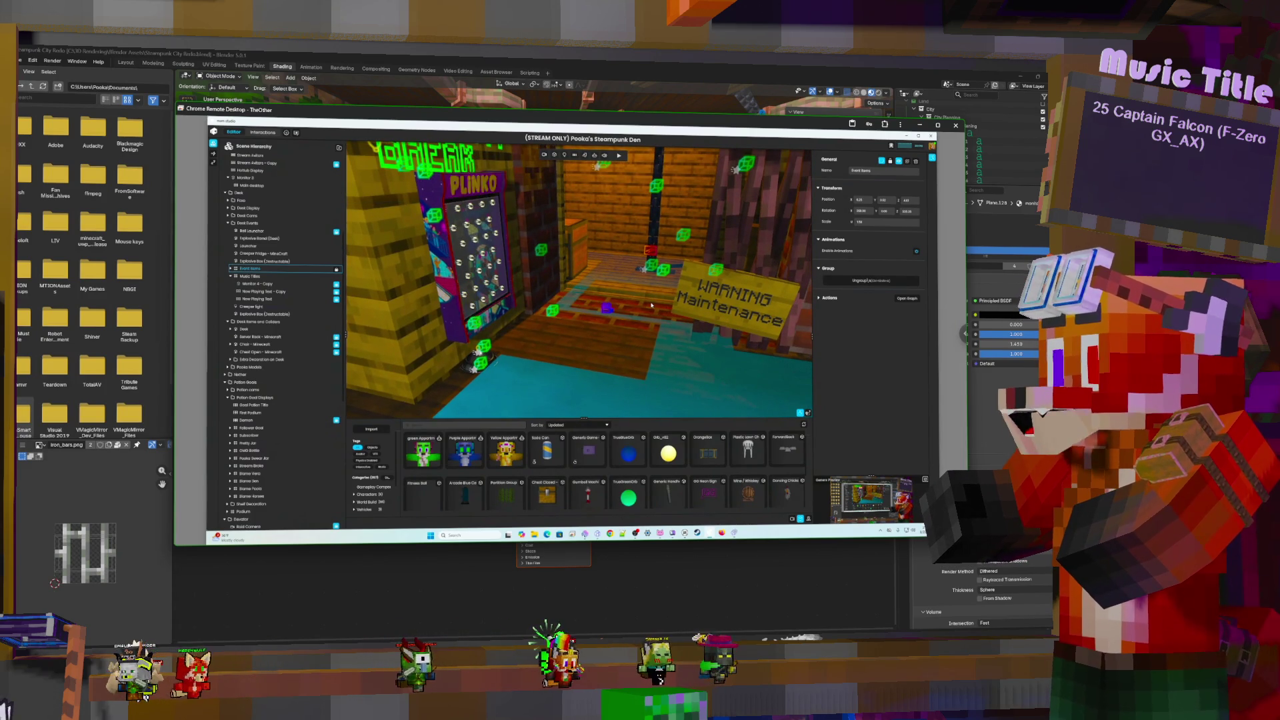
mouse_move(651, 305)
right_down()
mouse_move(723, 323)
mouse_move(779, 321)
mouse_move(660, 319)
mouse_move(825, 307)
right_up()
right_drag(648, 316, 368, 308)
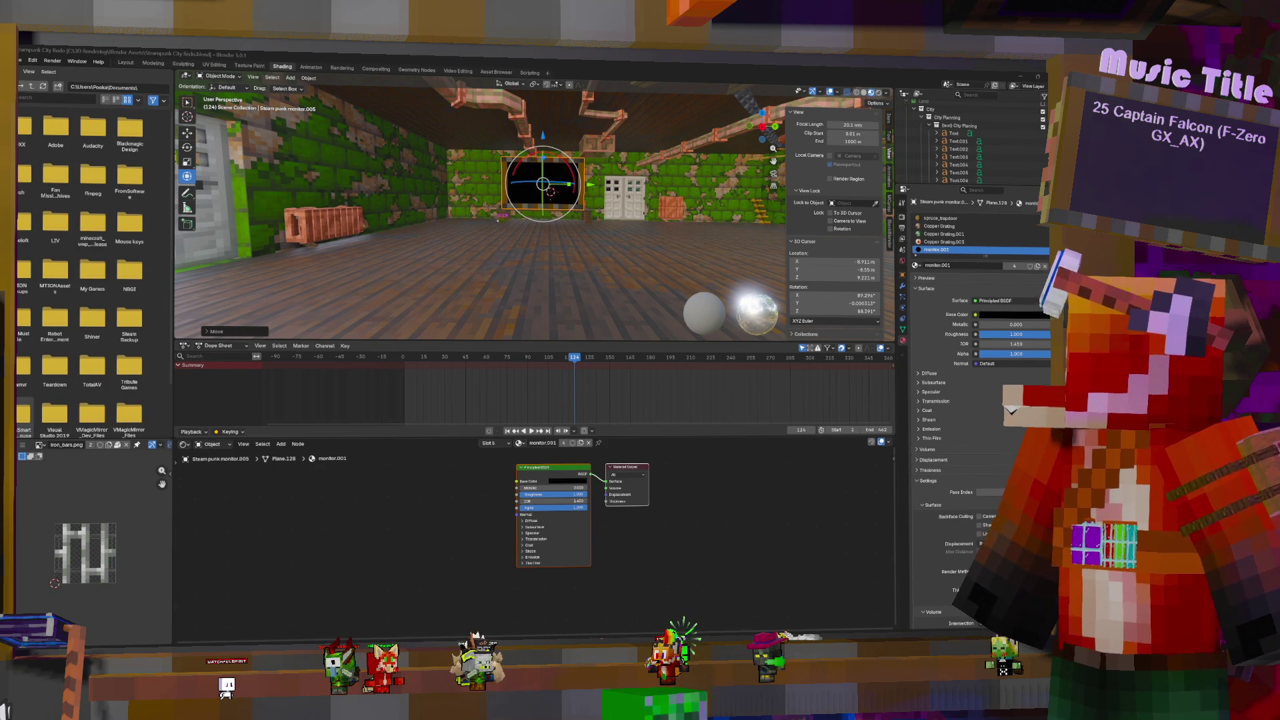
Make the Ceiling Store active, orbit toward the back wall, and open the Shift+A add menu
click(617, 220)
drag(617, 223, 695, 271)
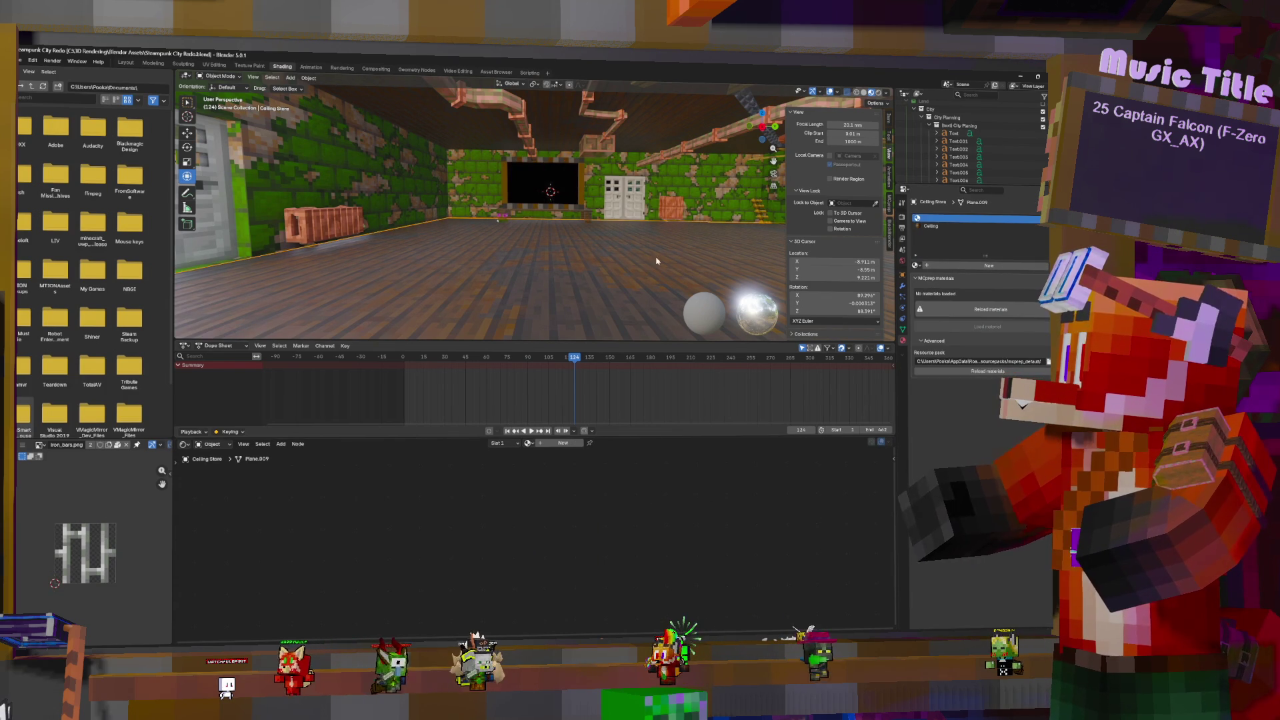
mouse_move(623, 203)
middle_down()
mouse_move(700, 205)
mouse_move(360, 247)
mouse_move(627, 220)
middle_up()
middle_drag(553, 275, 545, 278)
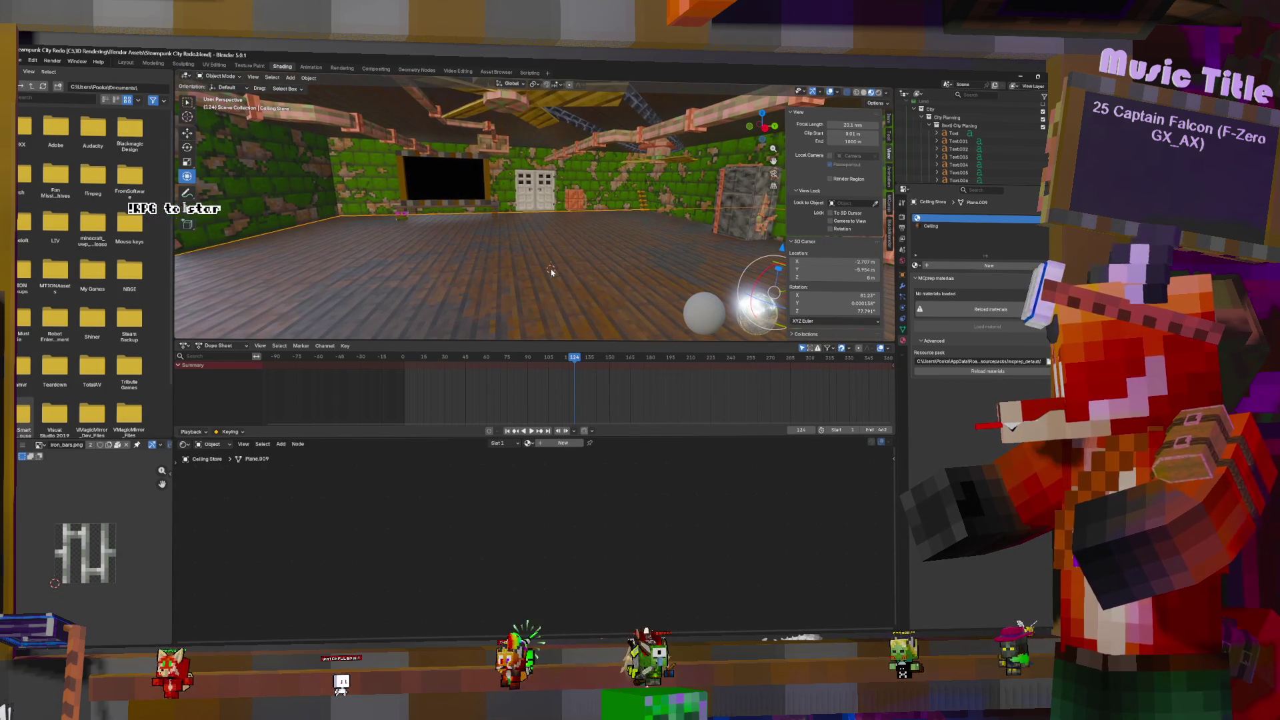
key(shift+a)
Add a mesh plane at the 3D cursor on the plank floor
mouse_move(547, 279)
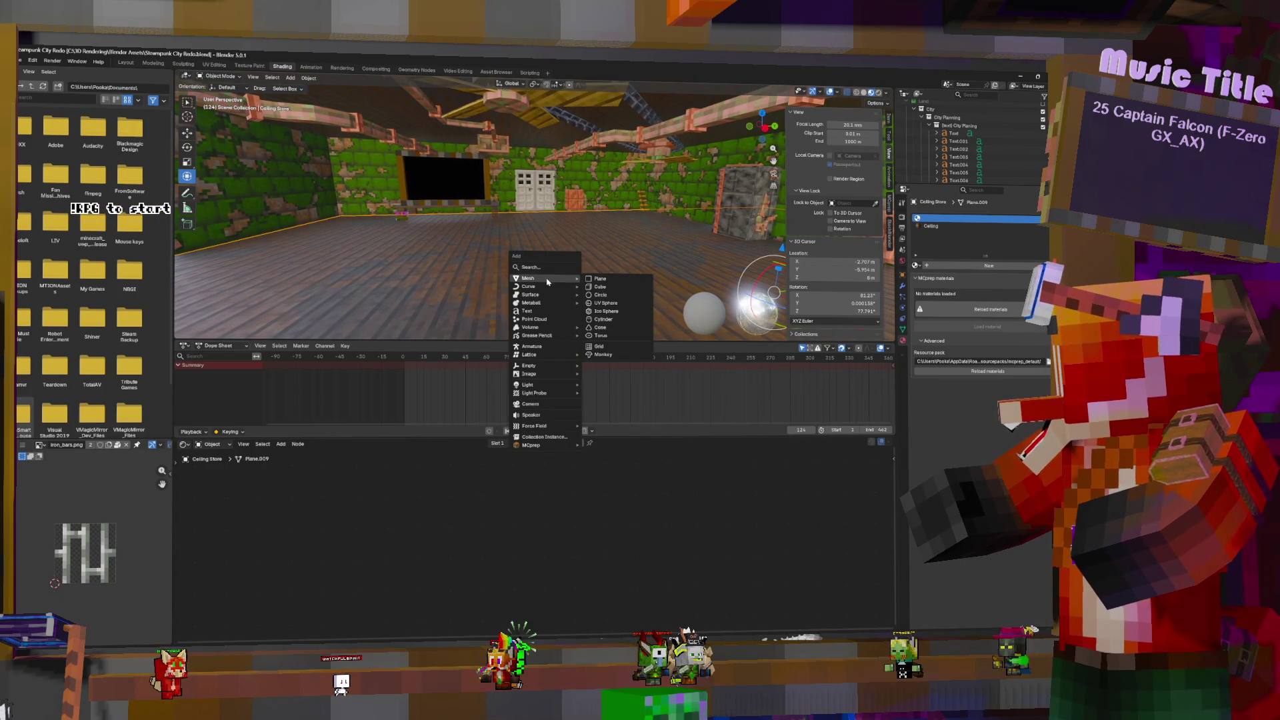
click(604, 282)
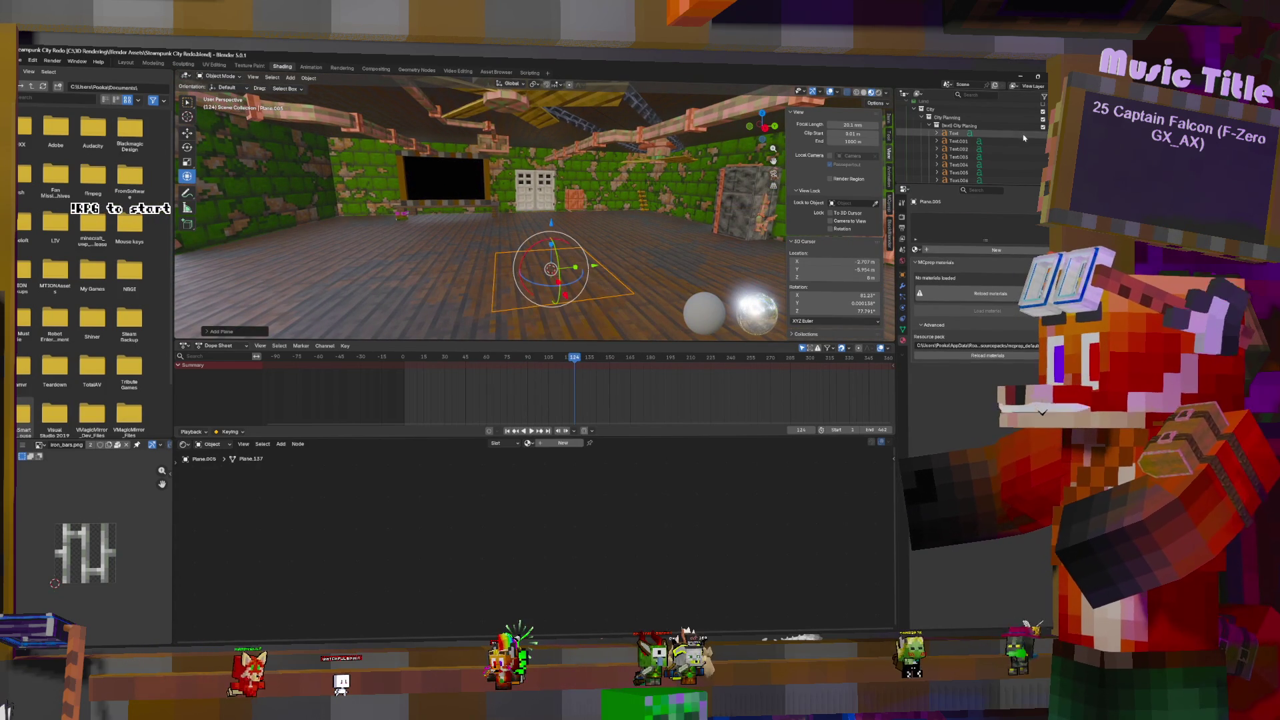
scroll(1018, 135, down, 5)
mouse_move(933, 180)
mouse_down()
mouse_move(975, 144)
mouse_move(983, 164)
mouse_move(964, 170)
mouse_up()
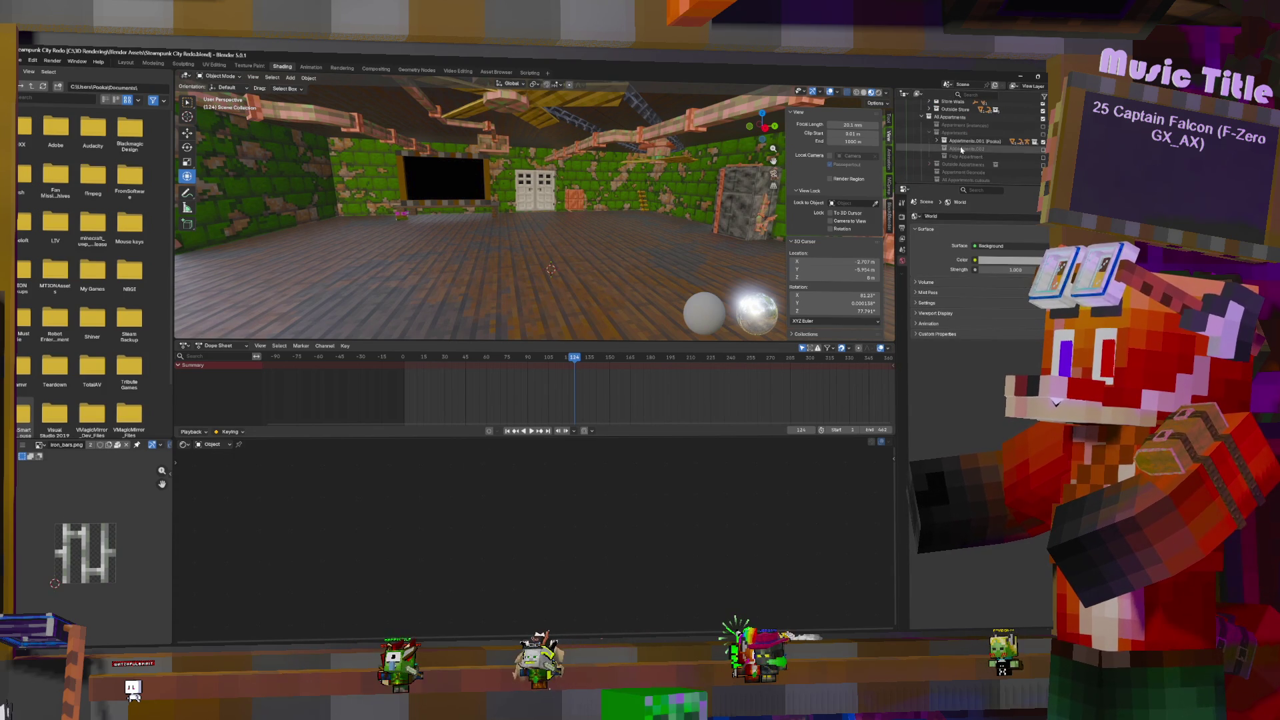
key(ctrl+z)
scroll(966, 166, down, 5)
scroll(964, 163, up, 5)
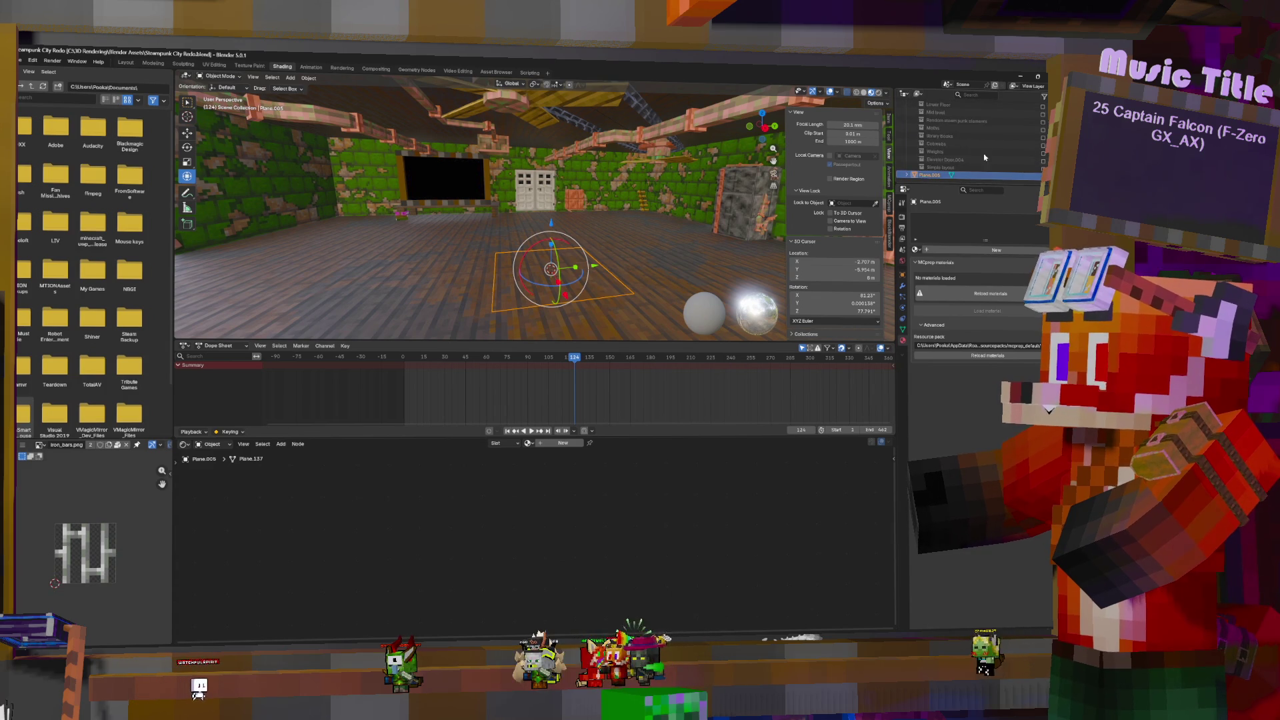
File Plane.005 into the Appartments.001 collection and raise it slightly above the floorboards
mouse_move(966, 158)
mouse_down()
mouse_move(990, 155)
mouse_move(931, 163)
mouse_up()
scroll(966, 160, down, 10)
scroll(987, 158, down, 4)
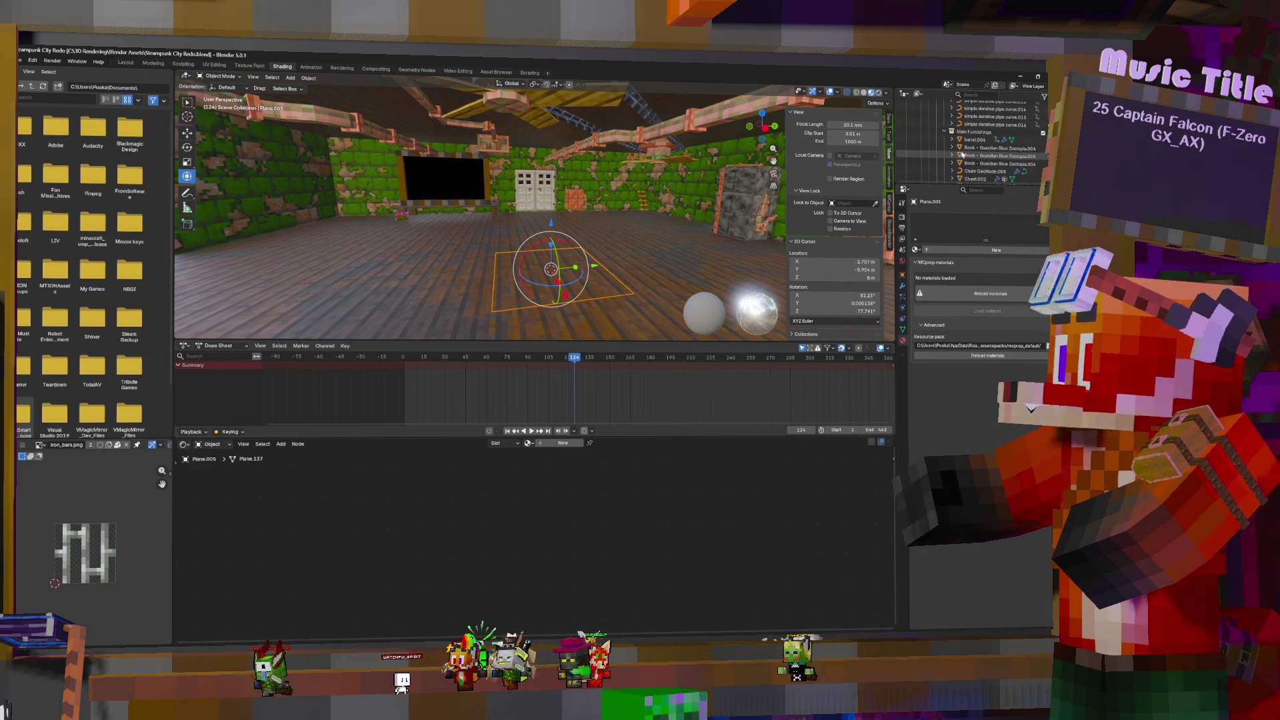
key(ctrl+Page_Up)
key(ctrl+Page_Up)
key(ctrl+Page_Up)
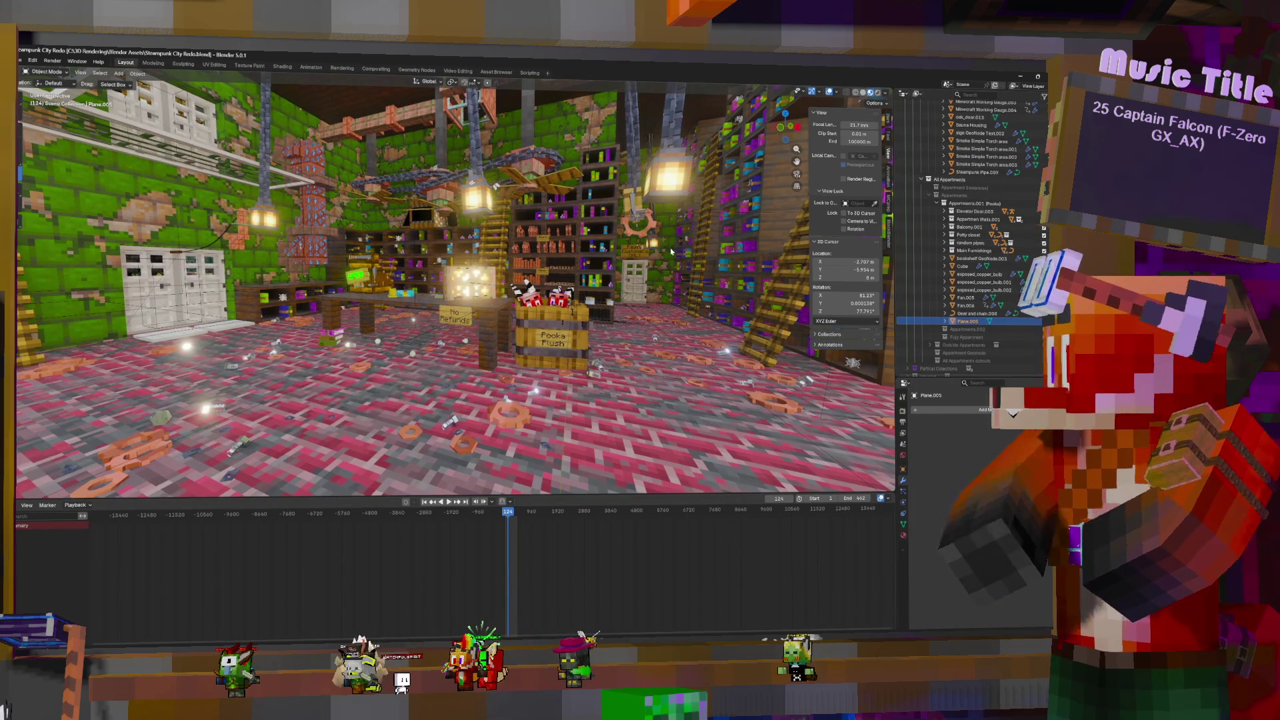
mouse_move(453, 300)
middle_down()
mouse_move(454, 259)
mouse_move(422, 456)
mouse_move(426, 447)
mouse_move(400, 434)
mouse_move(426, 453)
middle_up()
drag(967, 320, 985, 259)
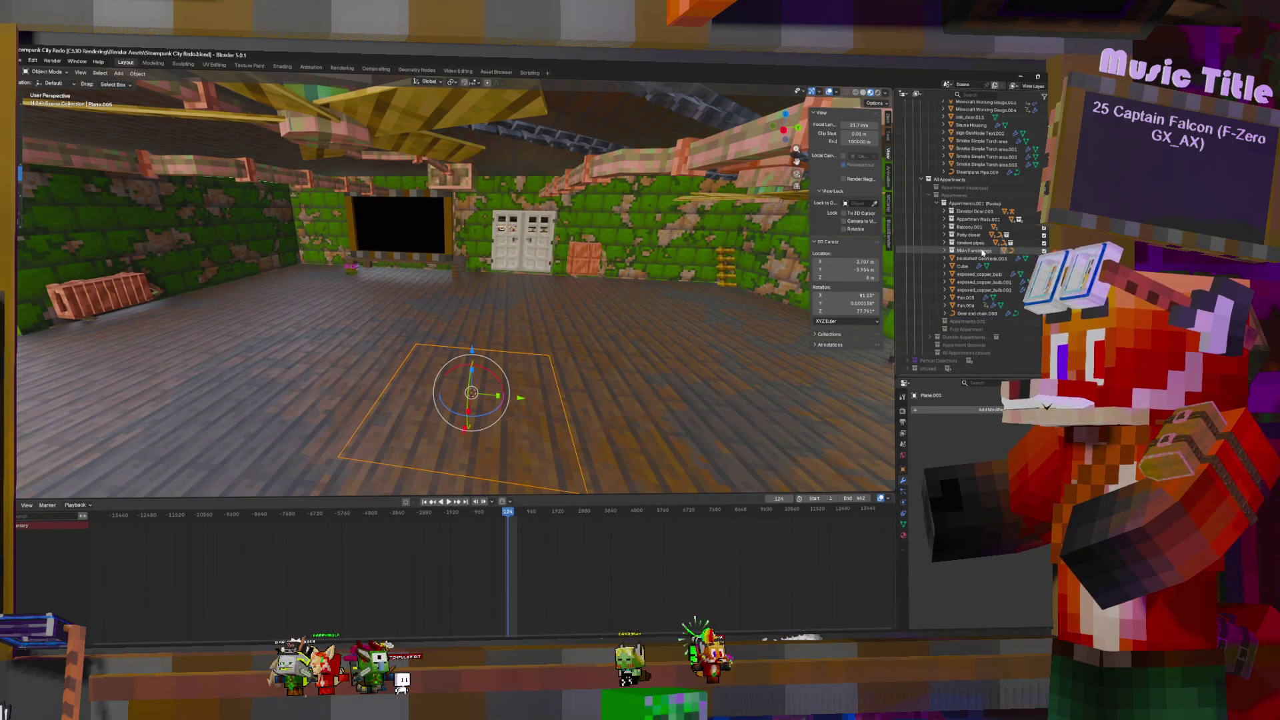
drag(471, 349, 491, 357)
key(Tab)
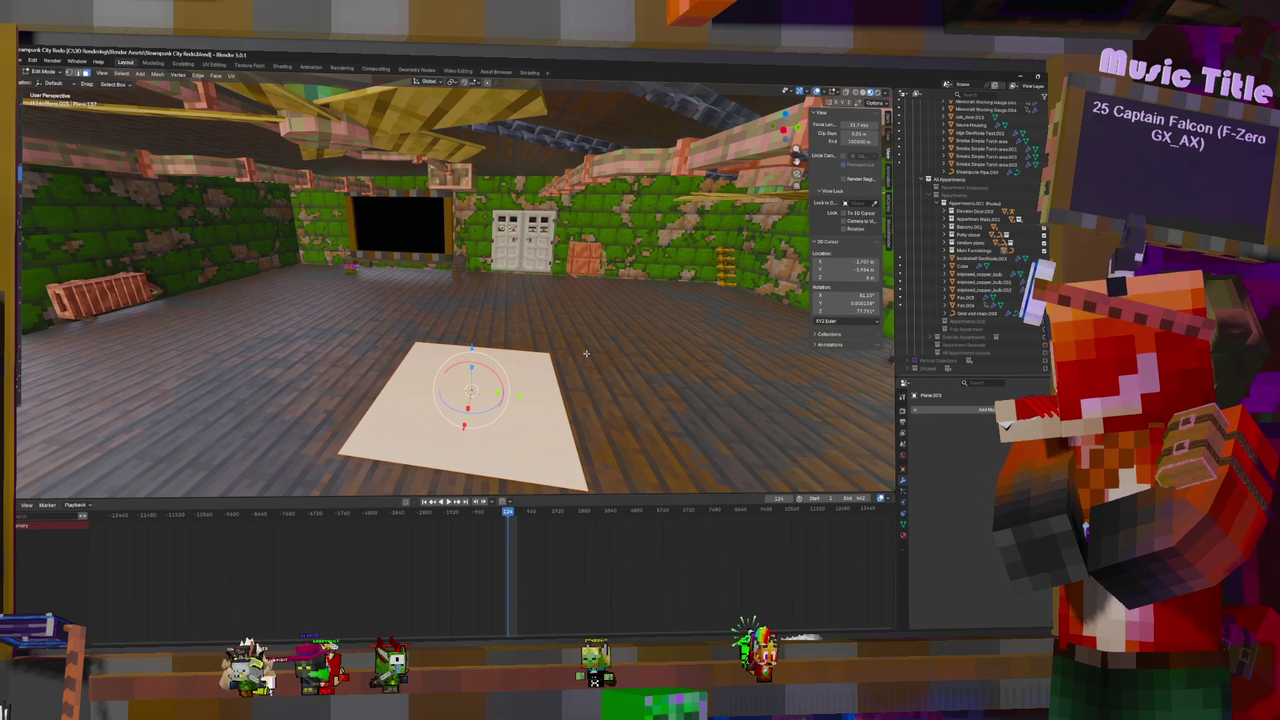
key(Tab)
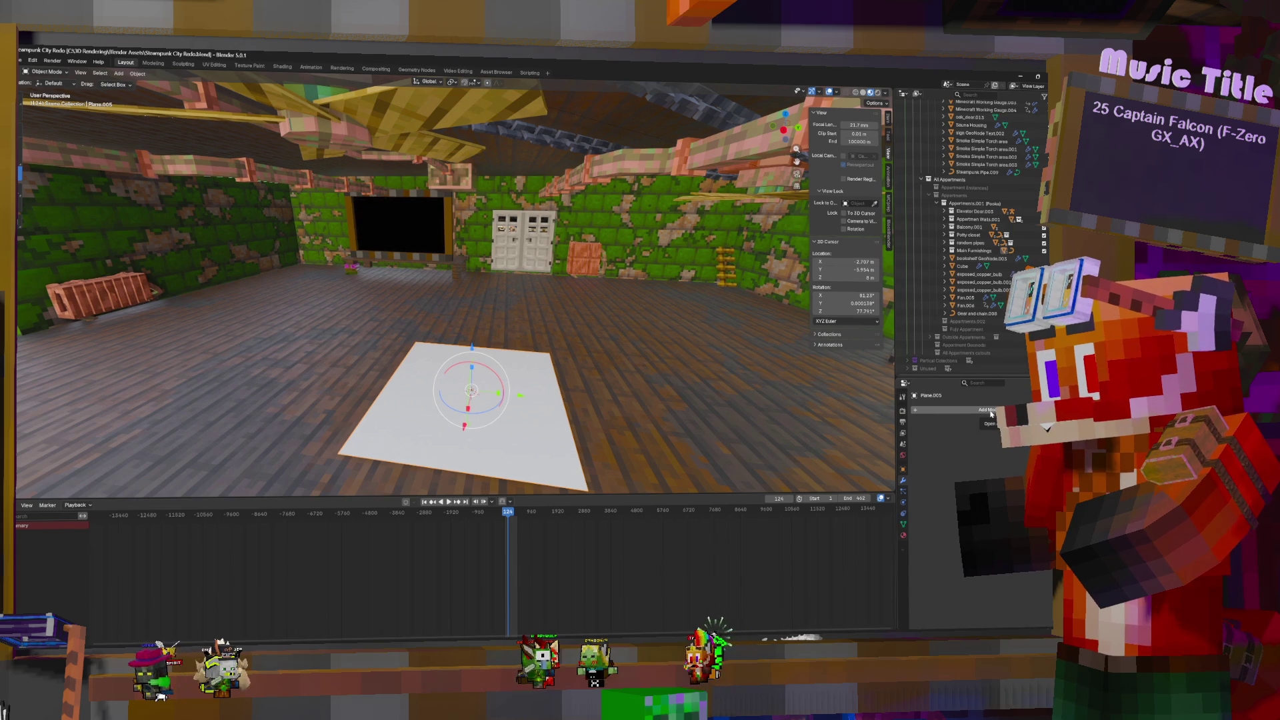
Assign the moss_block Box material to the plane and rotate it about 32° around Z
click(904, 536)
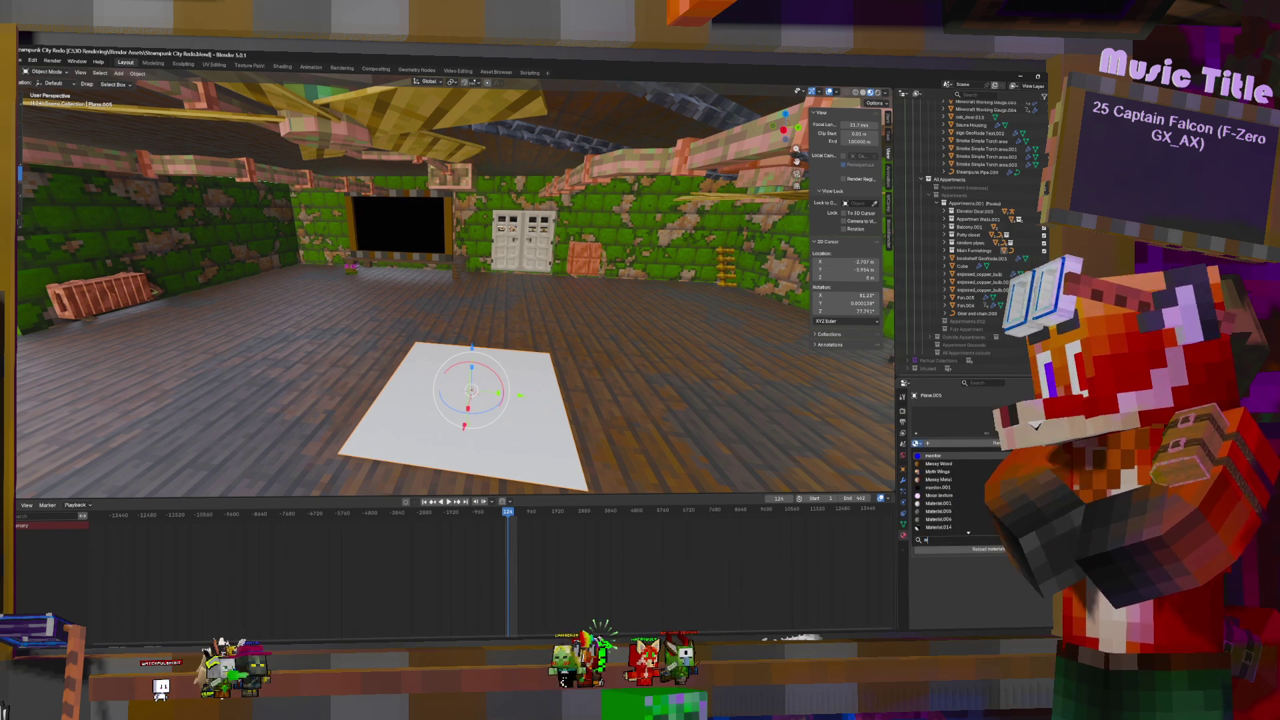
text(oss)
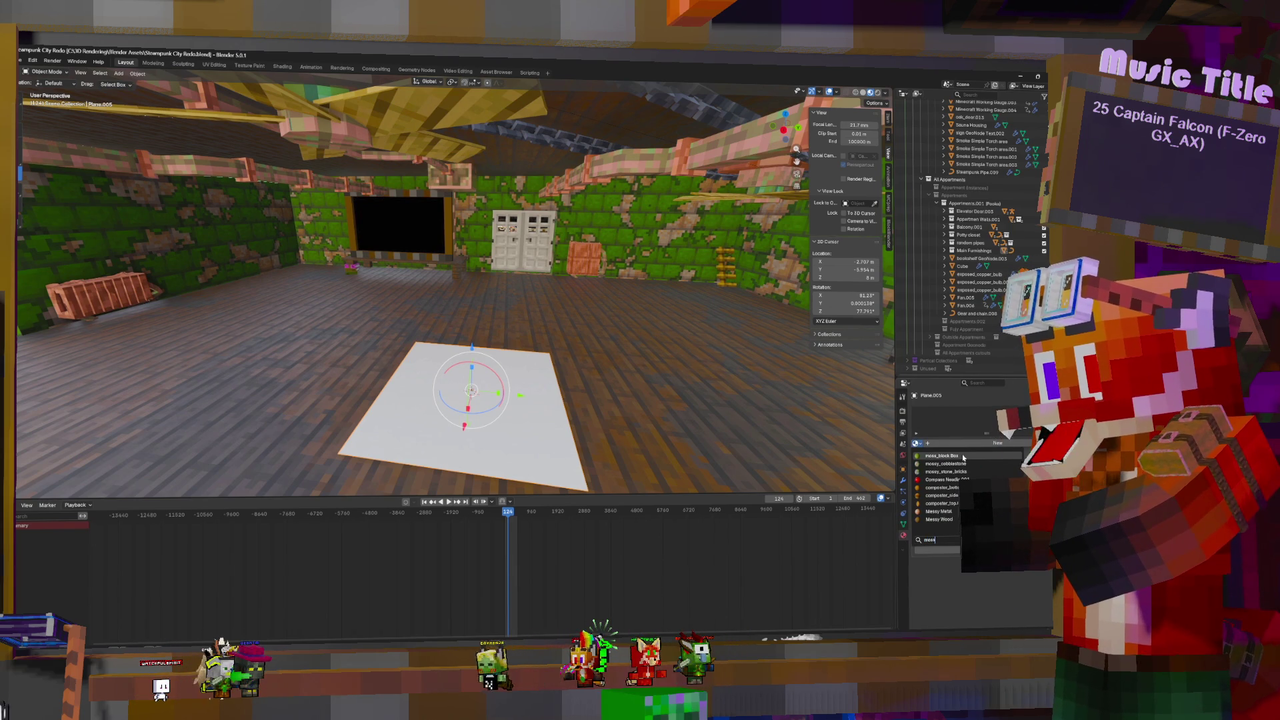
click(962, 457)
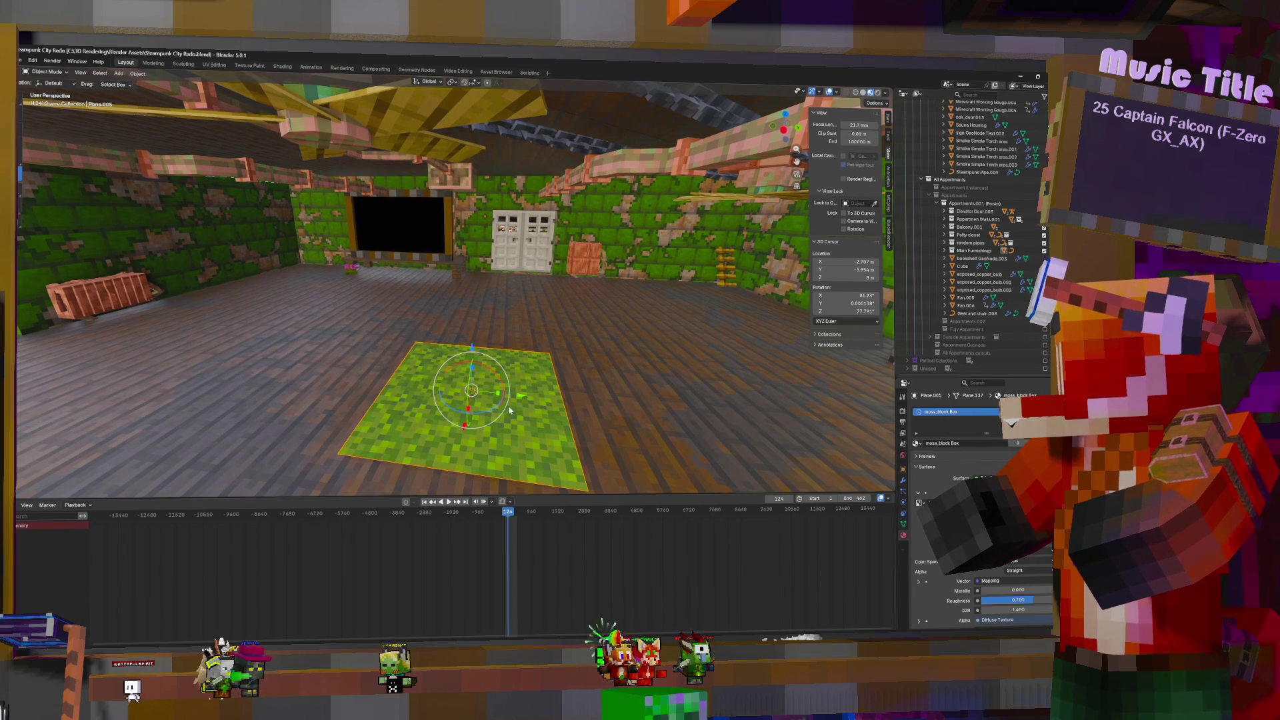
drag(485, 414, 510, 409)
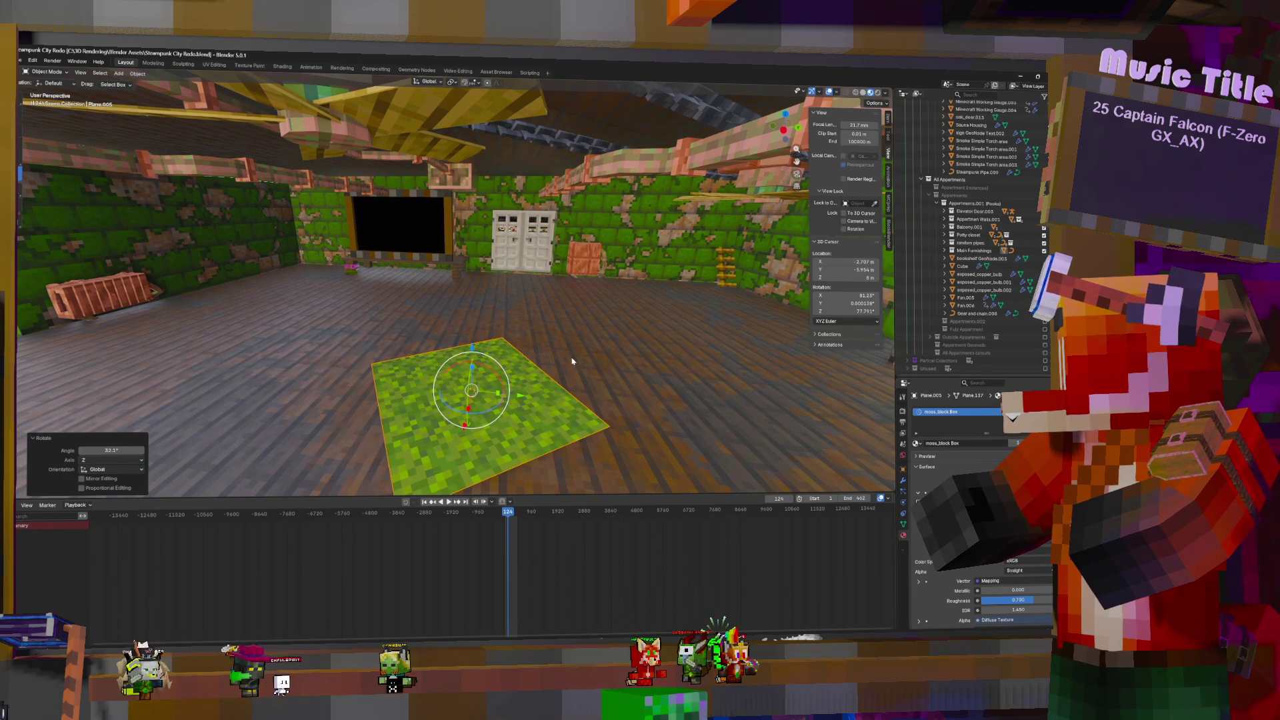
key(Tab)
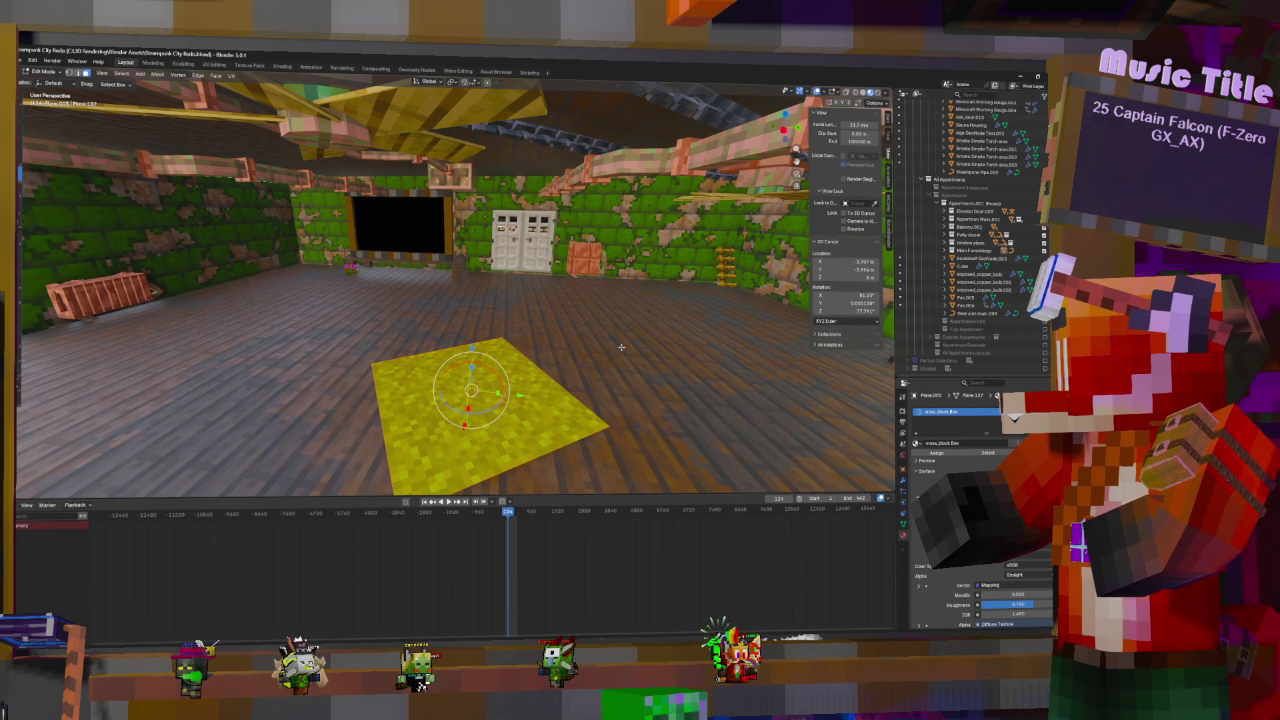
Scale the moss plane up about 2.4× and stretch it along its local Y axis to carpet the plank floor
key(s)
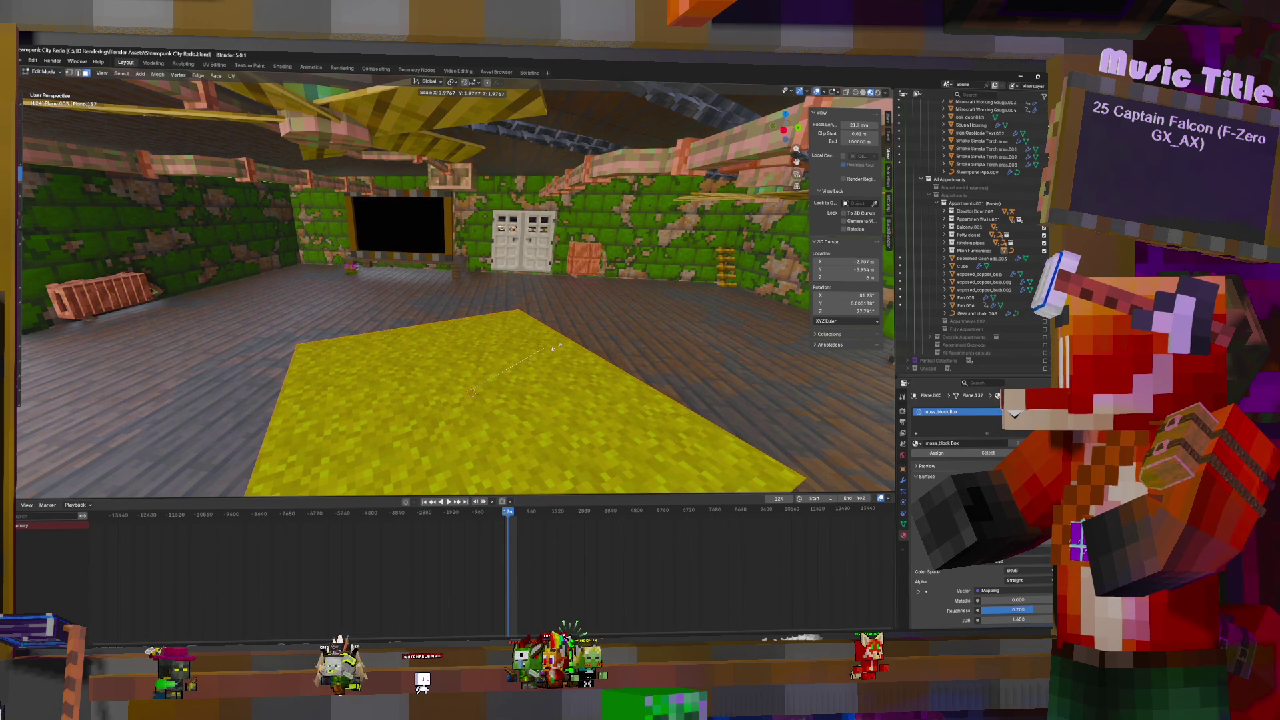
click(562, 345)
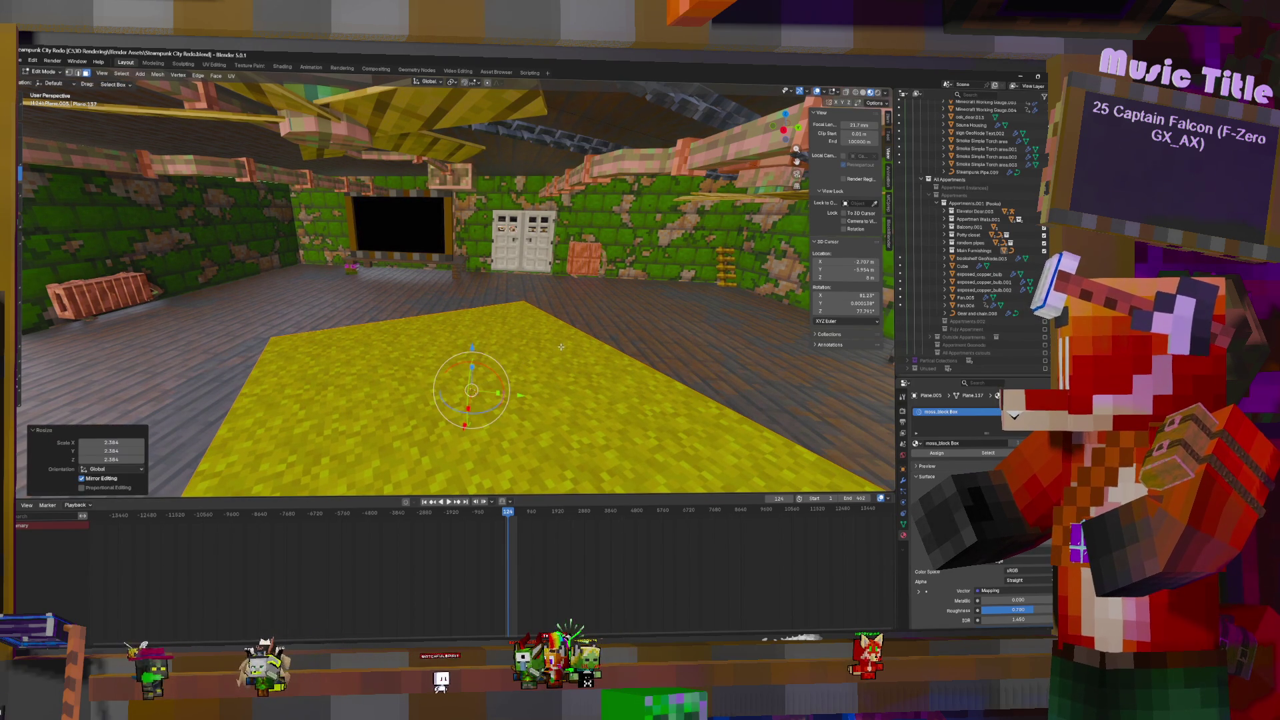
click(429, 81)
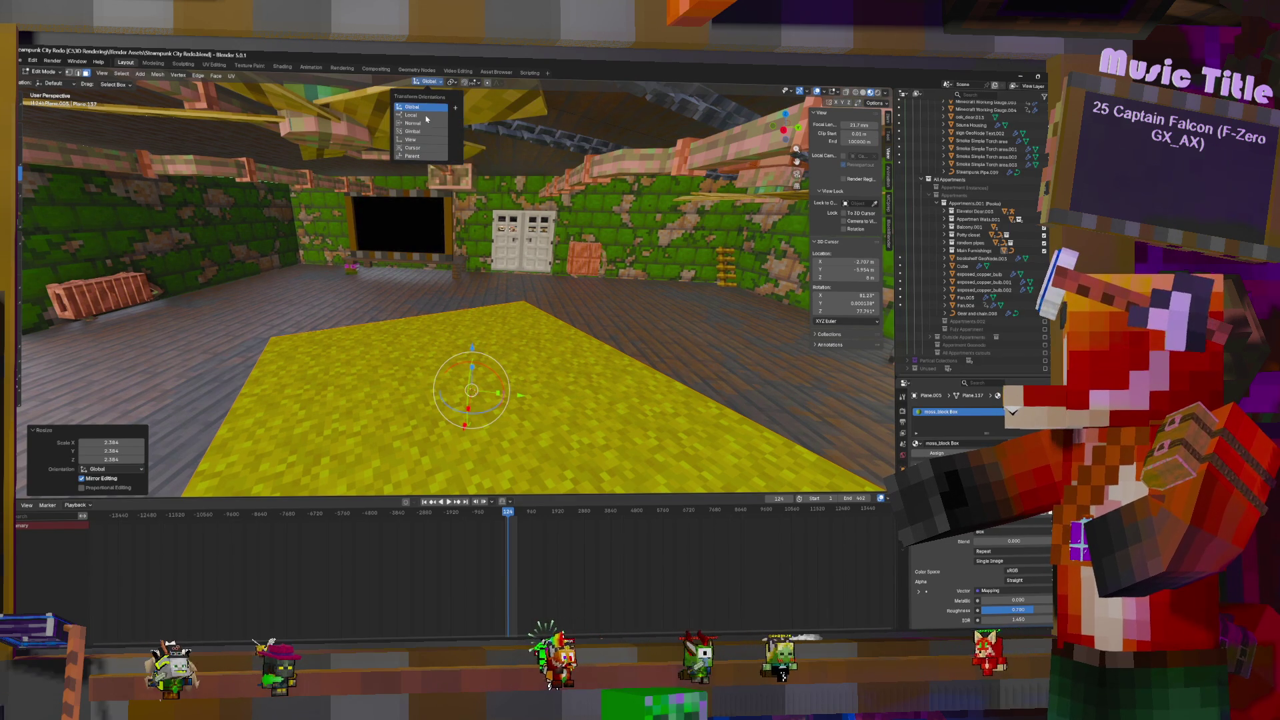
click(427, 116)
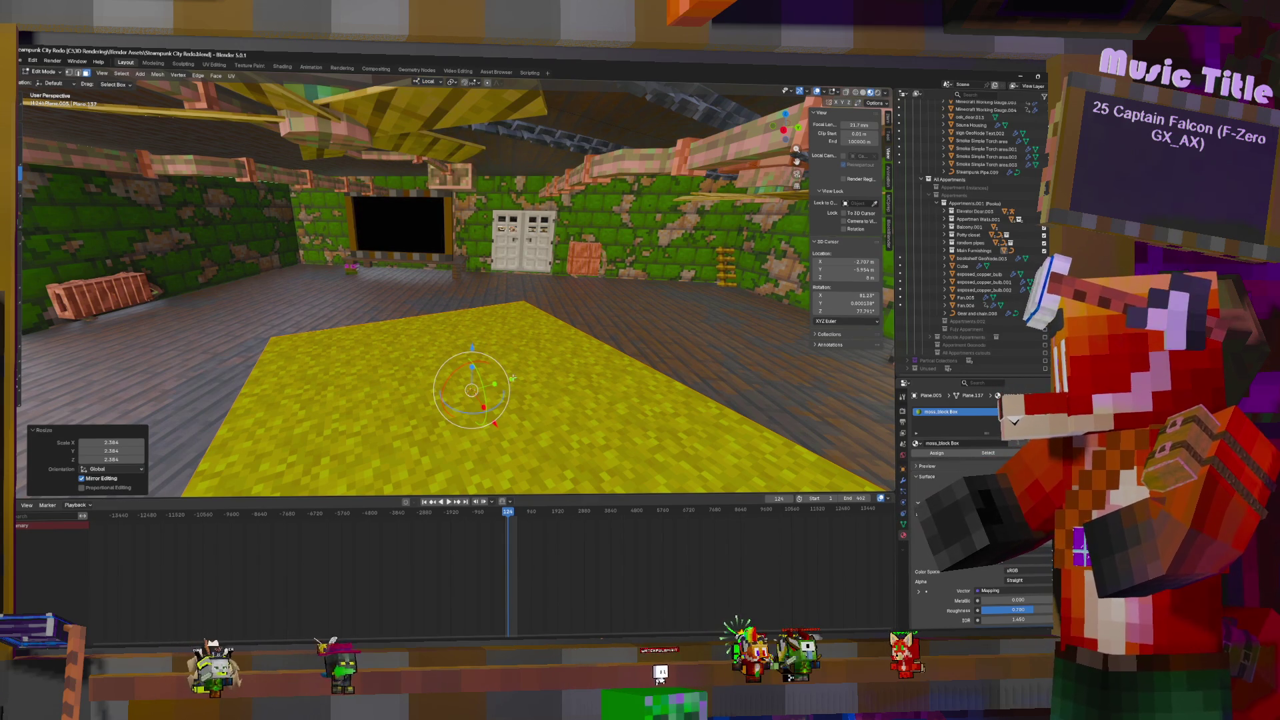
key(s)
key(y)
key(y)
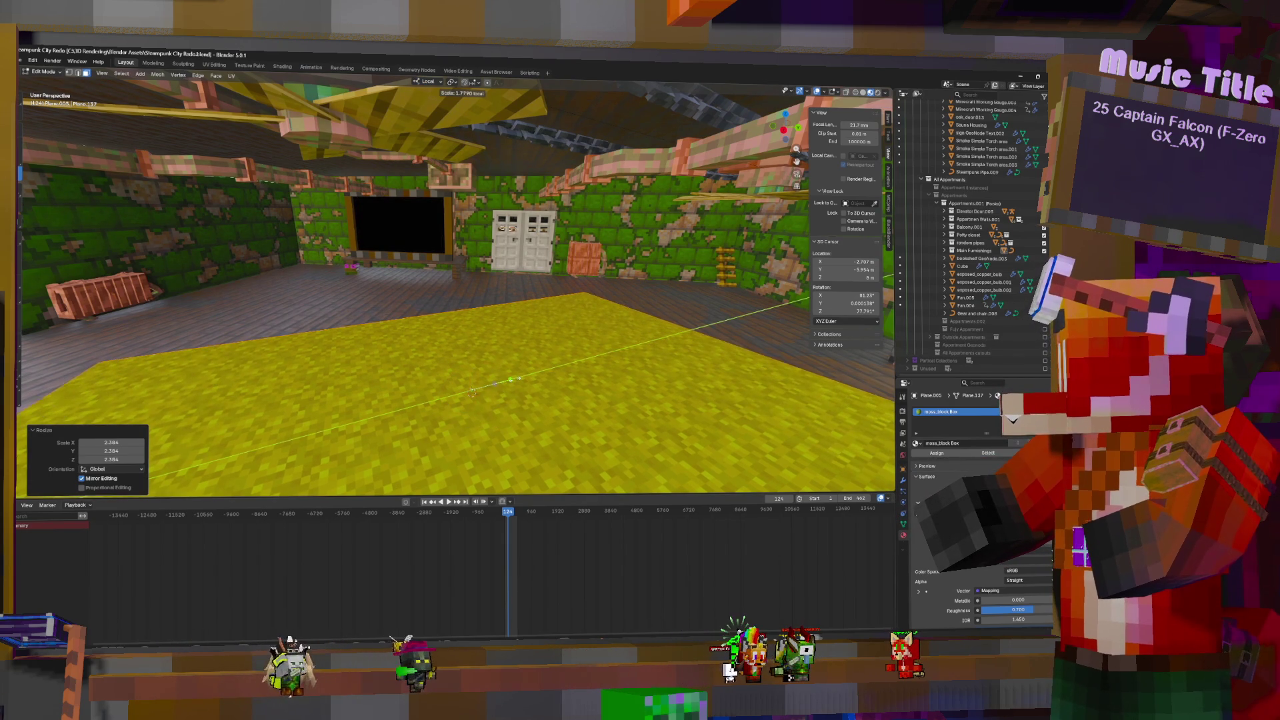
key(Return)
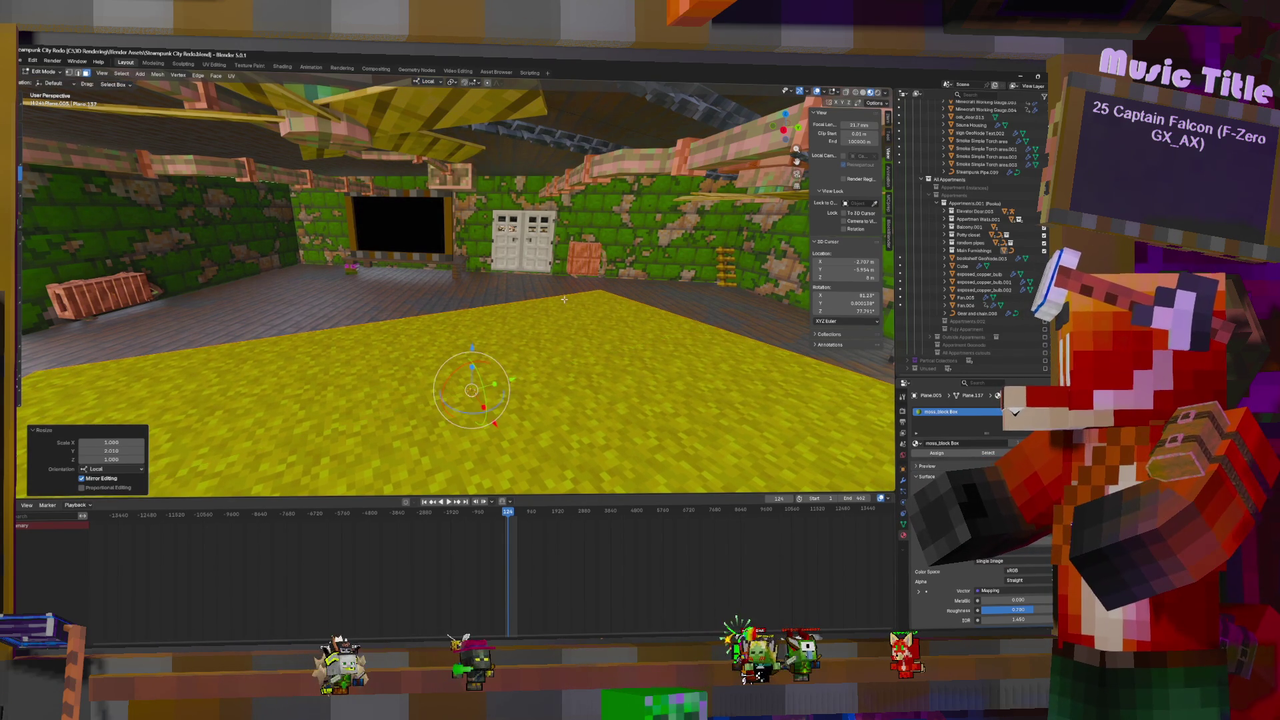
key(Tab)
mouse_move(467, 300)
middle_down()
mouse_move(400, 333)
mouse_move(506, 287)
middle_up()
mouse_move(603, 463)
middle_down()
mouse_move(529, 433)
mouse_move(598, 470)
mouse_move(565, 321)
middle_up()
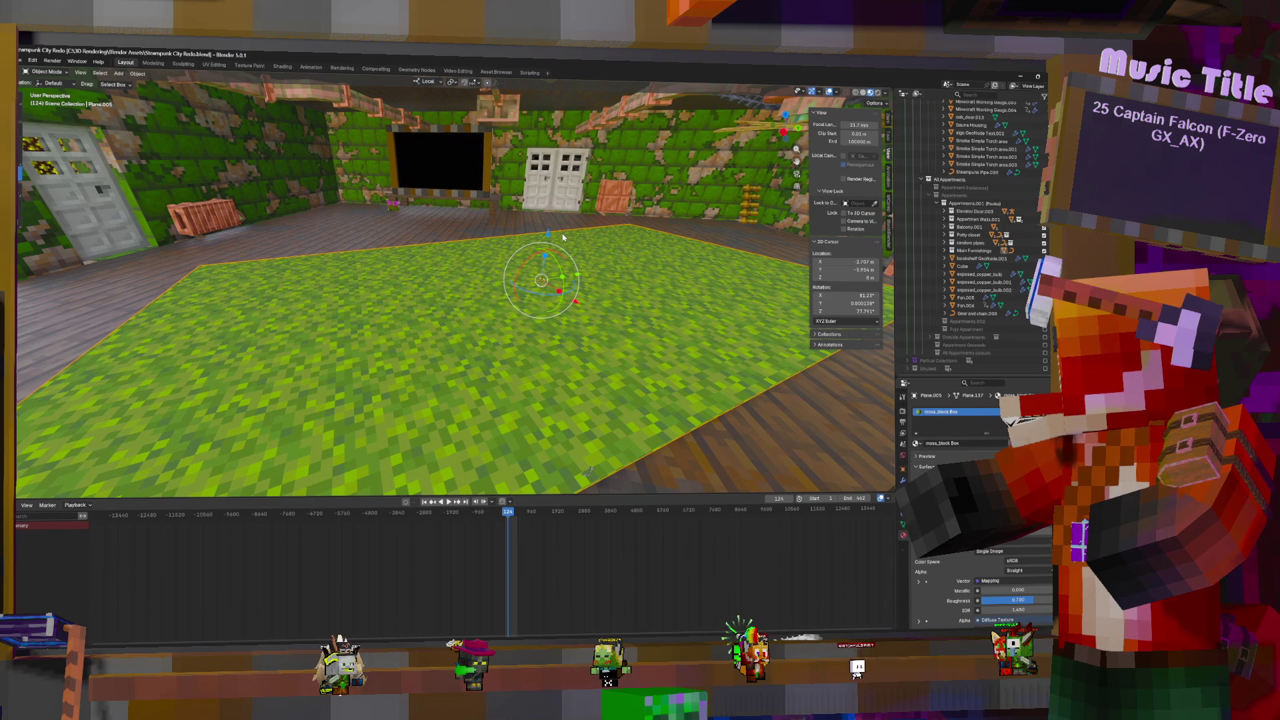
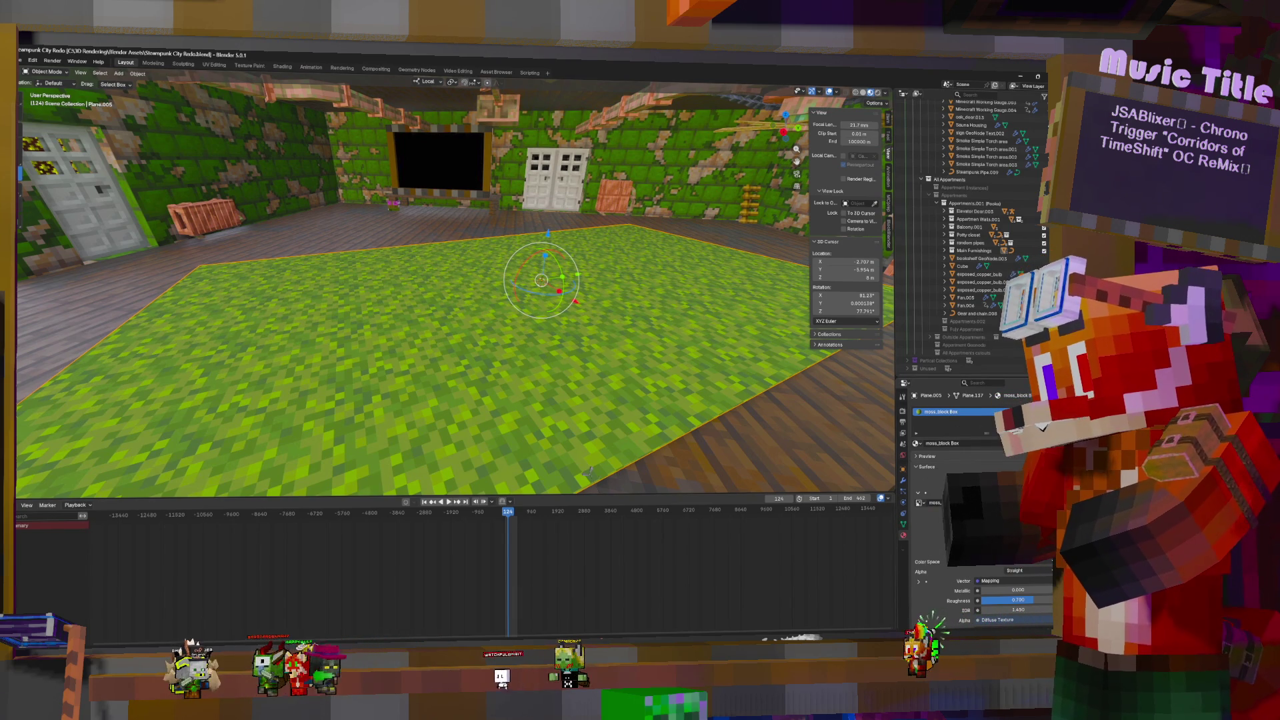
Add a second material slot to the floor and assign the moss_block Box material
click(1043, 412)
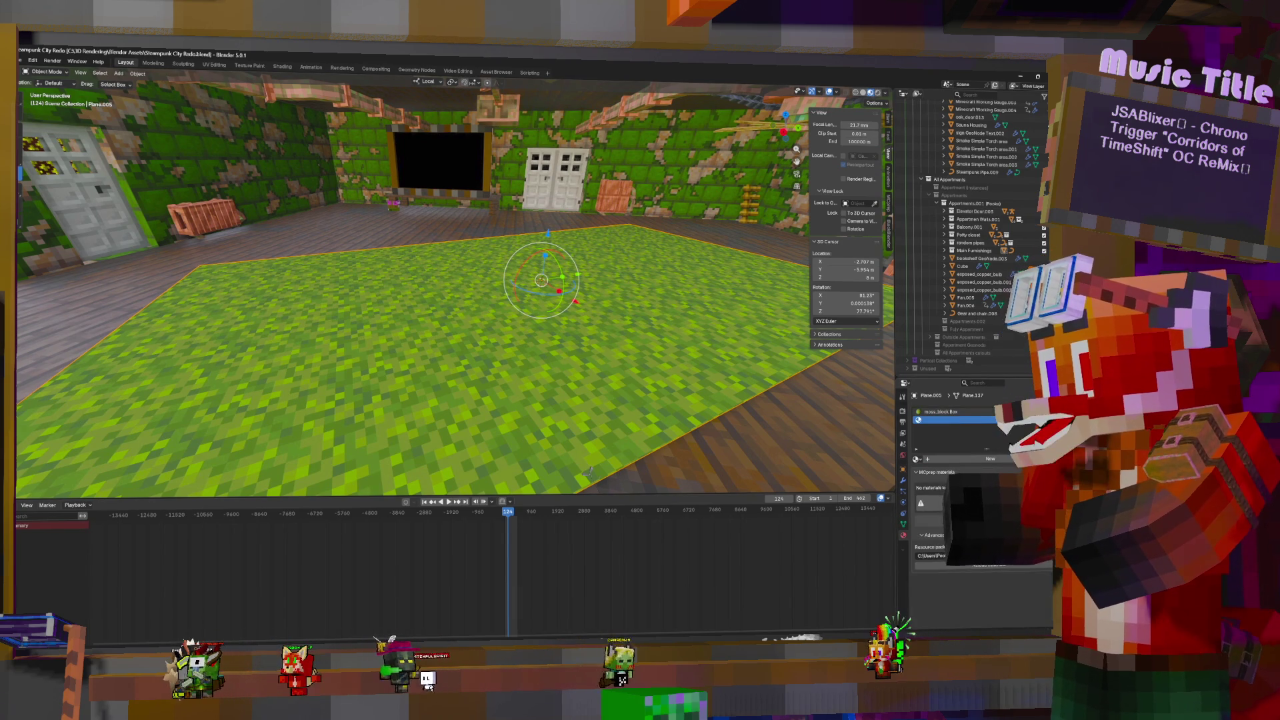
click(917, 459)
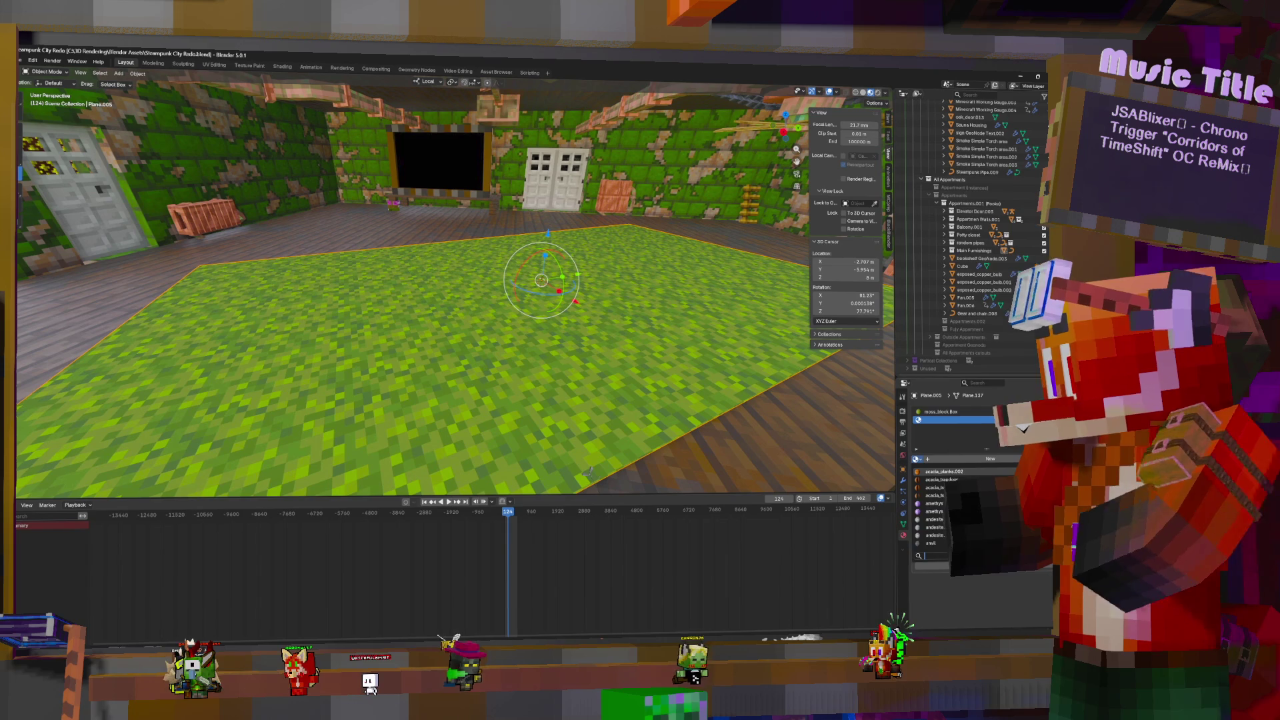
text(ac)
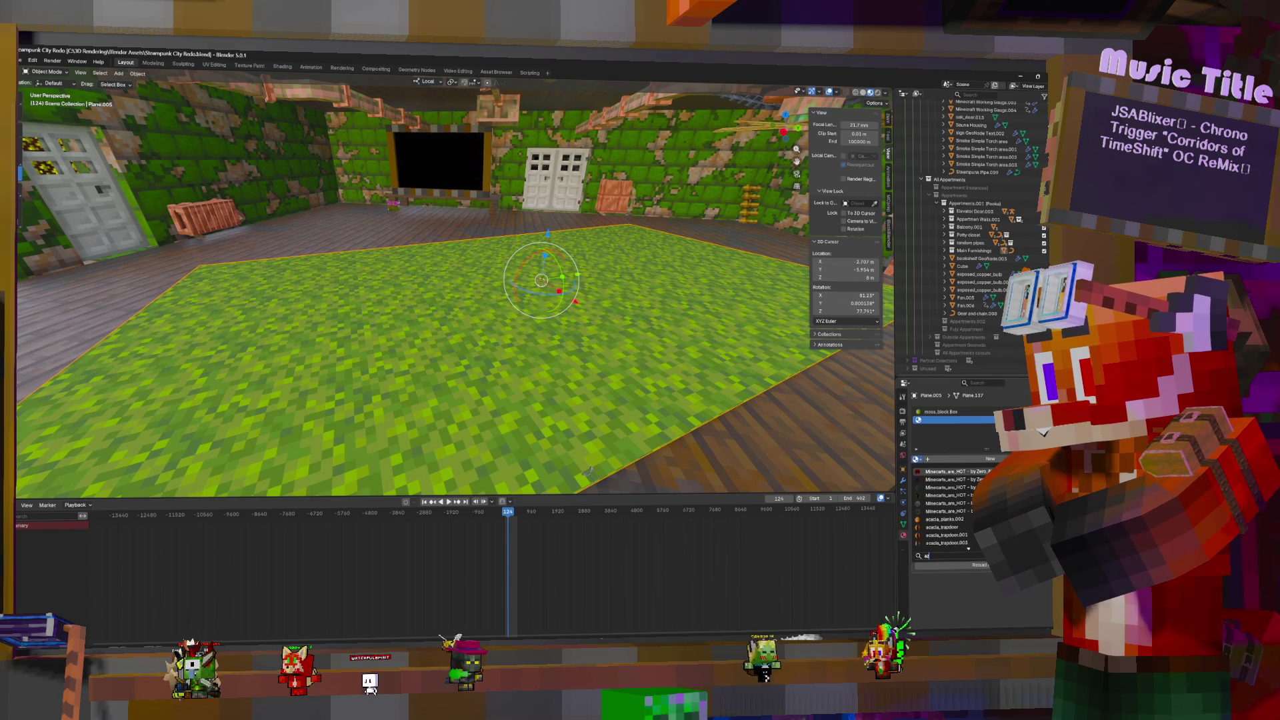
text(a)
key(Escape)
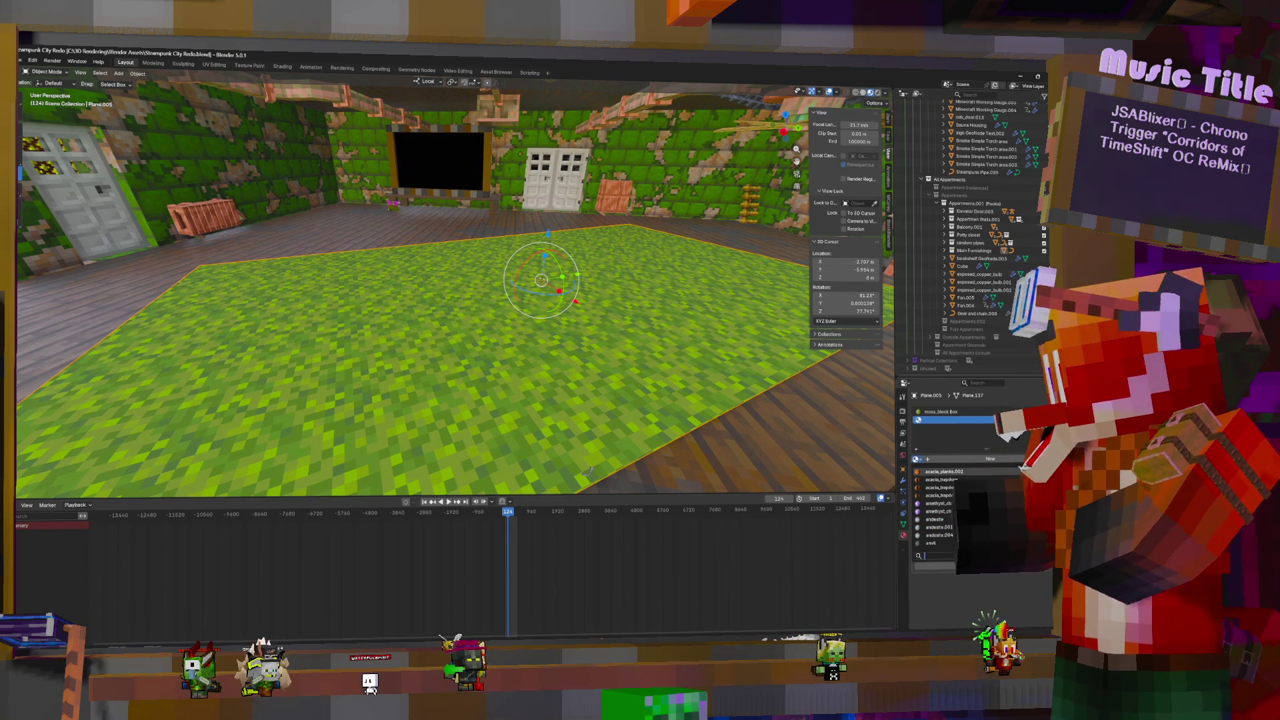
text(moss)
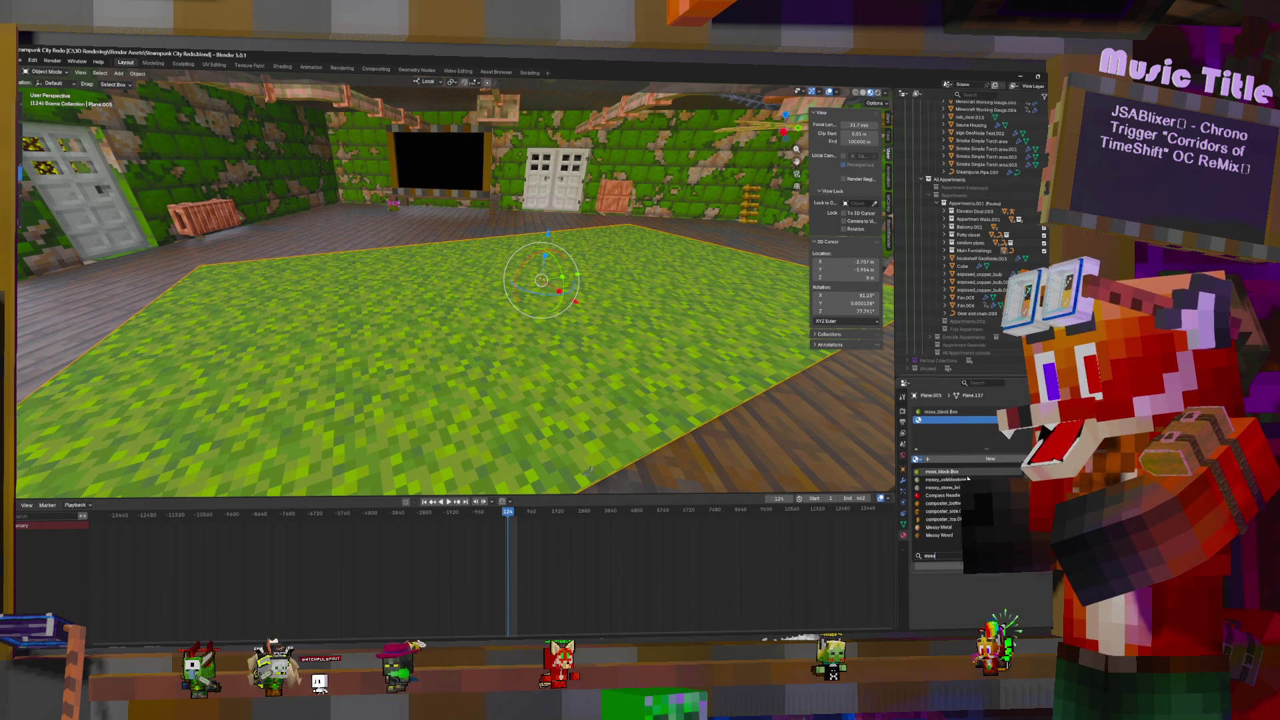
key(Return)
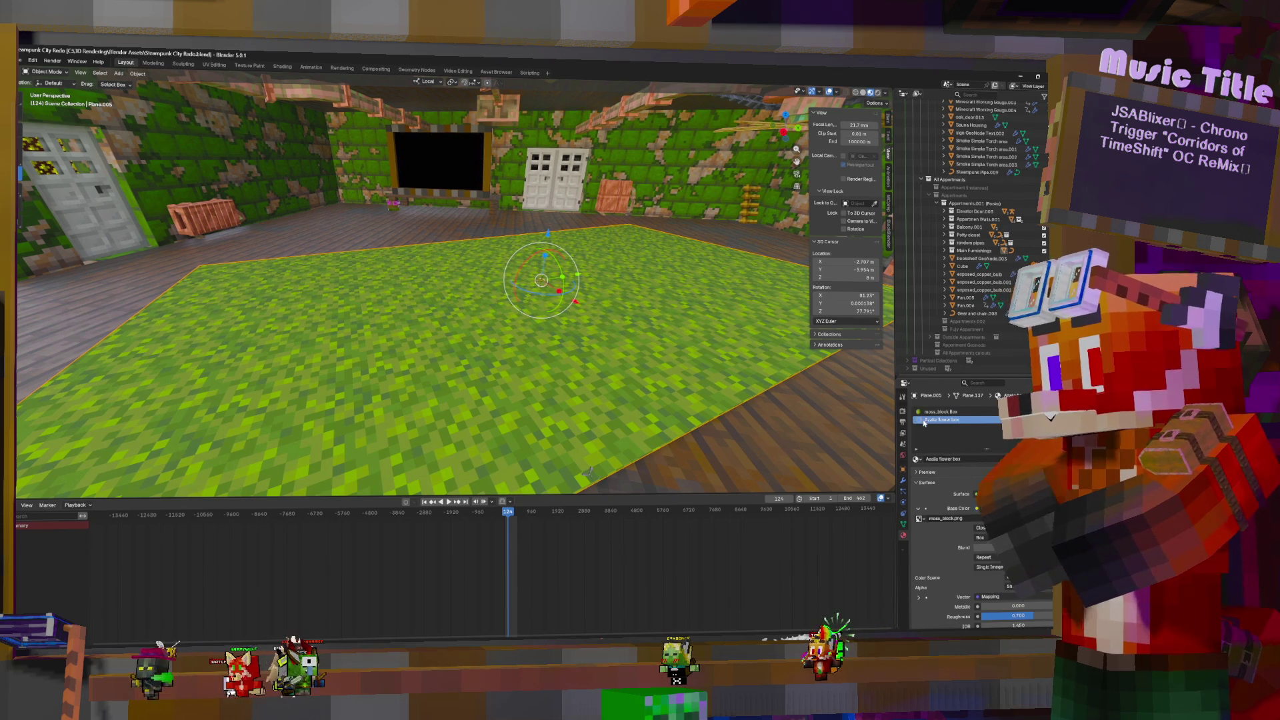
Load the azalea flowers texture image into the material's Image Texture
click(960, 518)
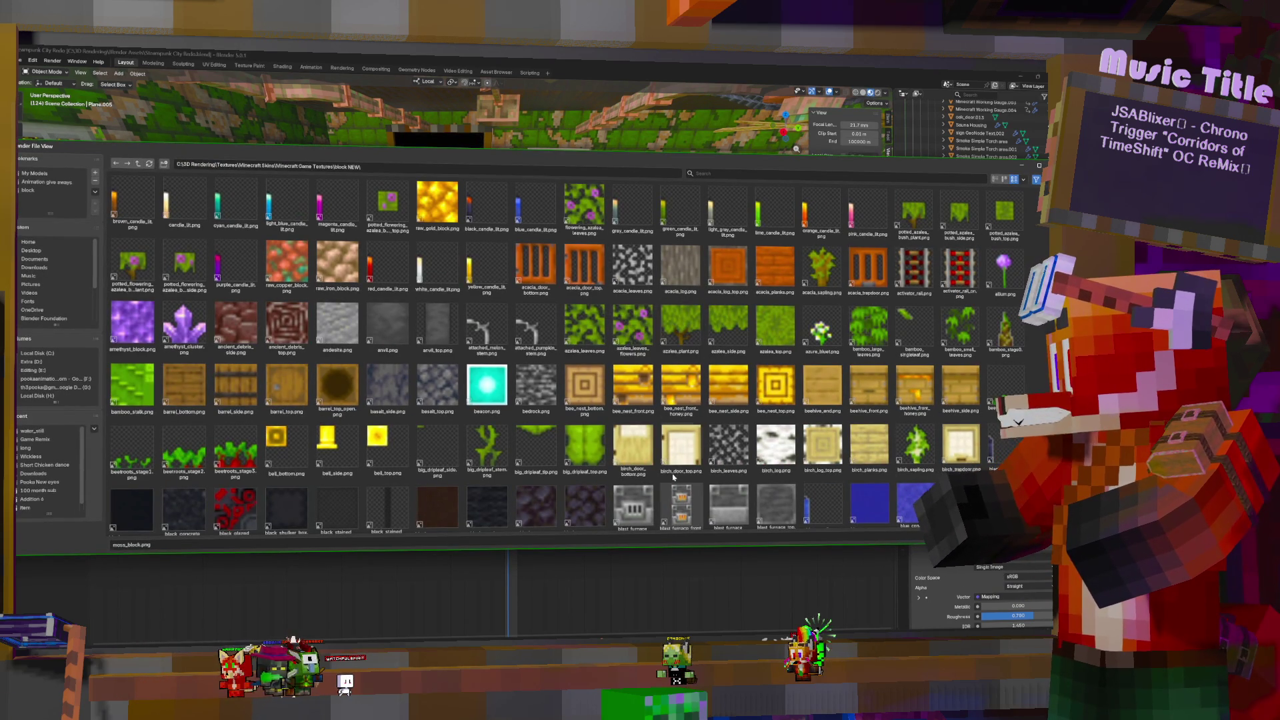
double_click(645, 327)
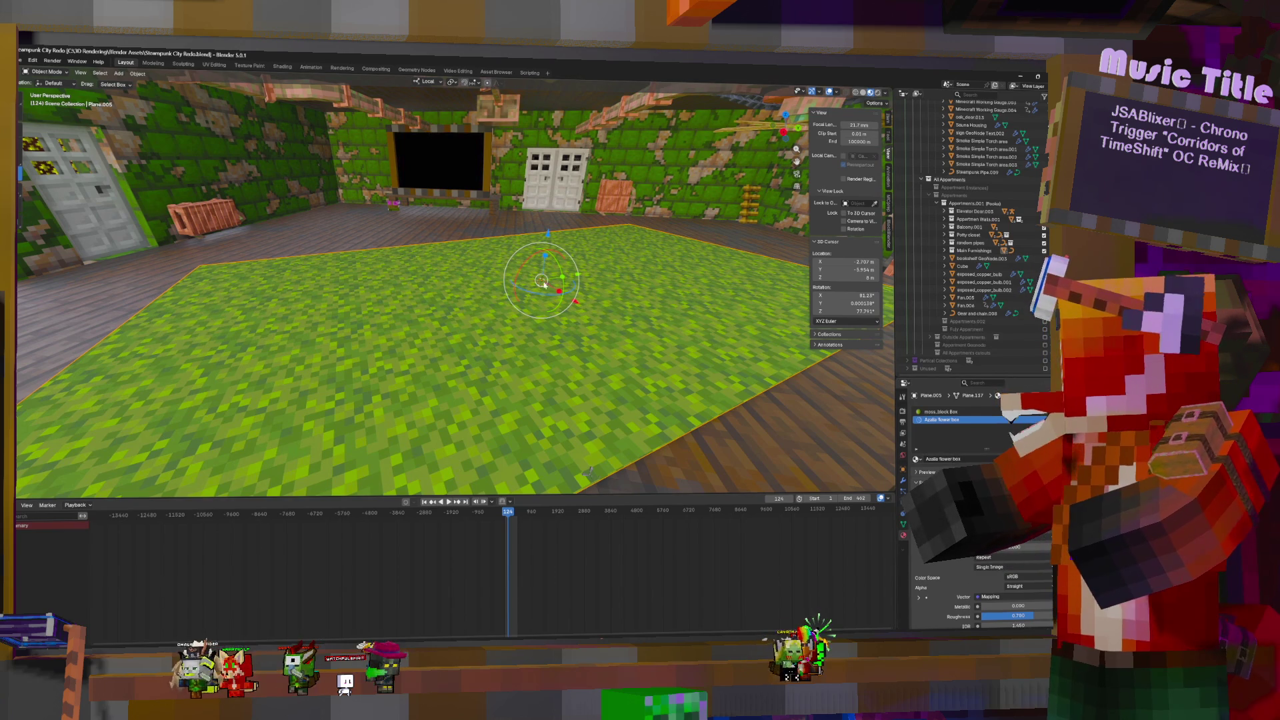
key(Tab)
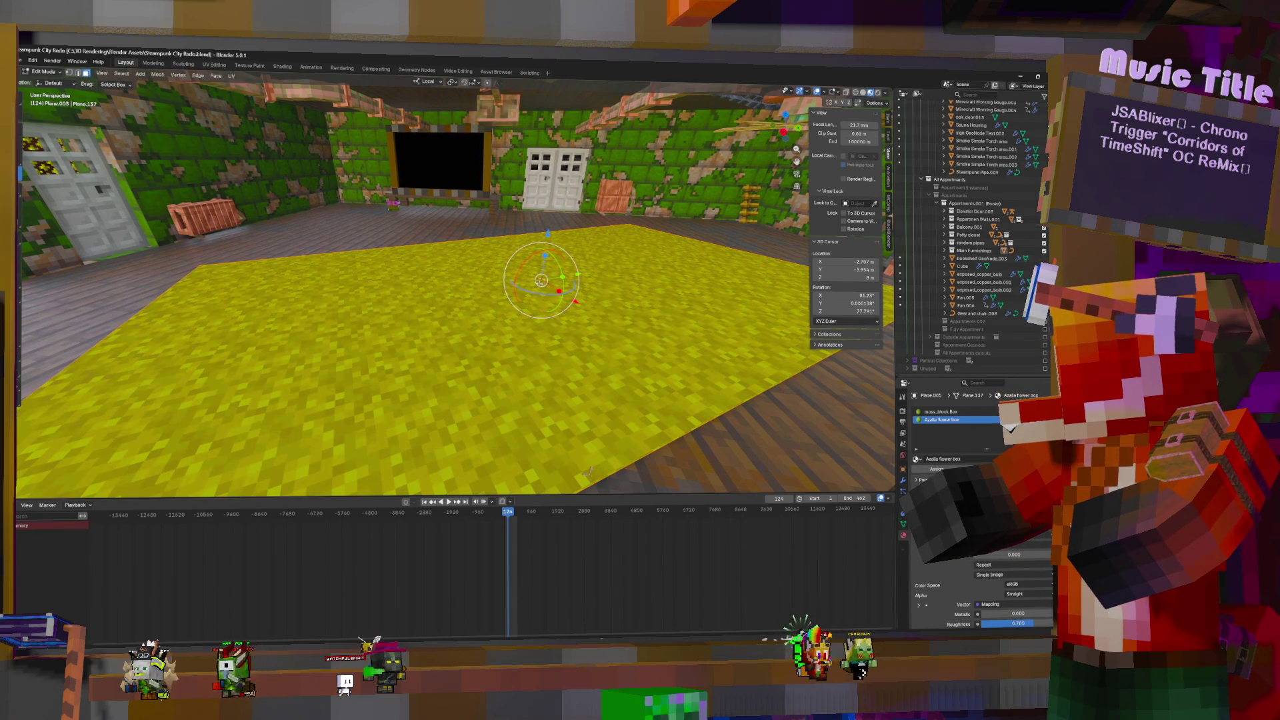
Duplicate the floor faces in place and assign the copy the Azalia flower box material
key(g)
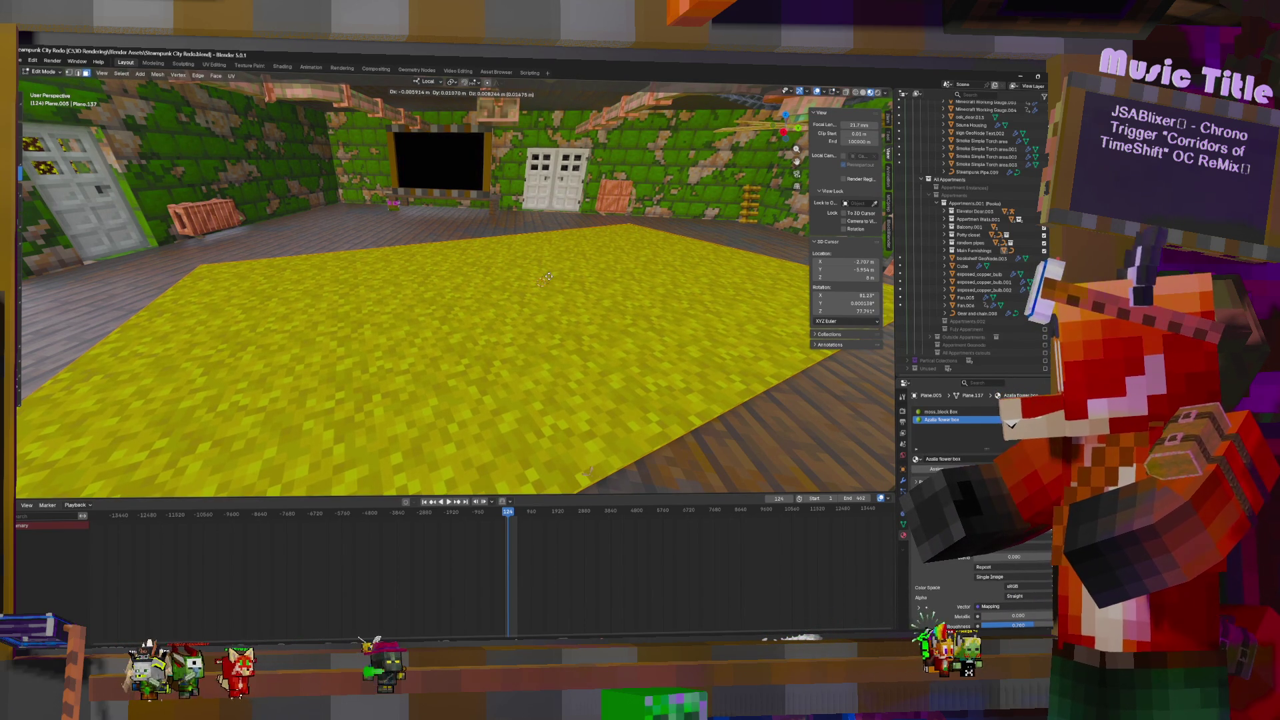
click(546, 276)
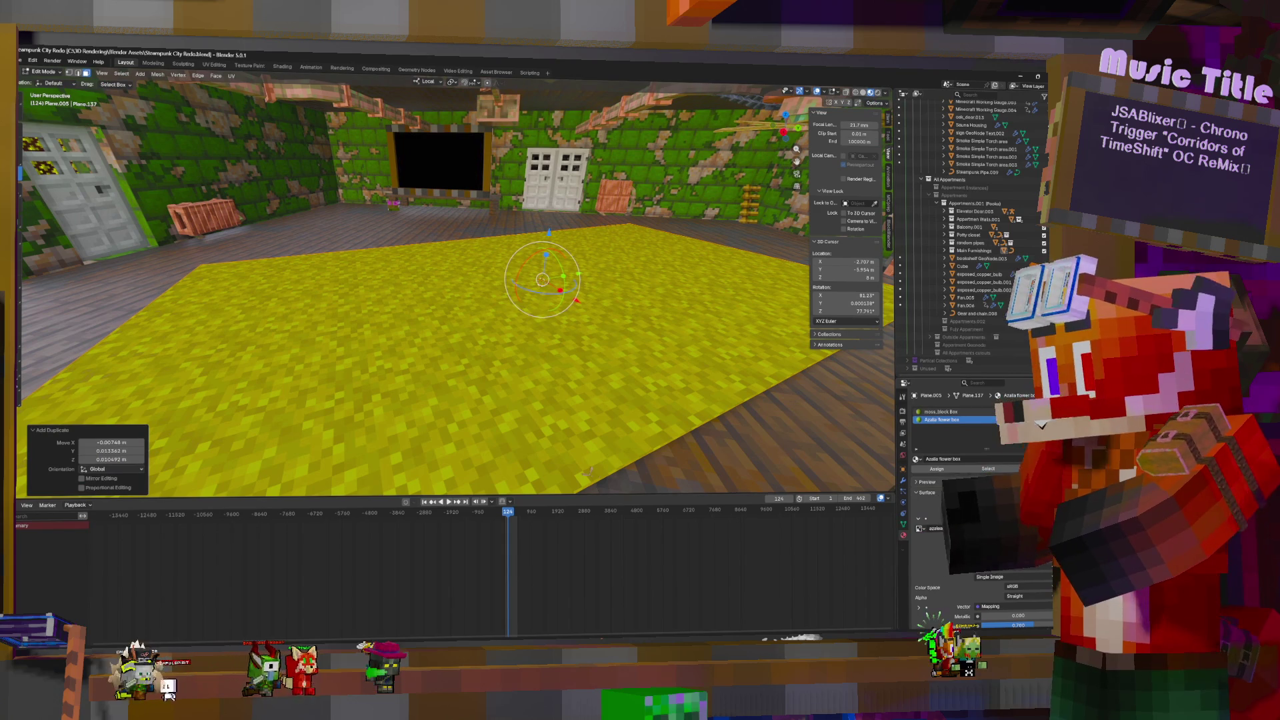
click(947, 469)
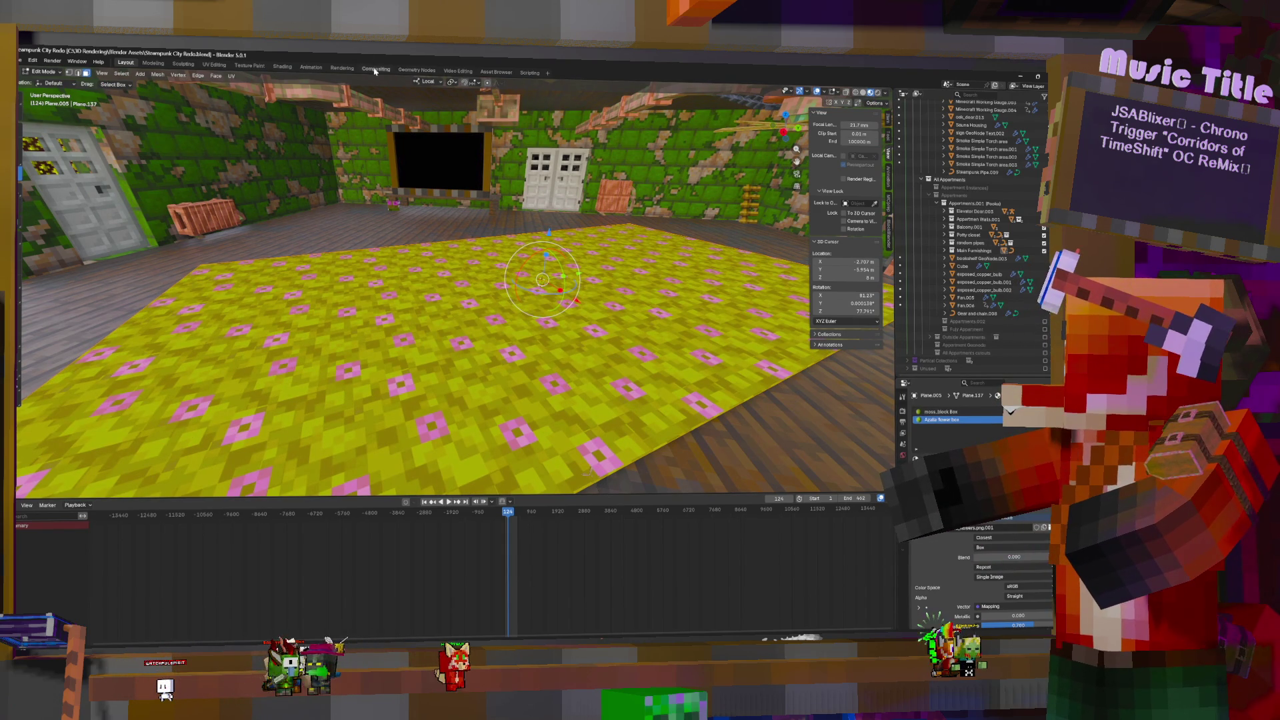
key(ctrl+Page_Down)
key(ctrl+Page_Down)
key(ctrl+Page_Down)
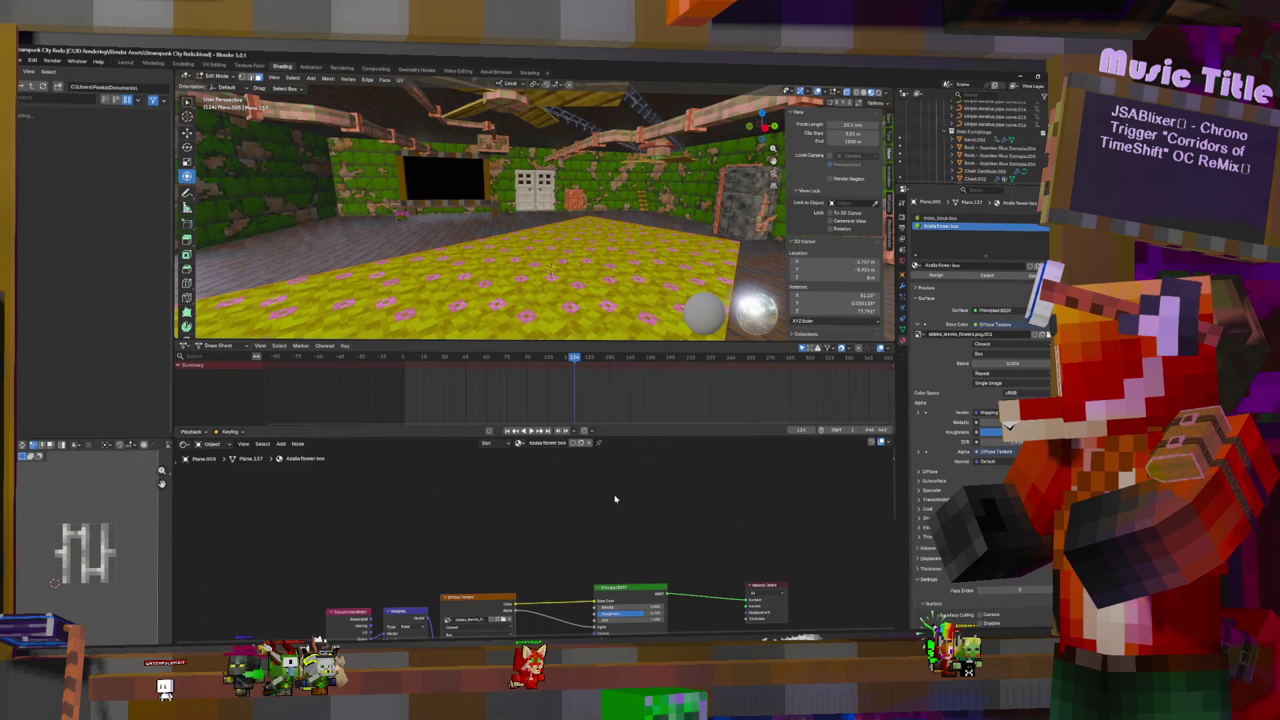
Lower the azalea flower faces about 0.046 m along Z, then bring up the Add Modifier list
key(Home)
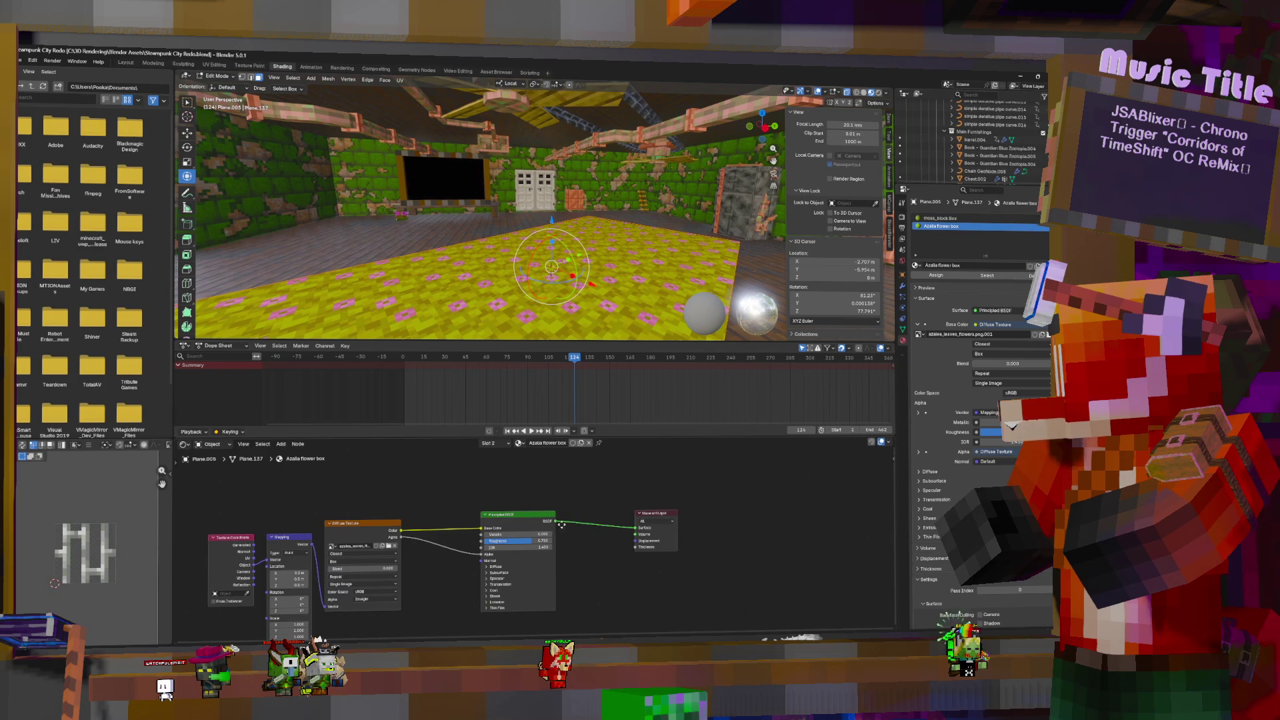
ctrl+scroll(588, 523, left, 3)
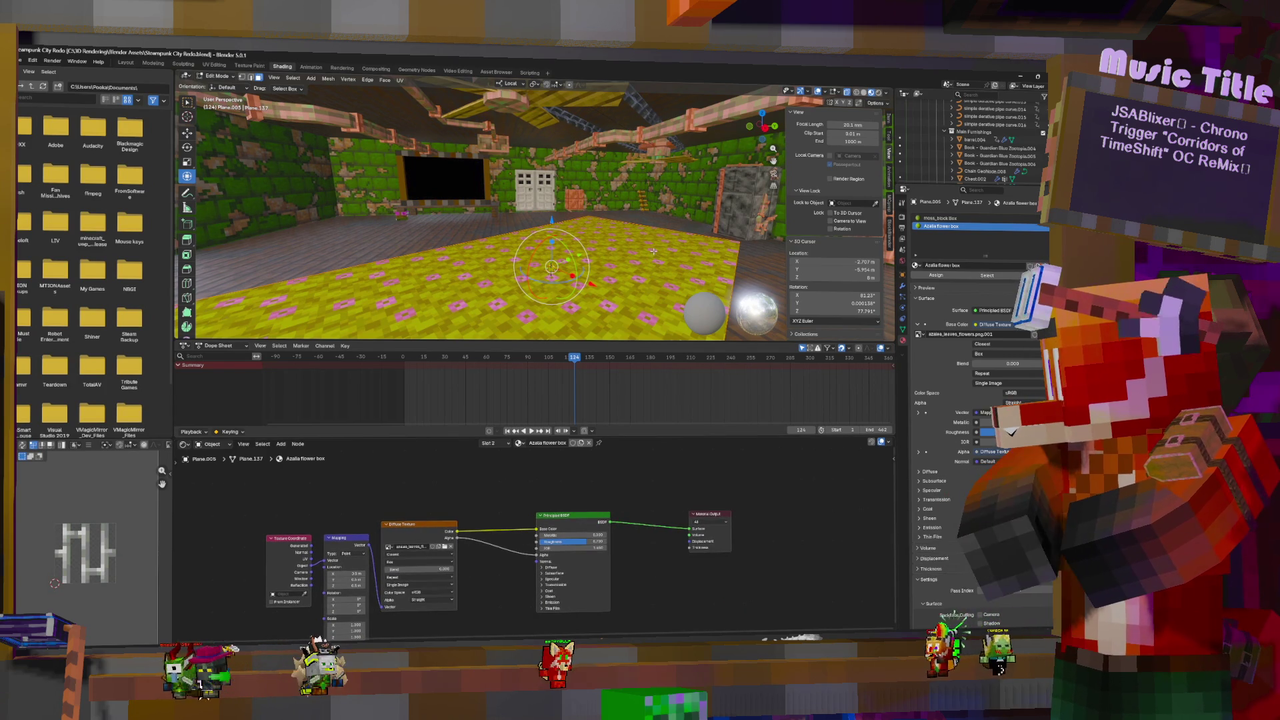
key(Tab)
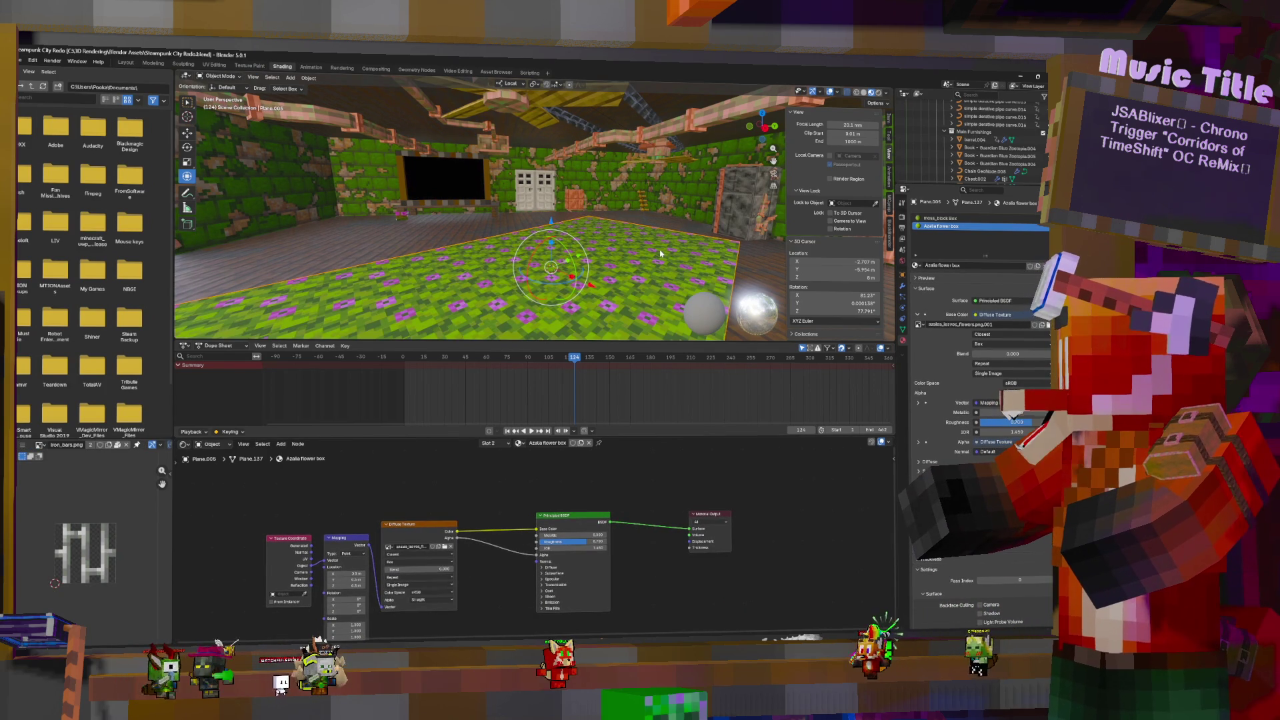
scroll(658, 252, up, 8)
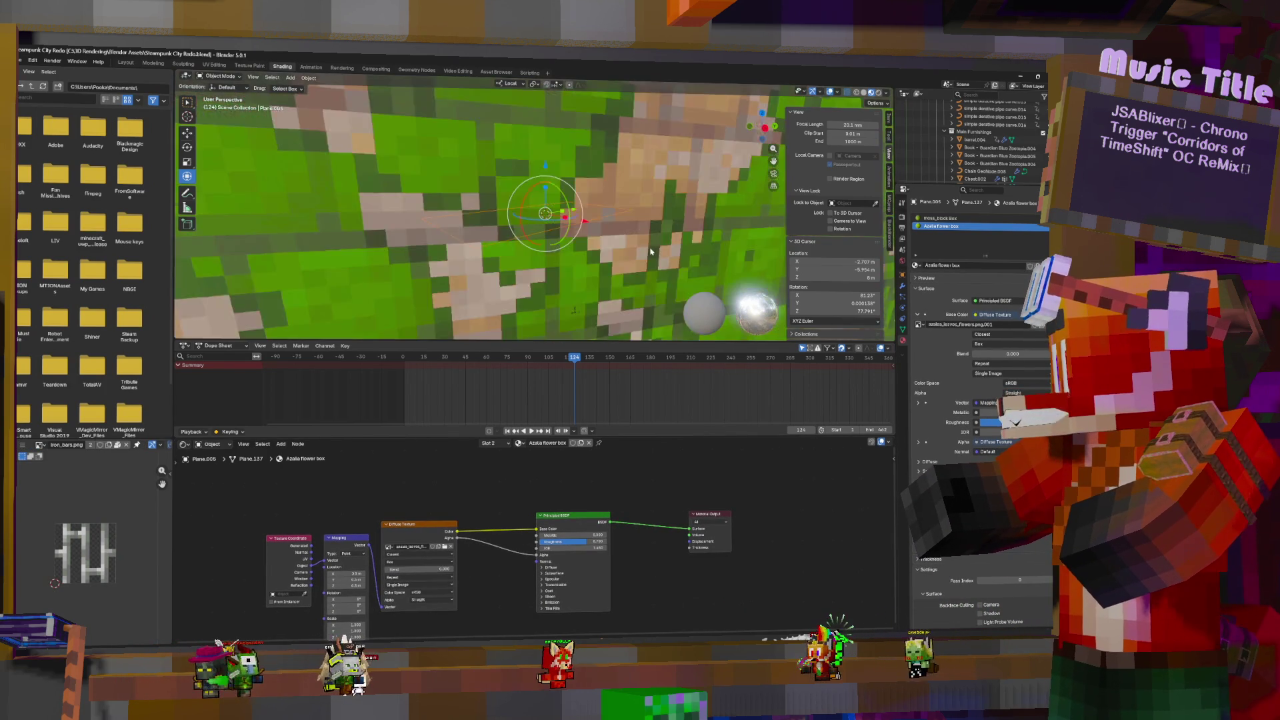
scroll(643, 273, down, 3)
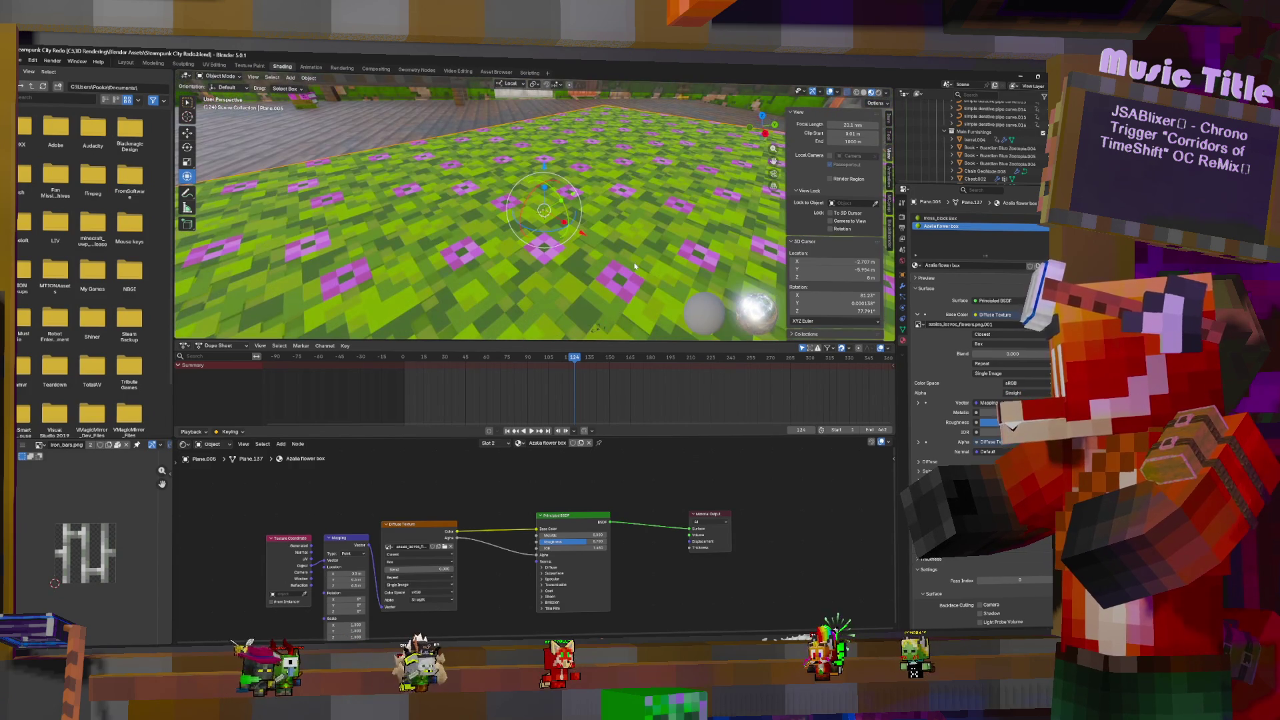
key(Tab)
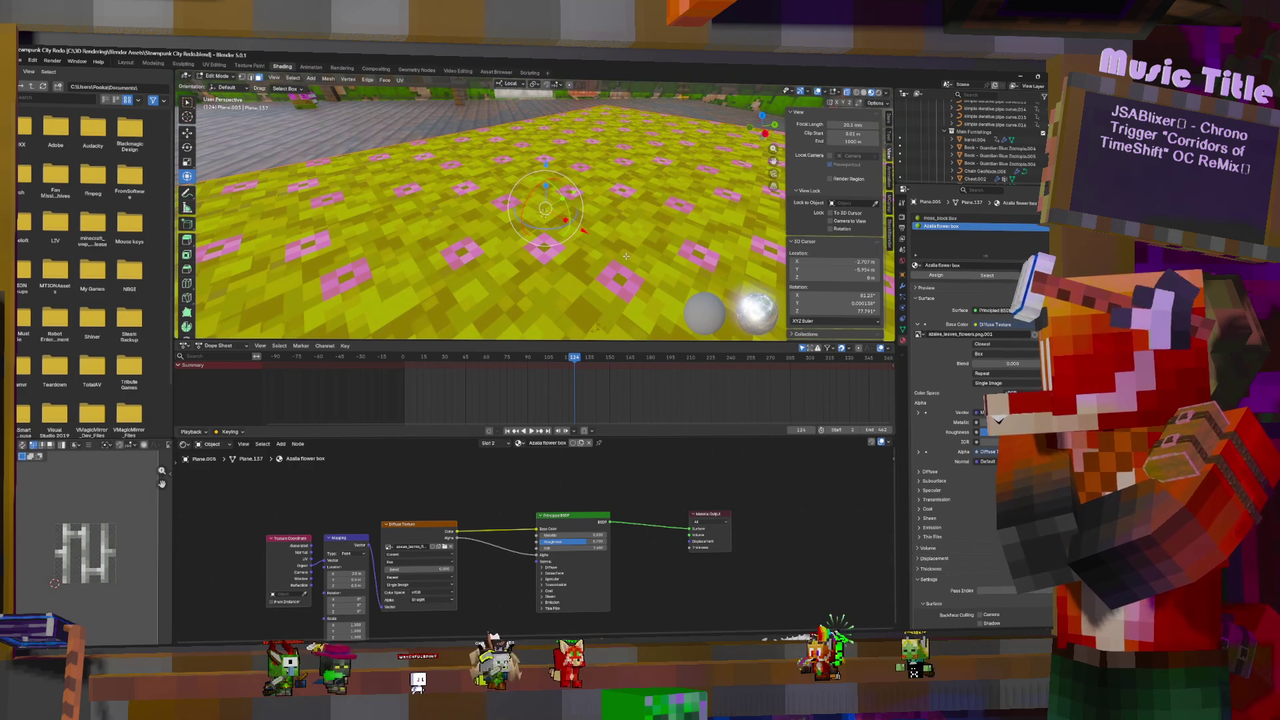
key(g)
key(z)
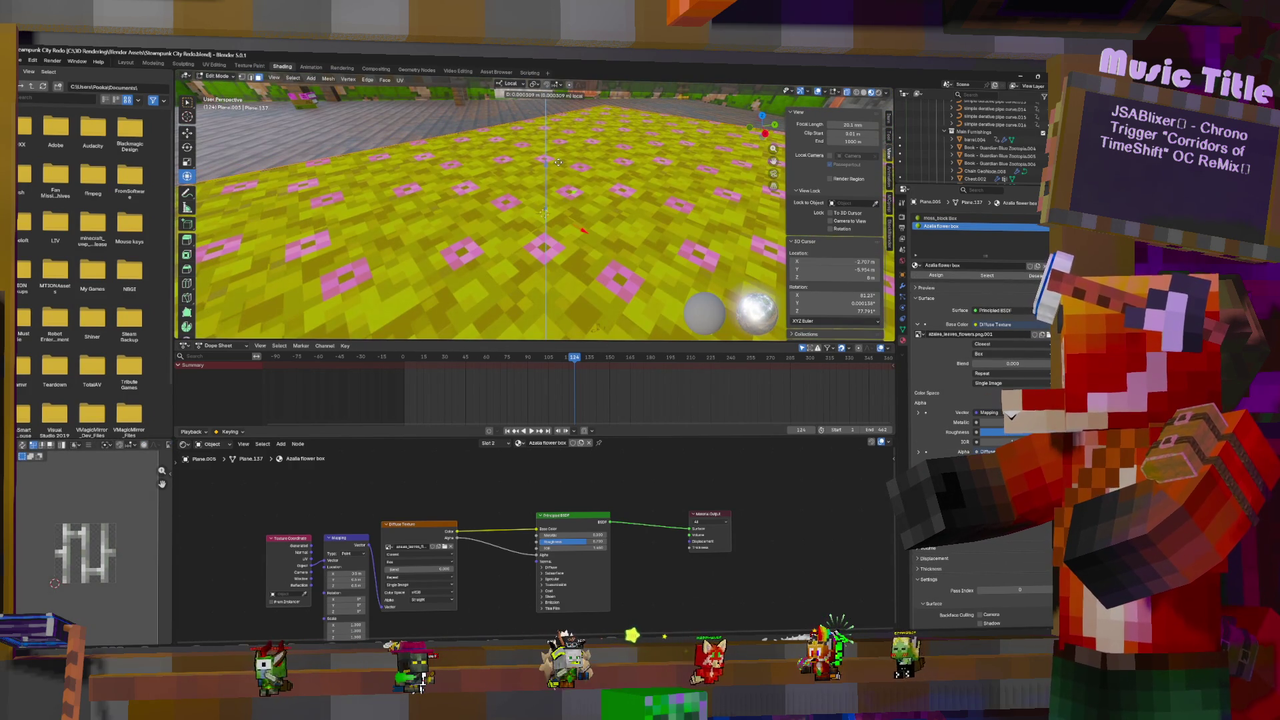
click(558, 162)
key(Tab)
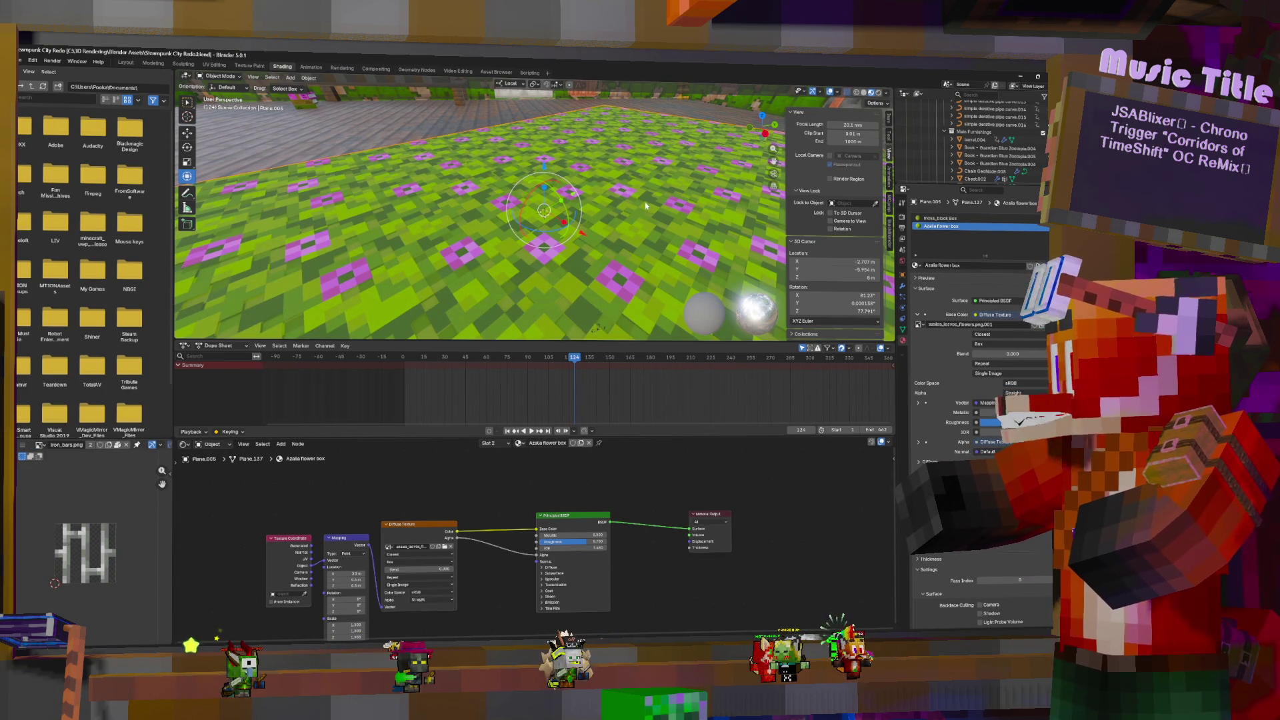
click(903, 285)
click(959, 216)
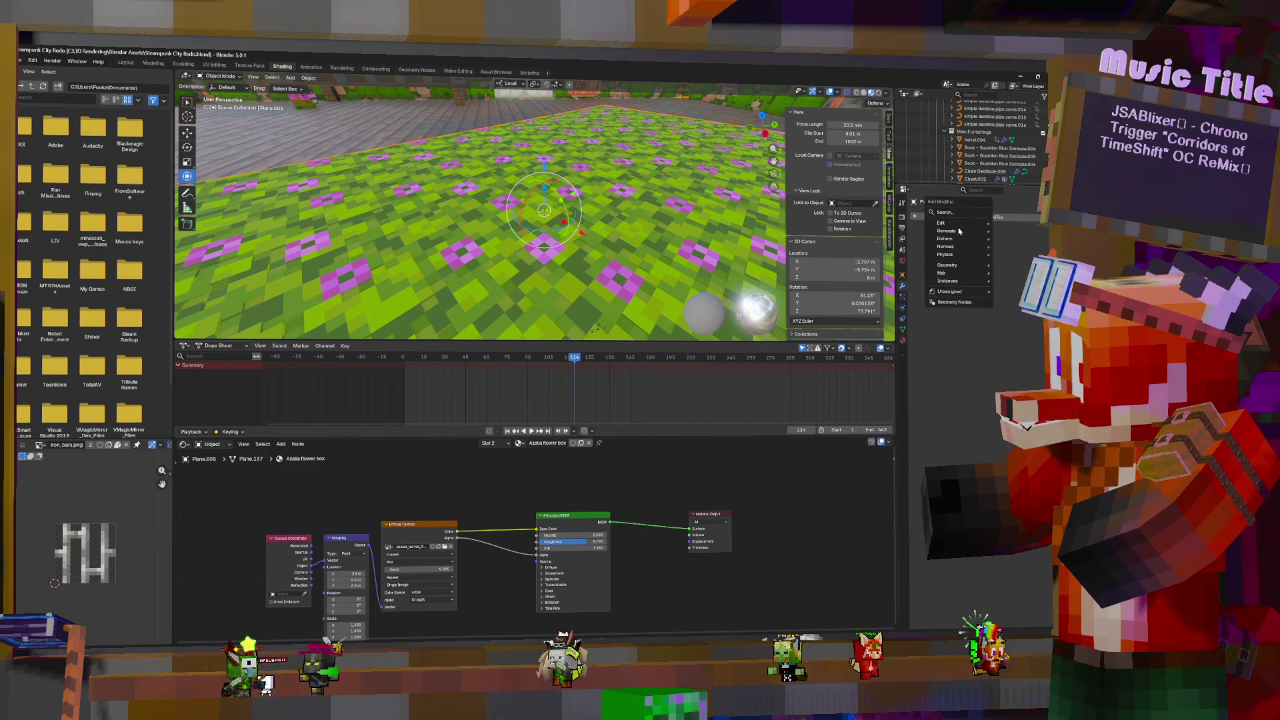
Add a Geometry Nodes modifier to the floor and view the floor in the Geometry Nodes workspace
click(953, 302)
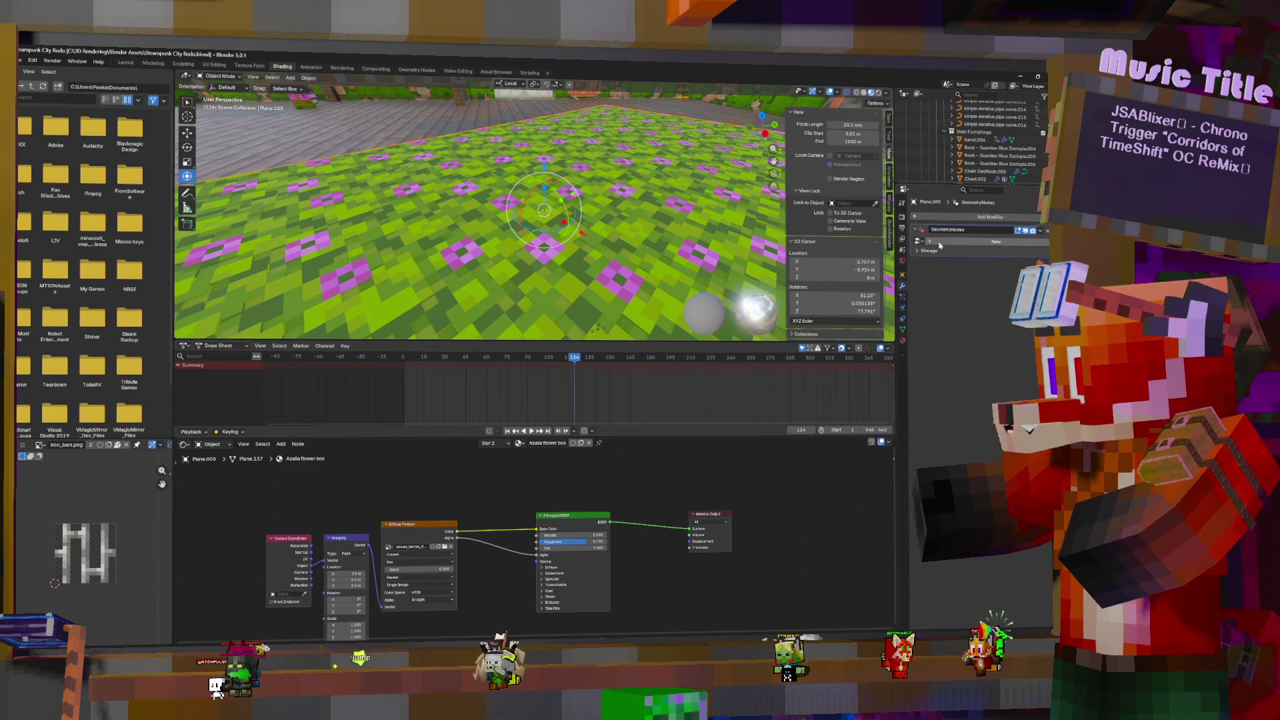
key(Tab)
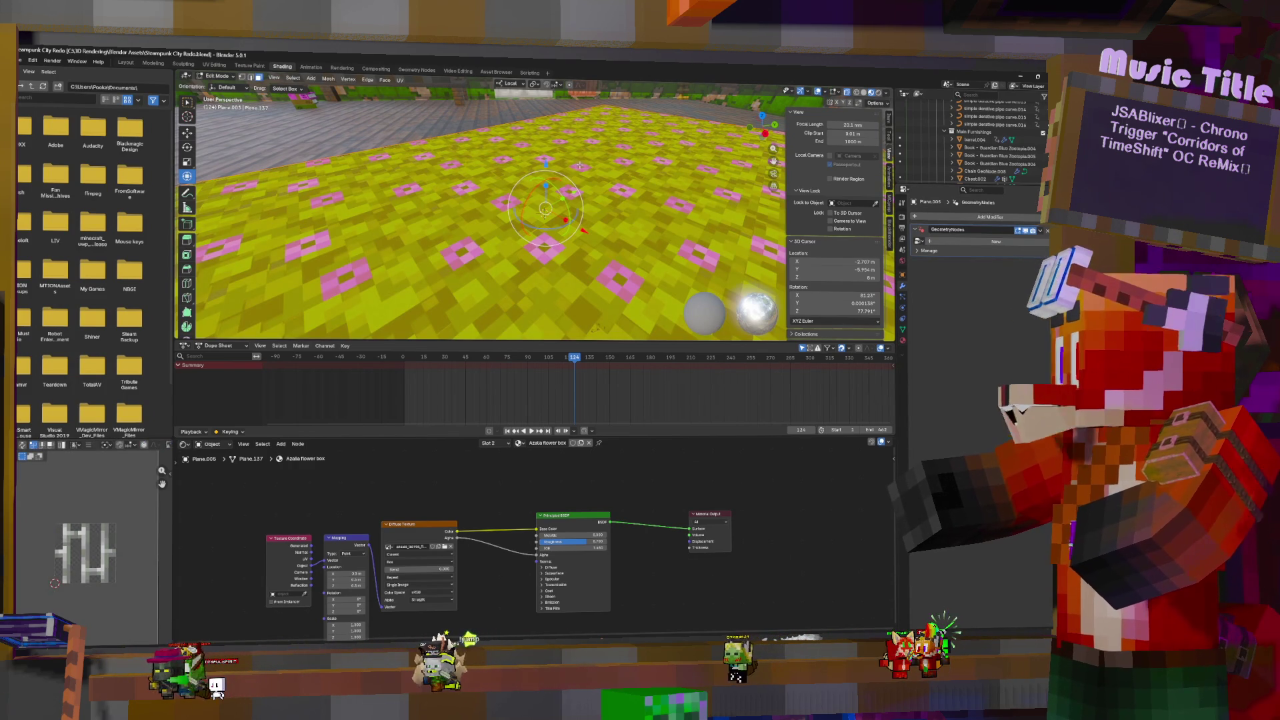
key(Tab)
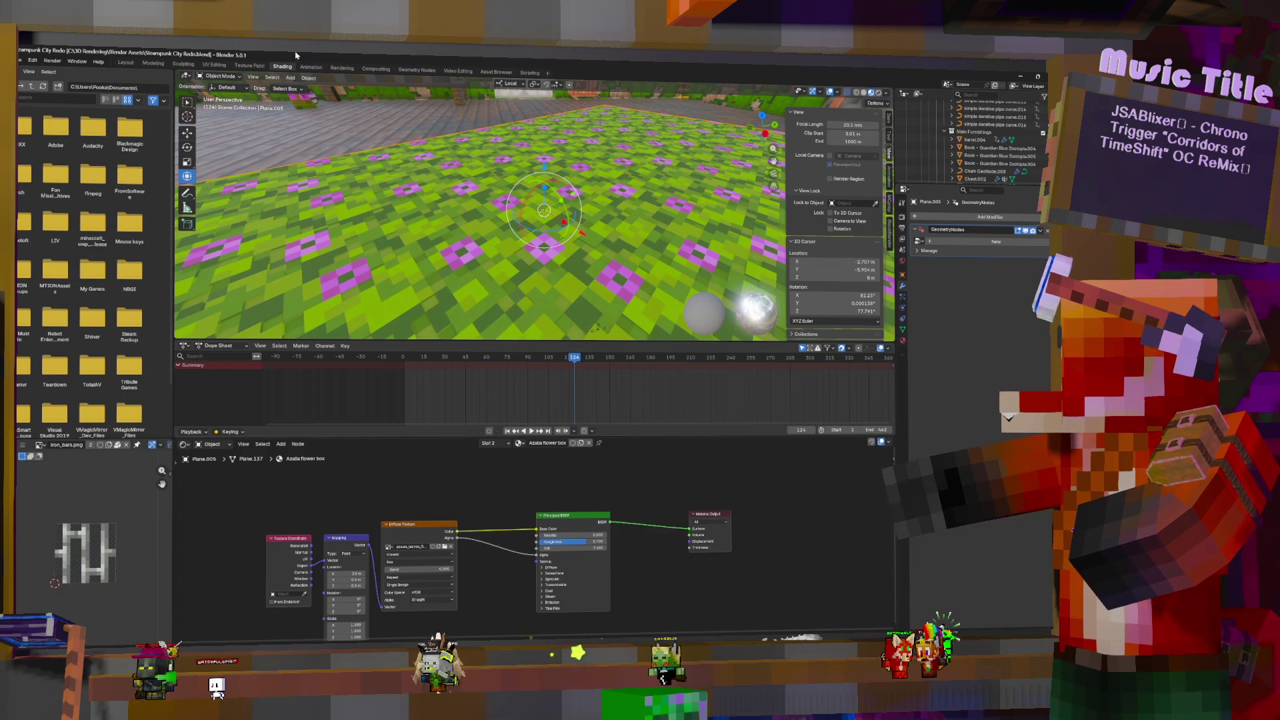
click(409, 73)
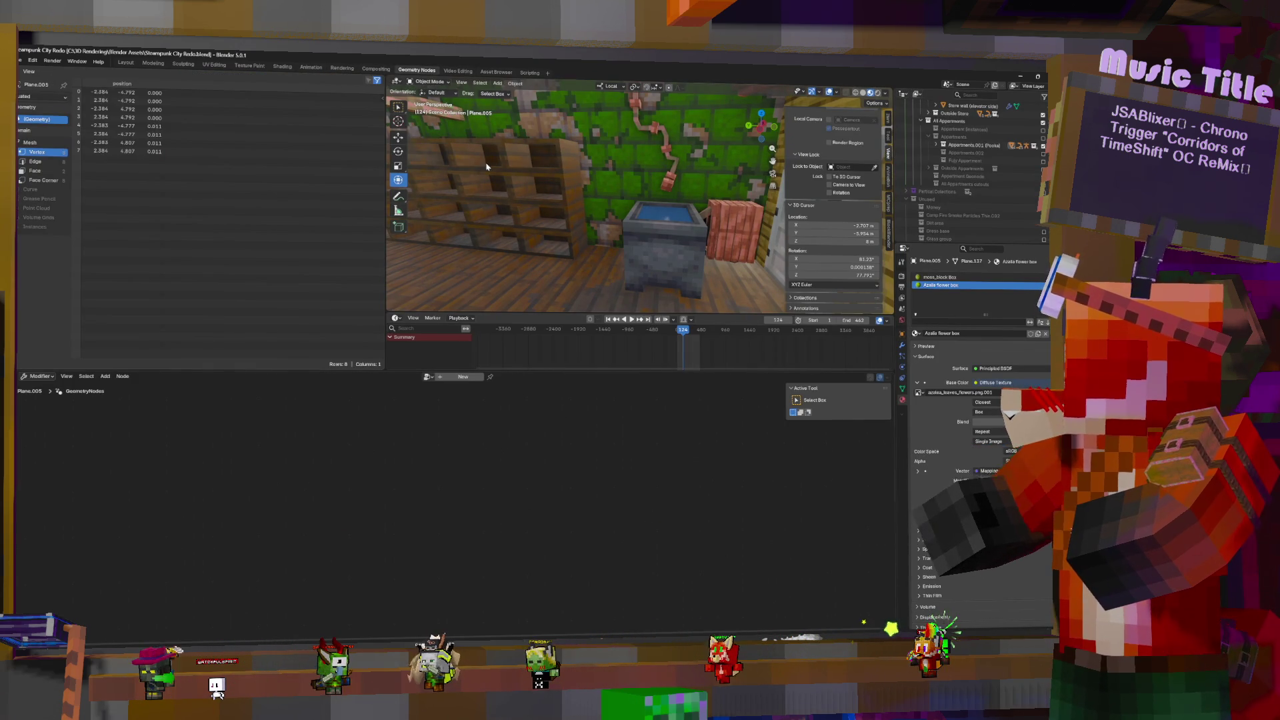
mouse_move(644, 218)
middle_down()
mouse_move(660, 173)
mouse_move(670, 222)
mouse_move(400, 240)
mouse_move(747, 198)
mouse_move(695, 222)
middle_up()
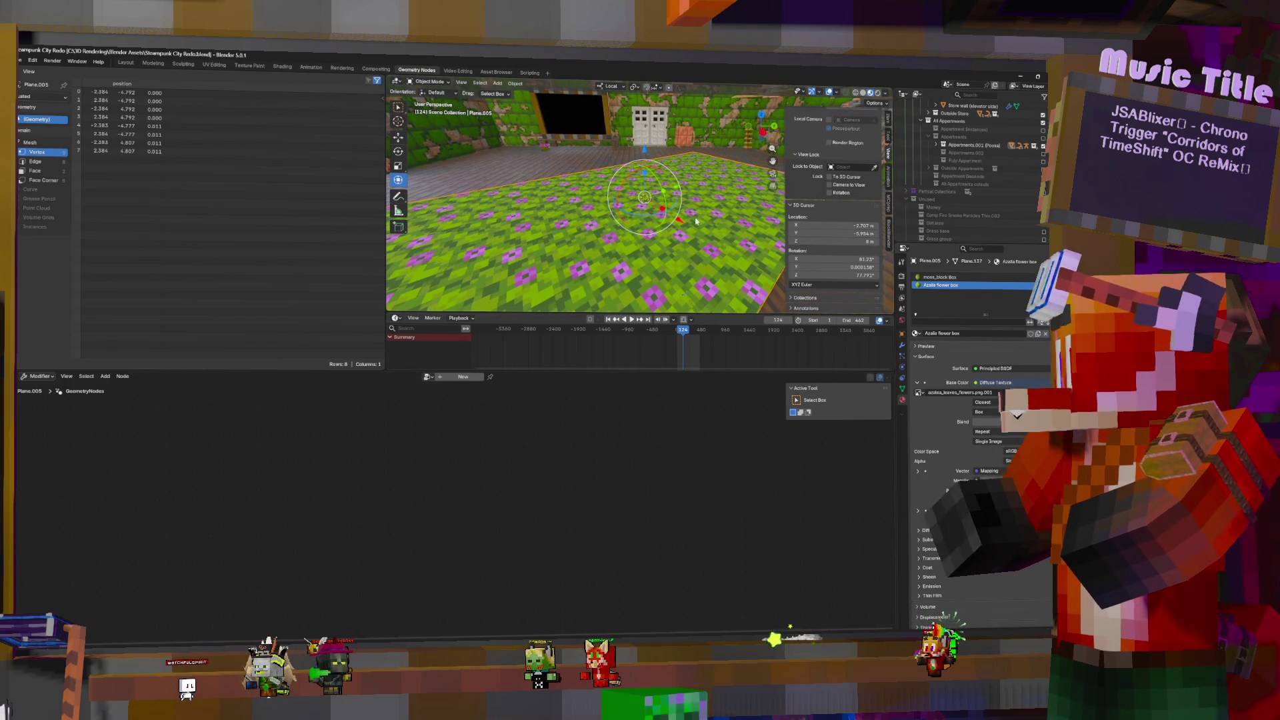
Create a new node tree and insert a Separate Geometry node set to the Face domain
click(463, 377)
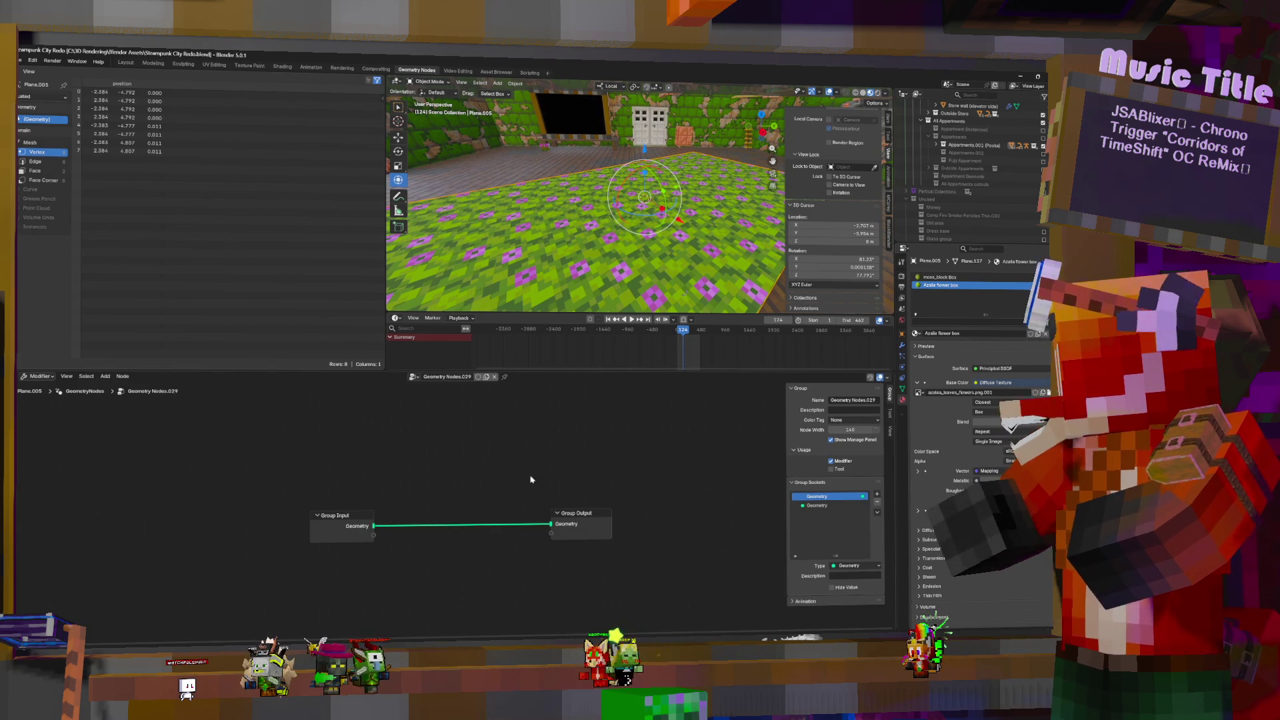
key(shift+a)
click(376, 376)
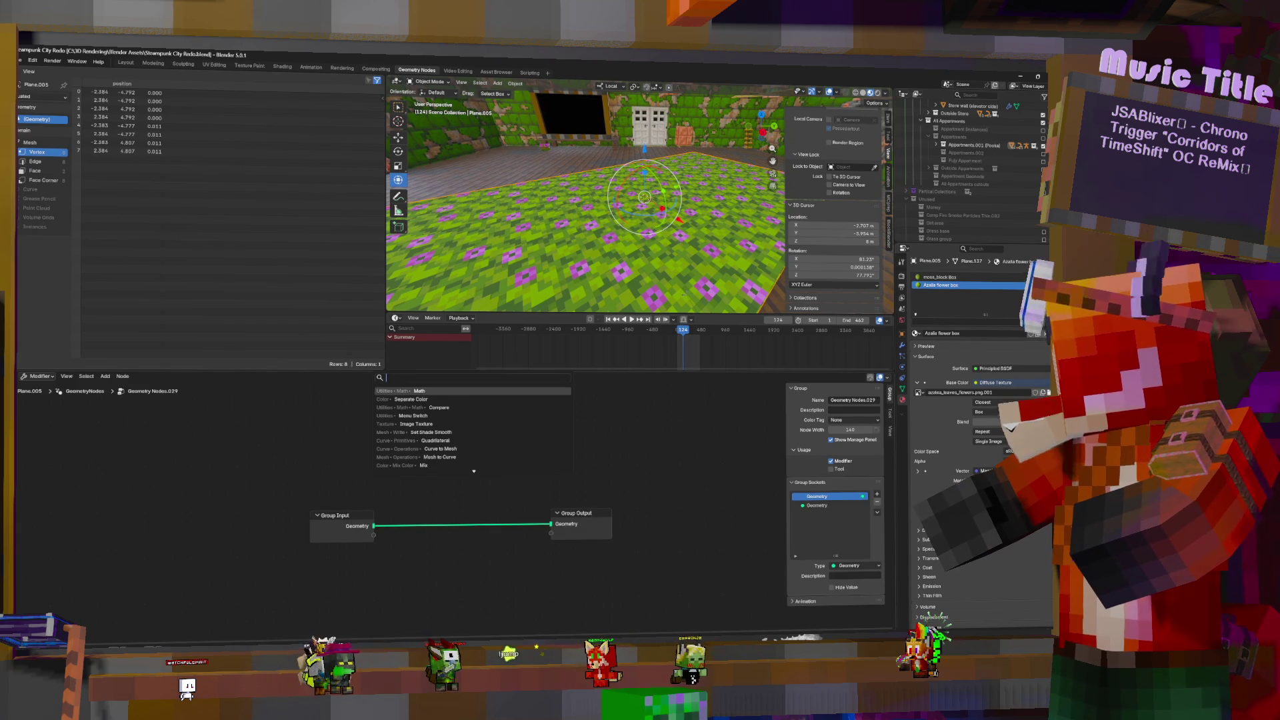
text(sepera)
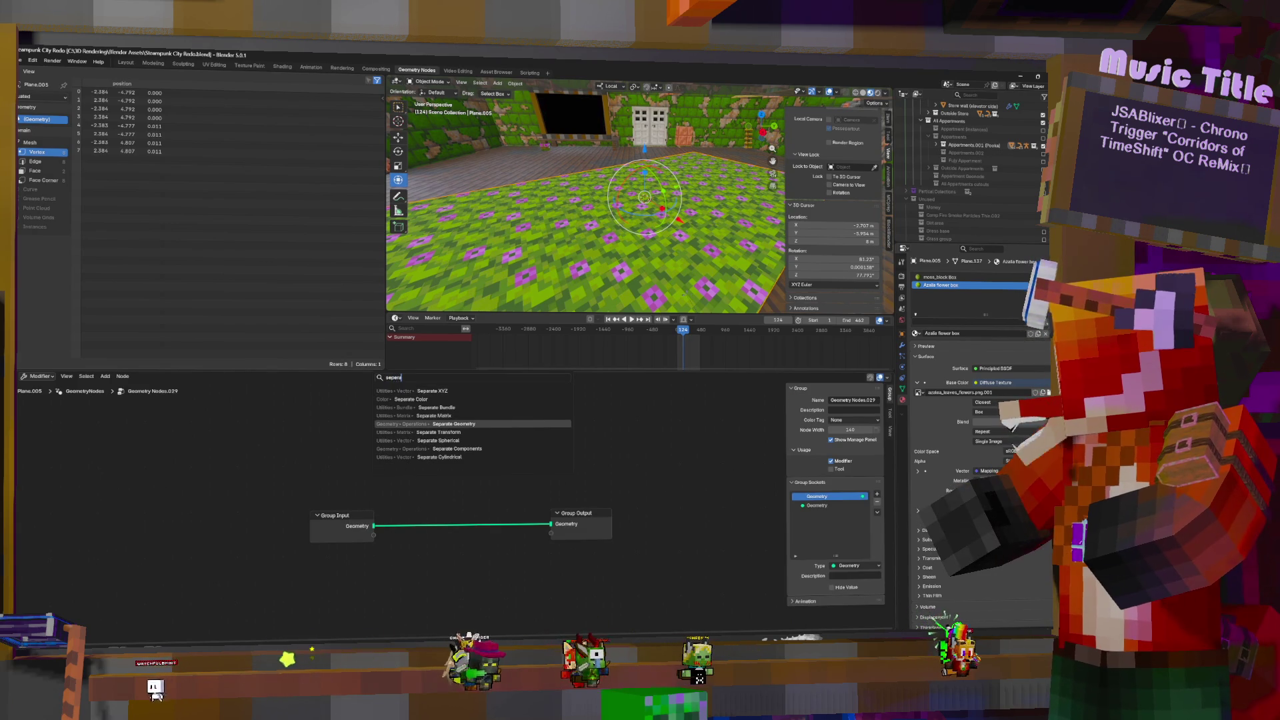
click(454, 424)
click(404, 485)
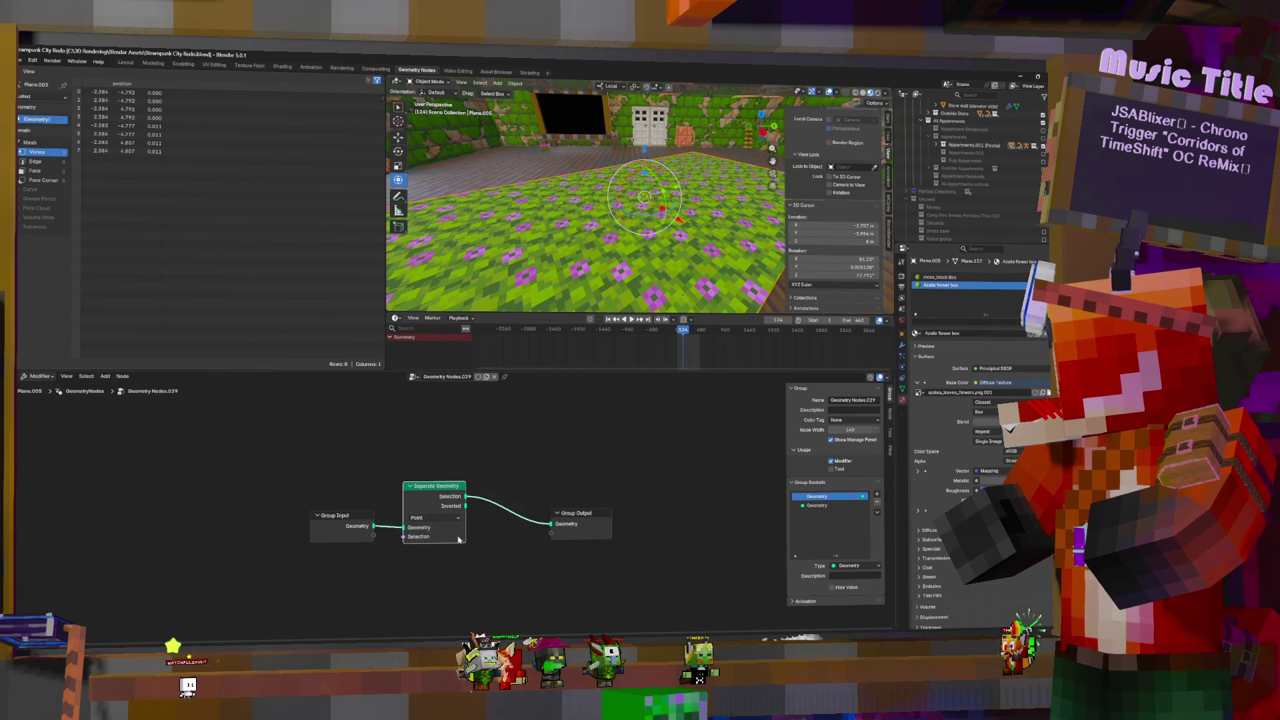
click(433, 518)
click(424, 560)
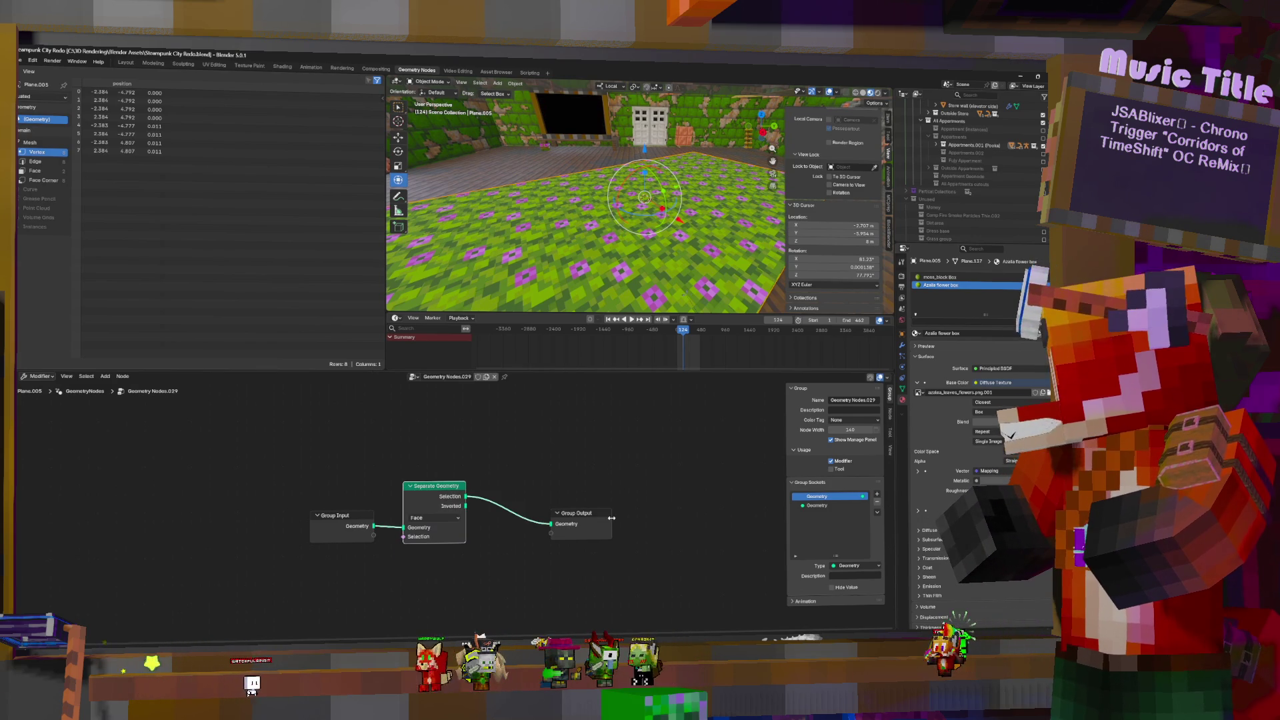
drag(580, 514, 653, 508)
Feed a Material Selection node matching Azalia flower box into the separation's selection
key(shift+a)
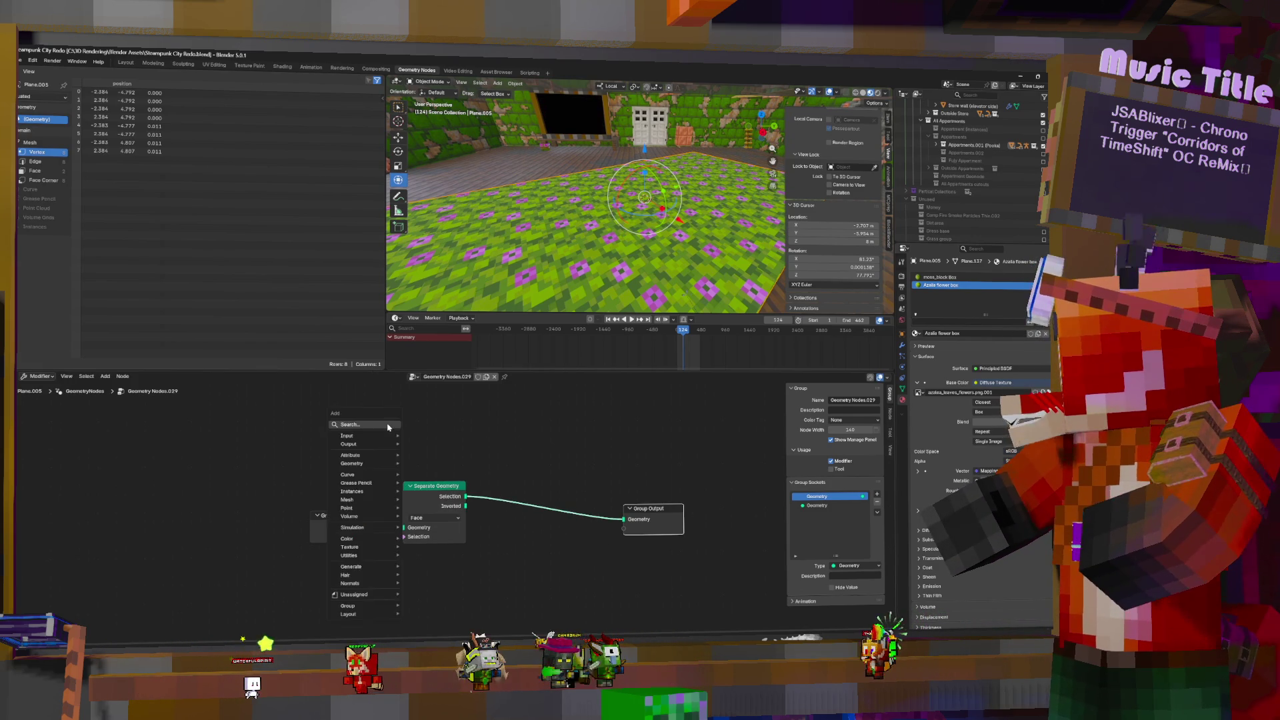
click(400, 428)
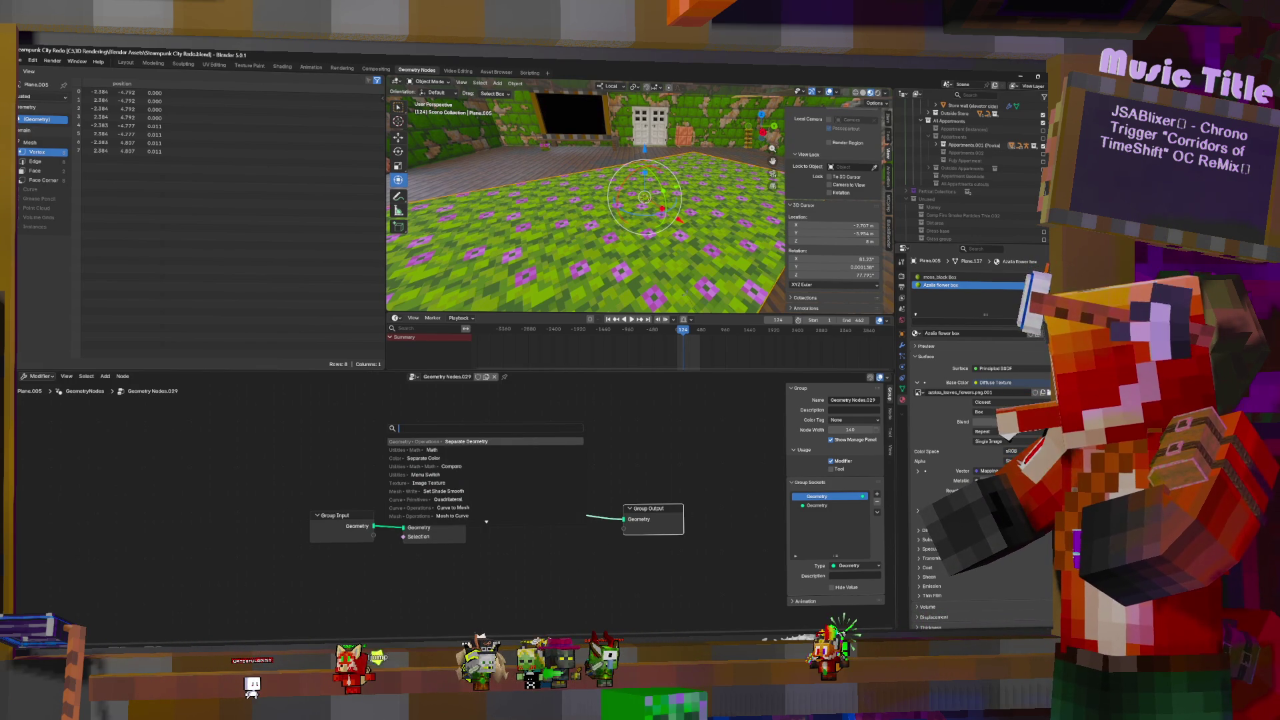
text(ma)
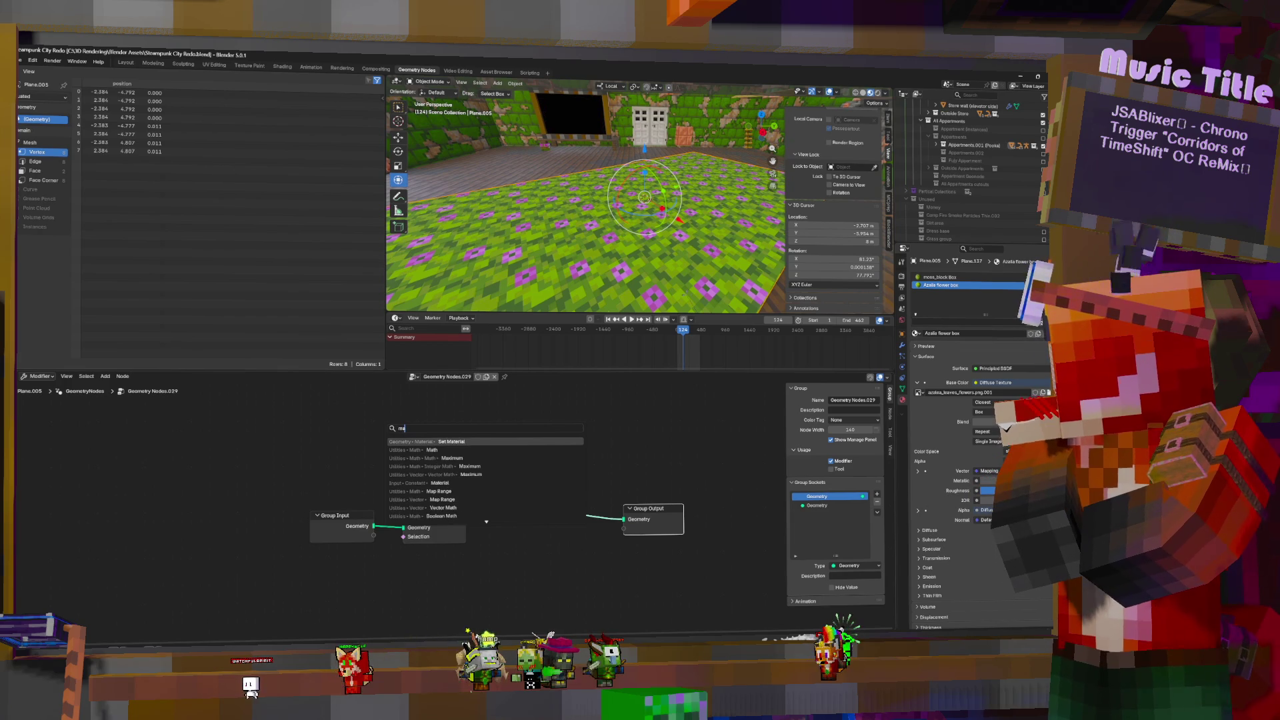
text(ter)
key(Up)
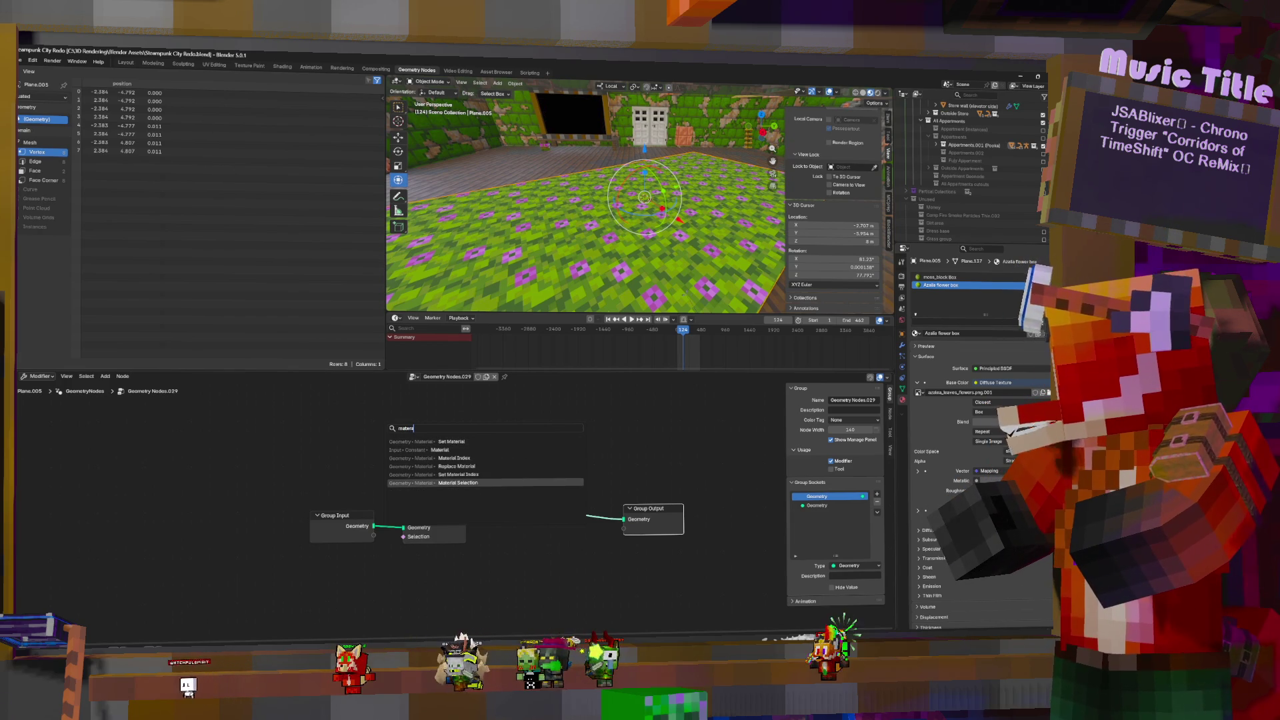
click(498, 479)
click(280, 467)
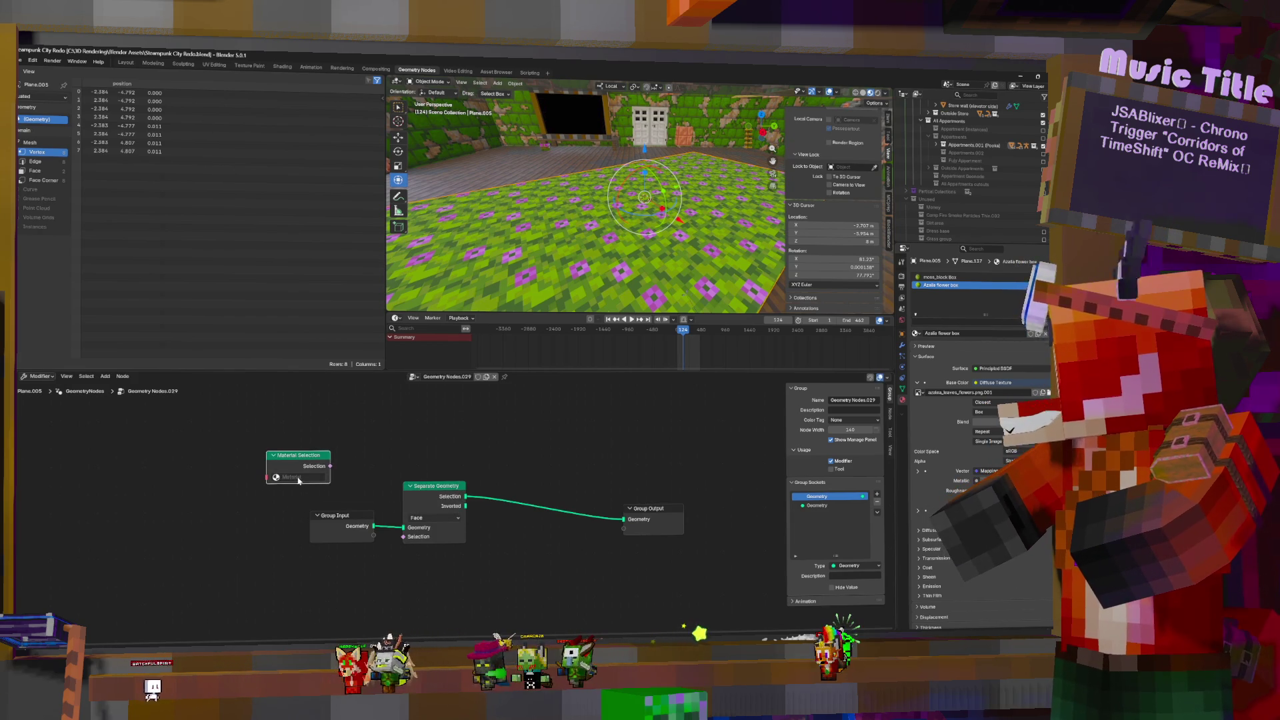
click(276, 477)
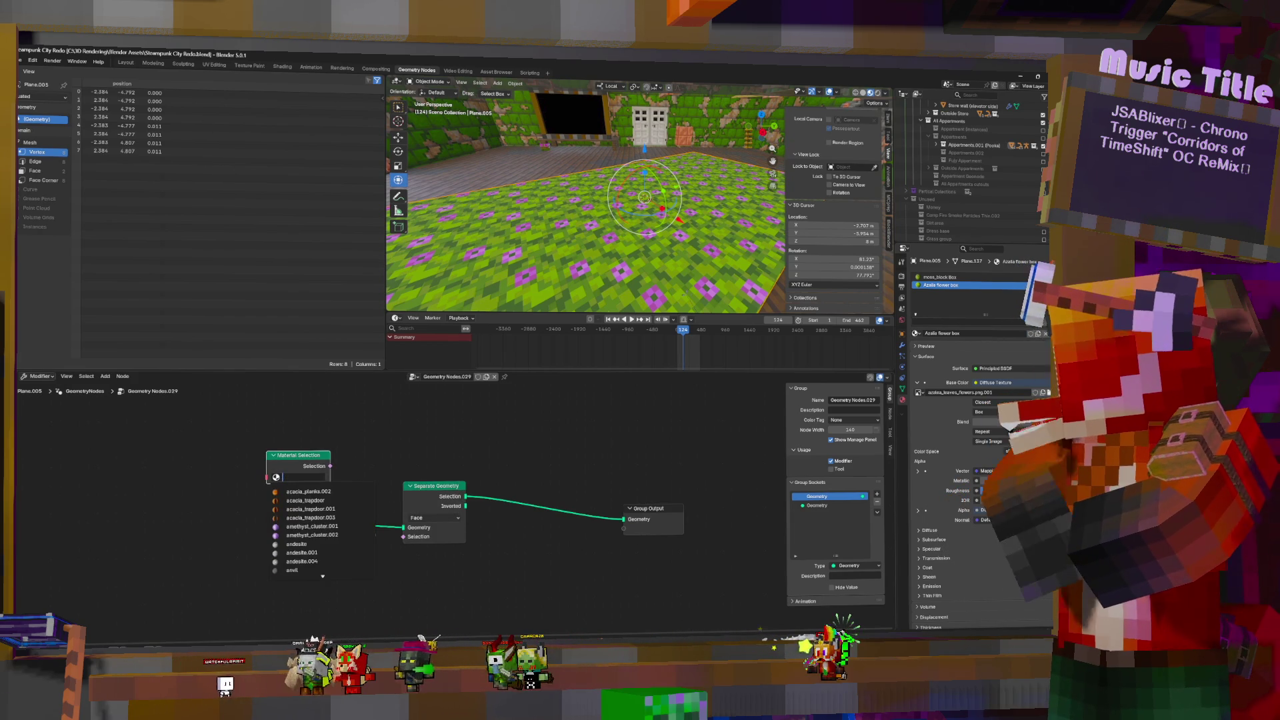
text(aza)
key(Return)
drag(404, 540, 404, 537)
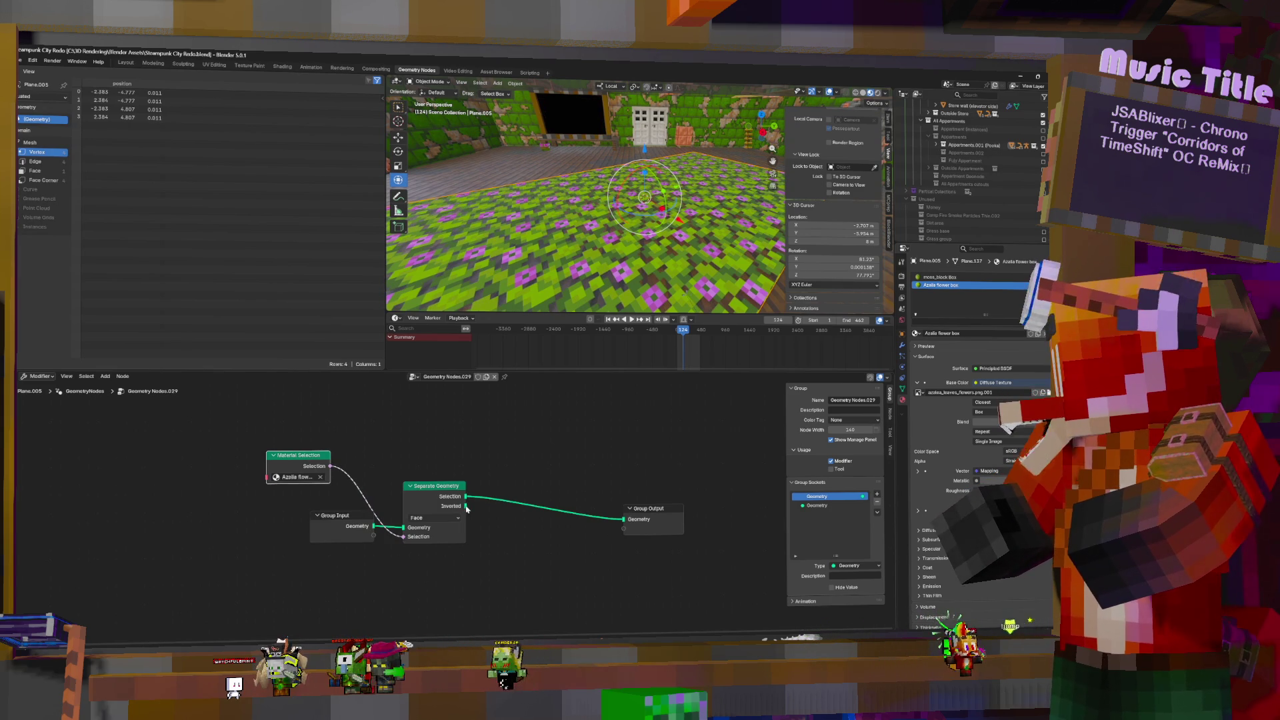
Route the separated flower faces through a Subdivide Mesh node
drag(624, 522, 543, 511)
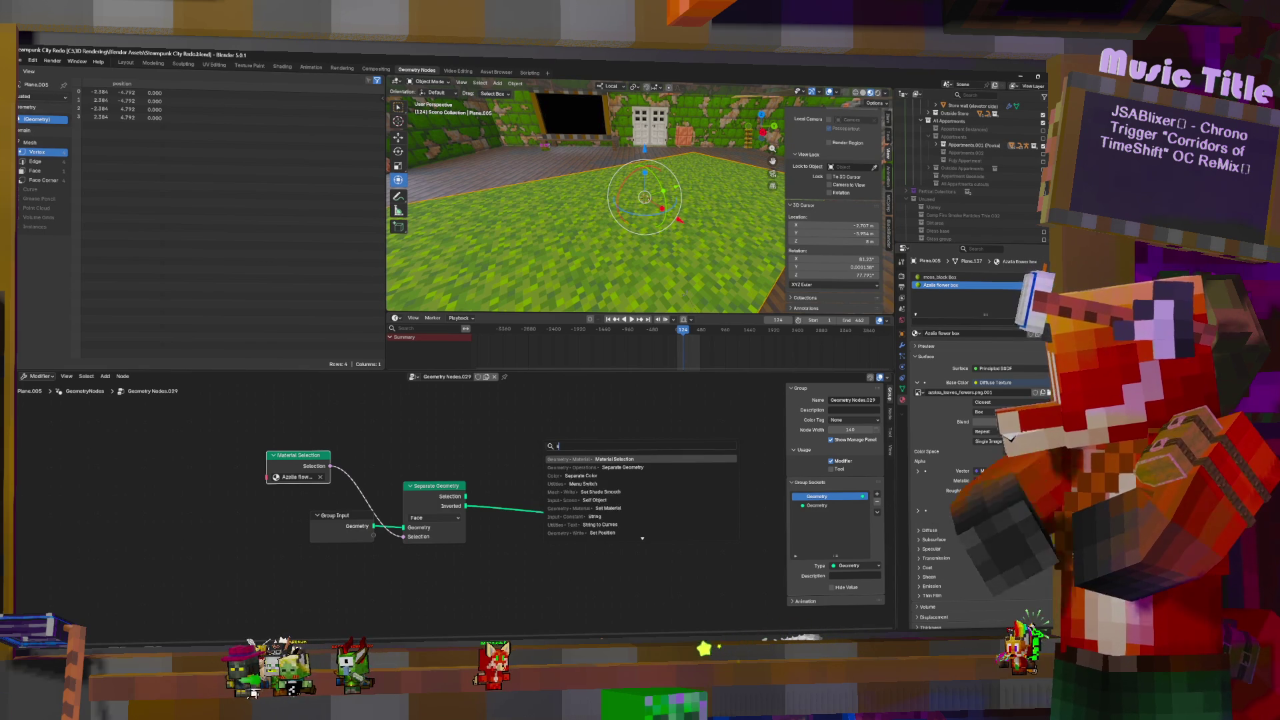
text(ub)
key(Down)
key(Down)
key(Down)
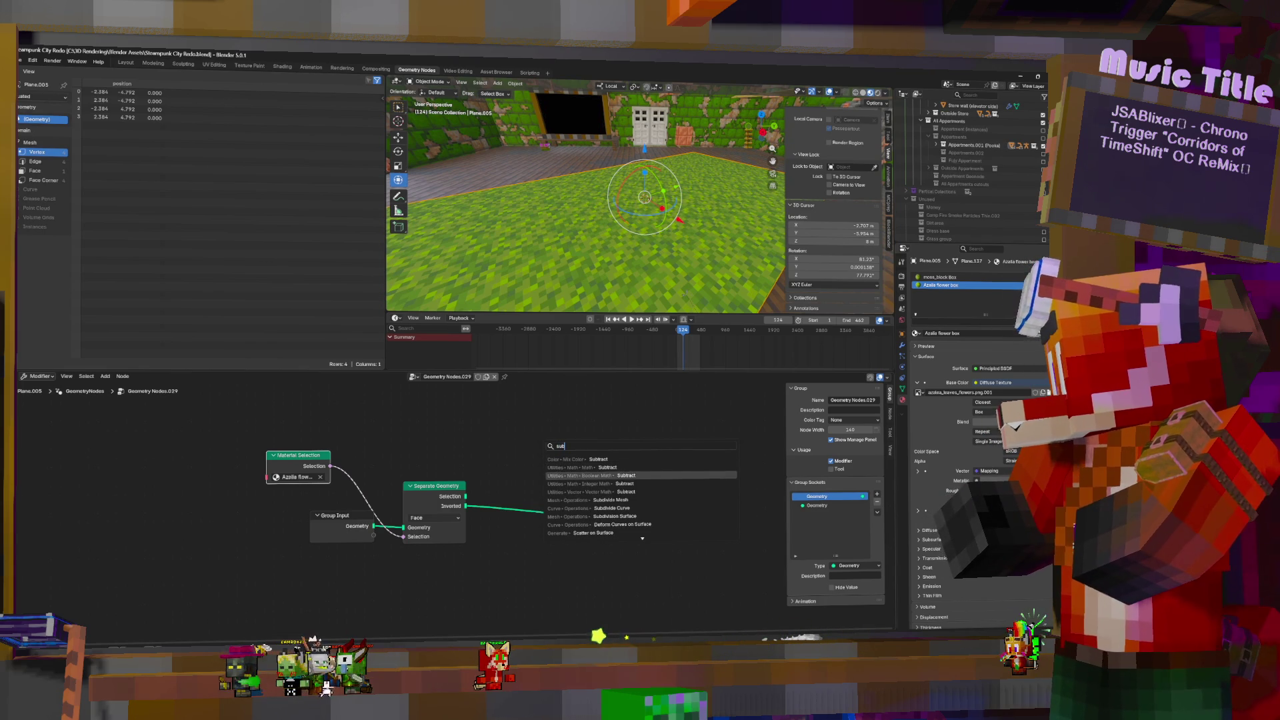
key(Return)
click(483, 416)
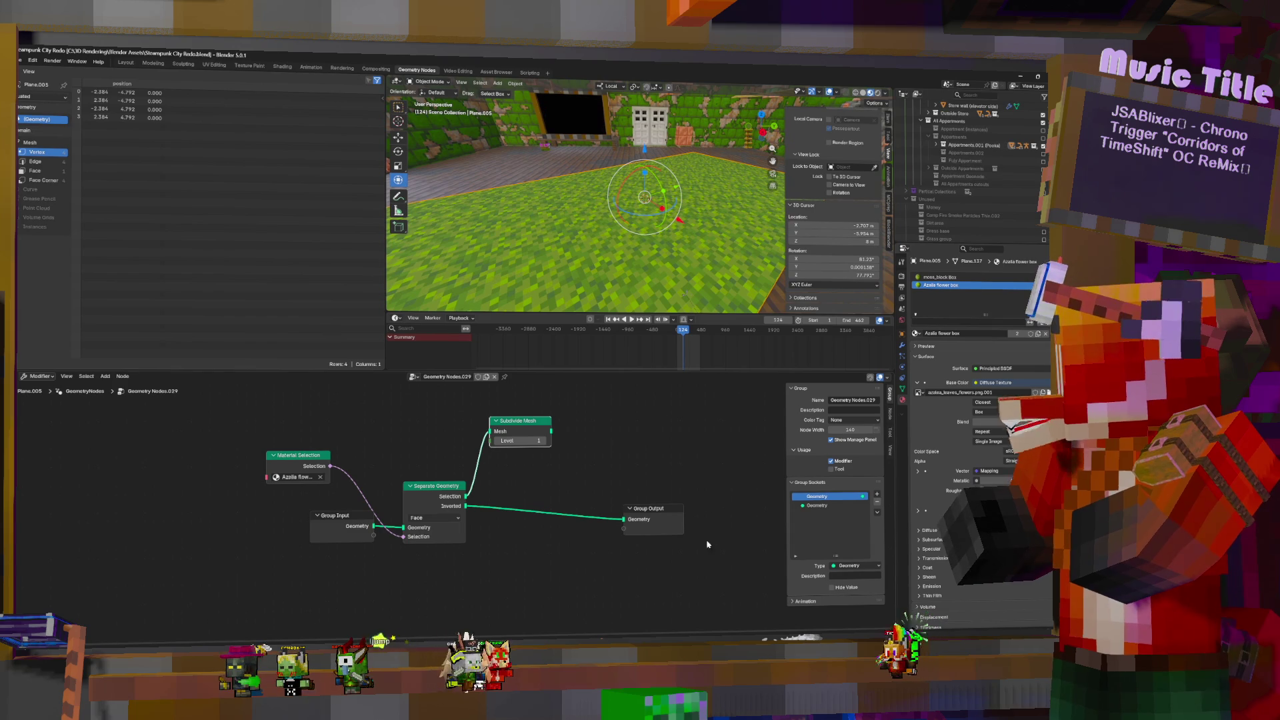
drag(646, 517, 695, 495)
Merge the subdivided flowers with the rest via Join Geometry, subdivision level 2
mouse_move(551, 432)
mouse_down()
mouse_move(673, 496)
mouse_move(630, 438)
mouse_up()
key(shift+a)
text(join)
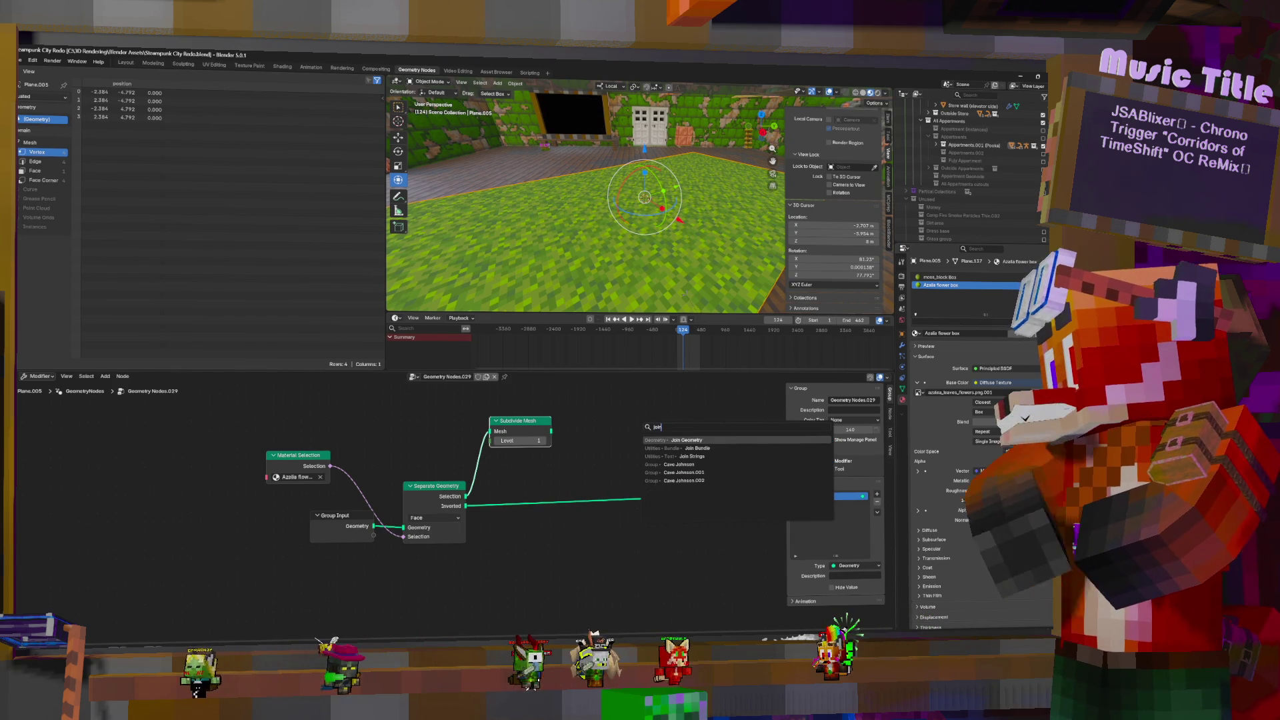
key(Return)
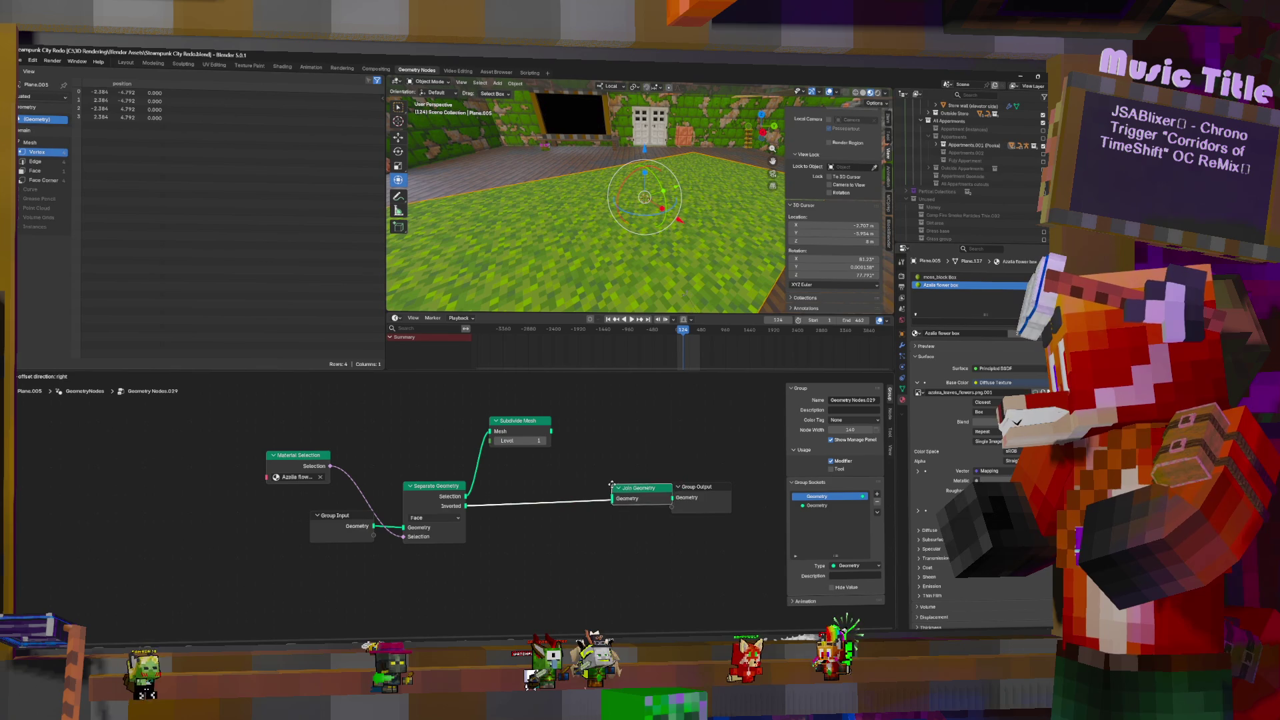
click(592, 487)
drag(551, 431, 593, 497)
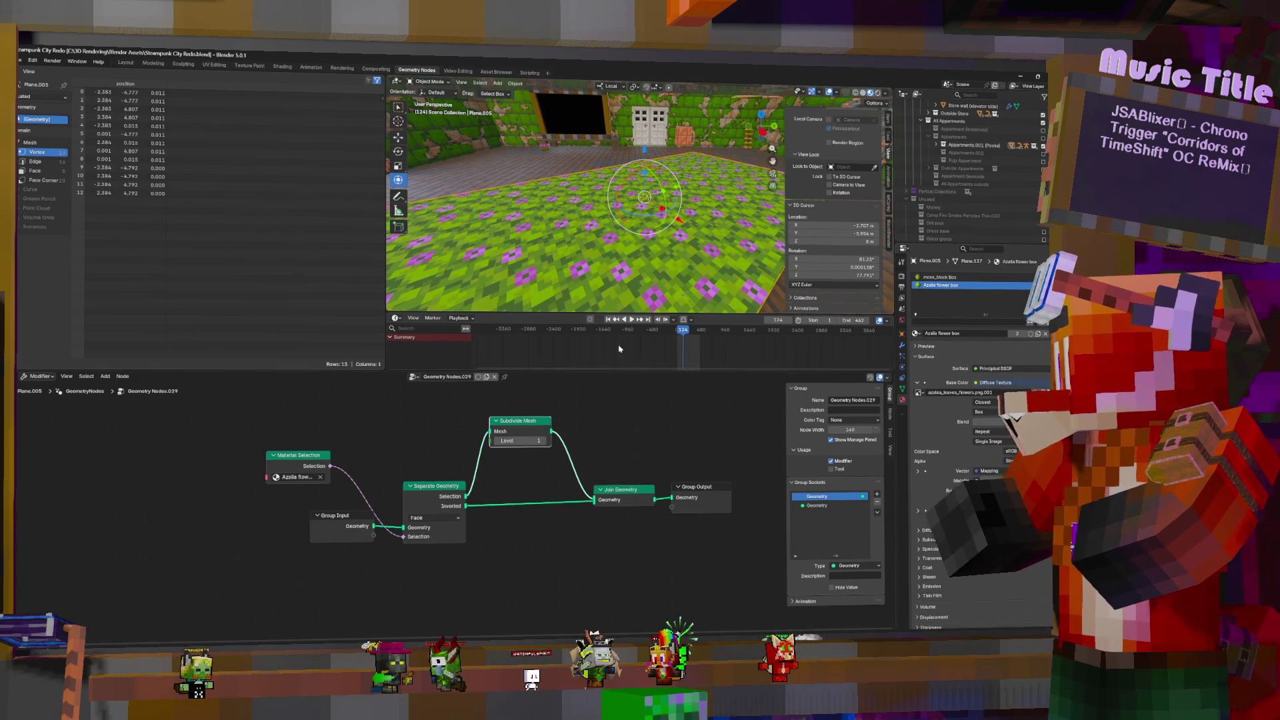
click(544, 441)
click(543, 441)
key(shift+a)
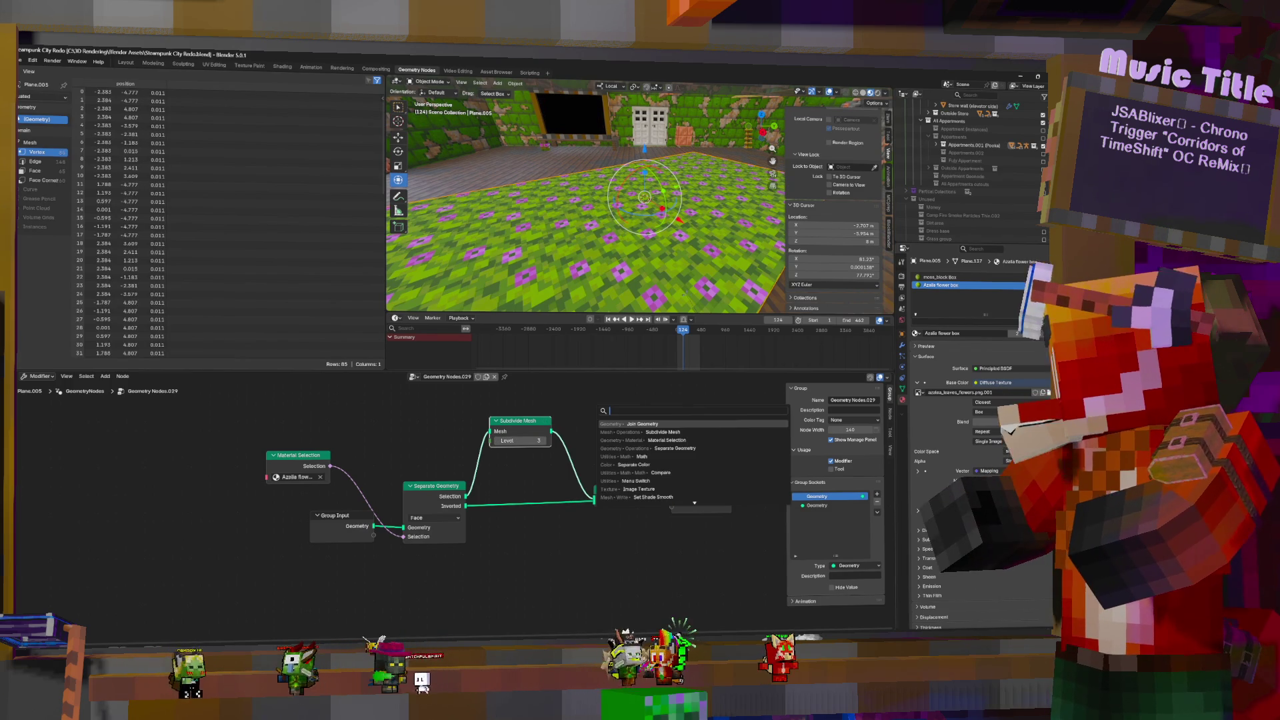
text(selec)
key(BackSpace)
key(BackSpace)
key(BackSpace)
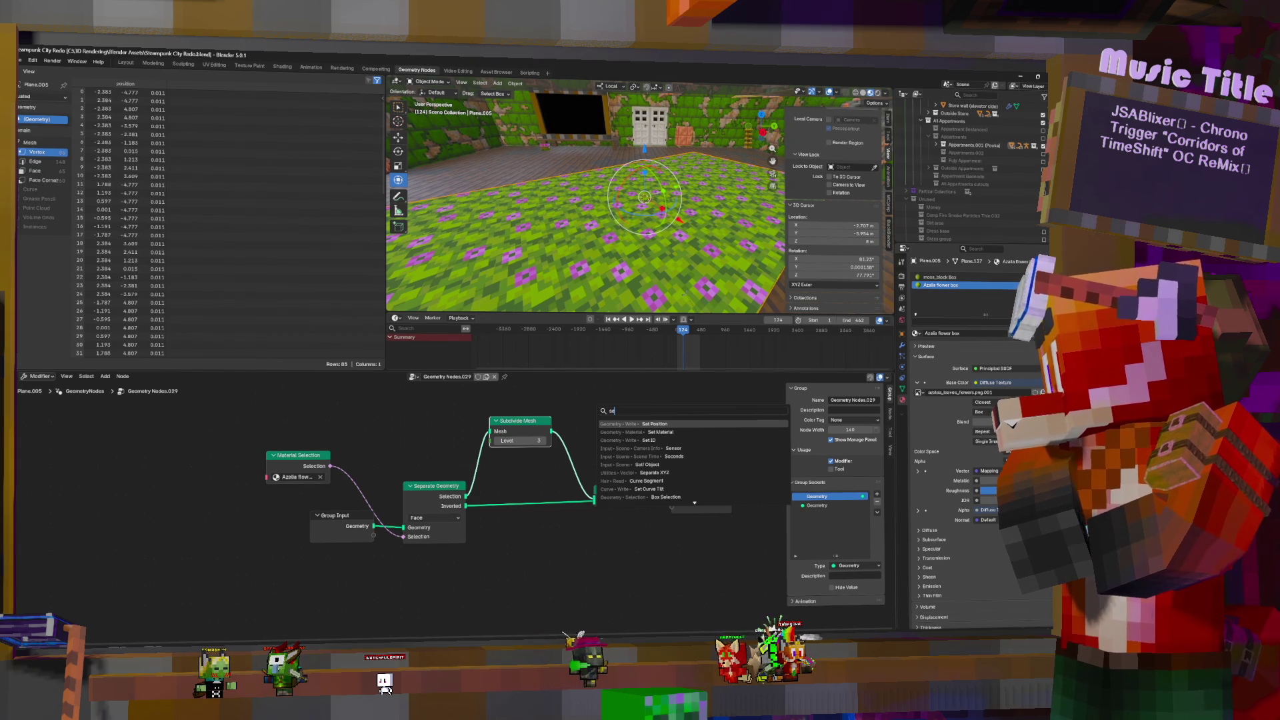
text(dele)
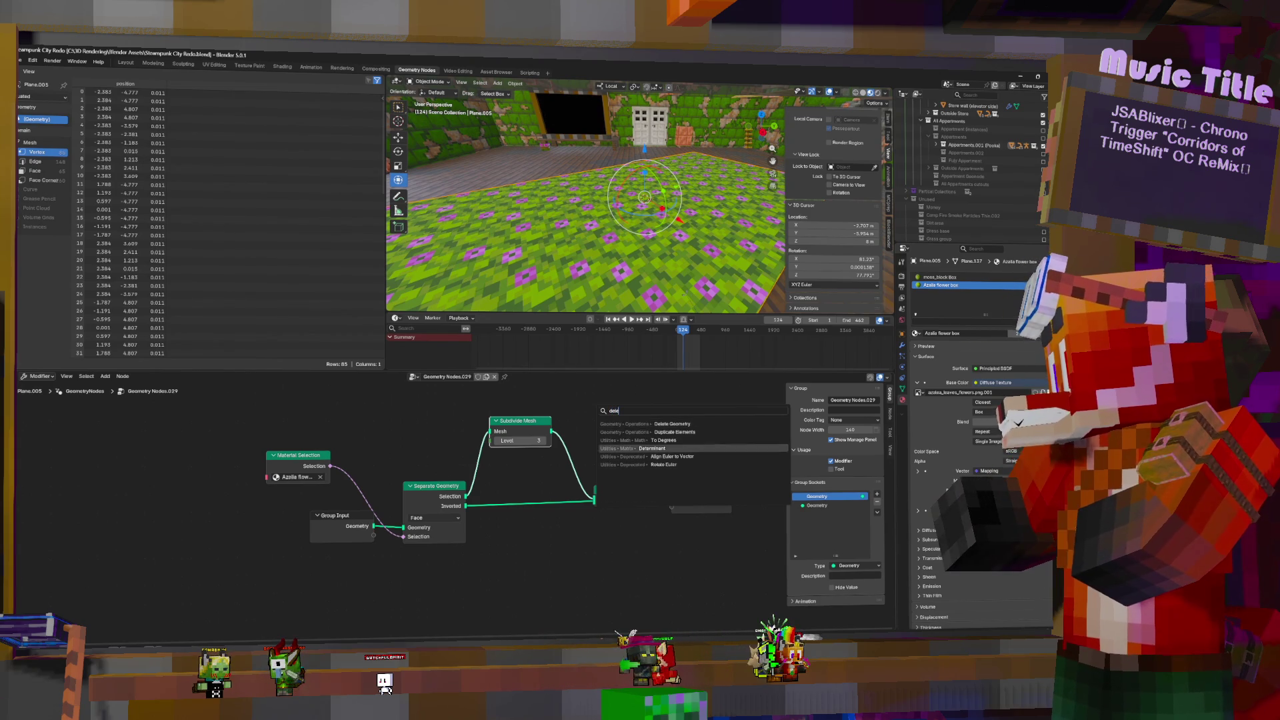
key(Return)
click(635, 409)
key(shift+a)
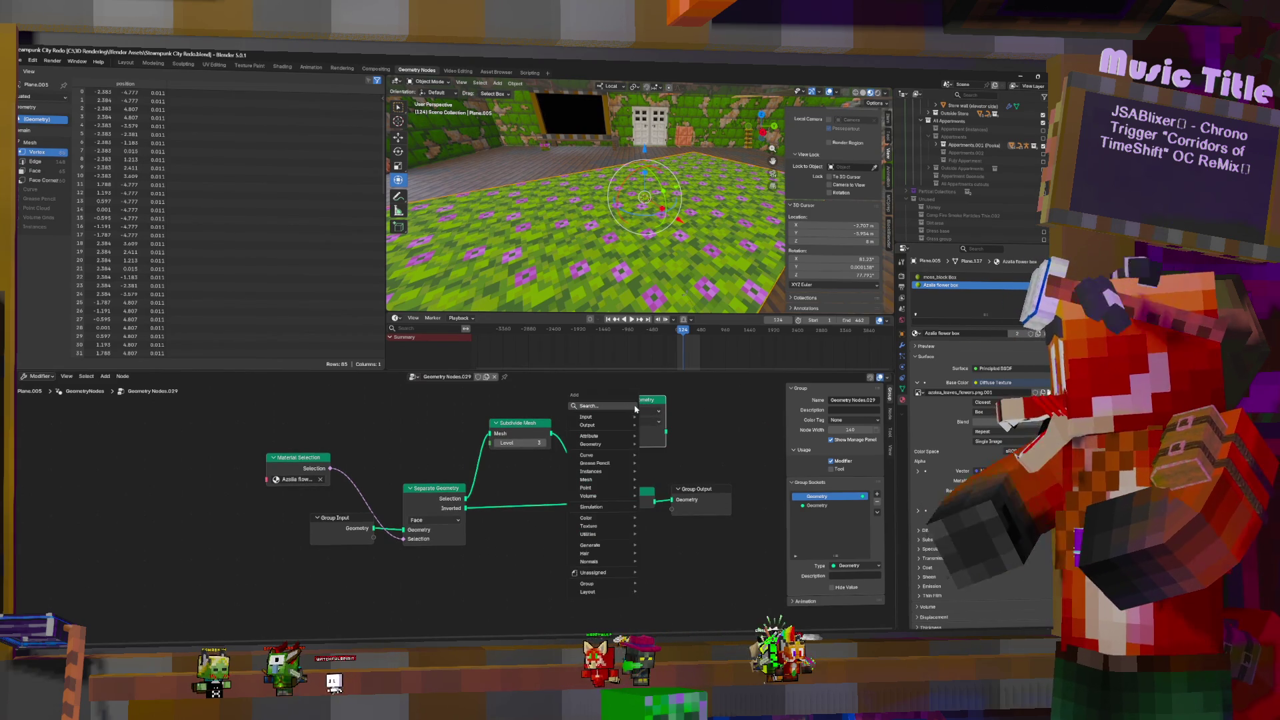
click(608, 406)
text(random)
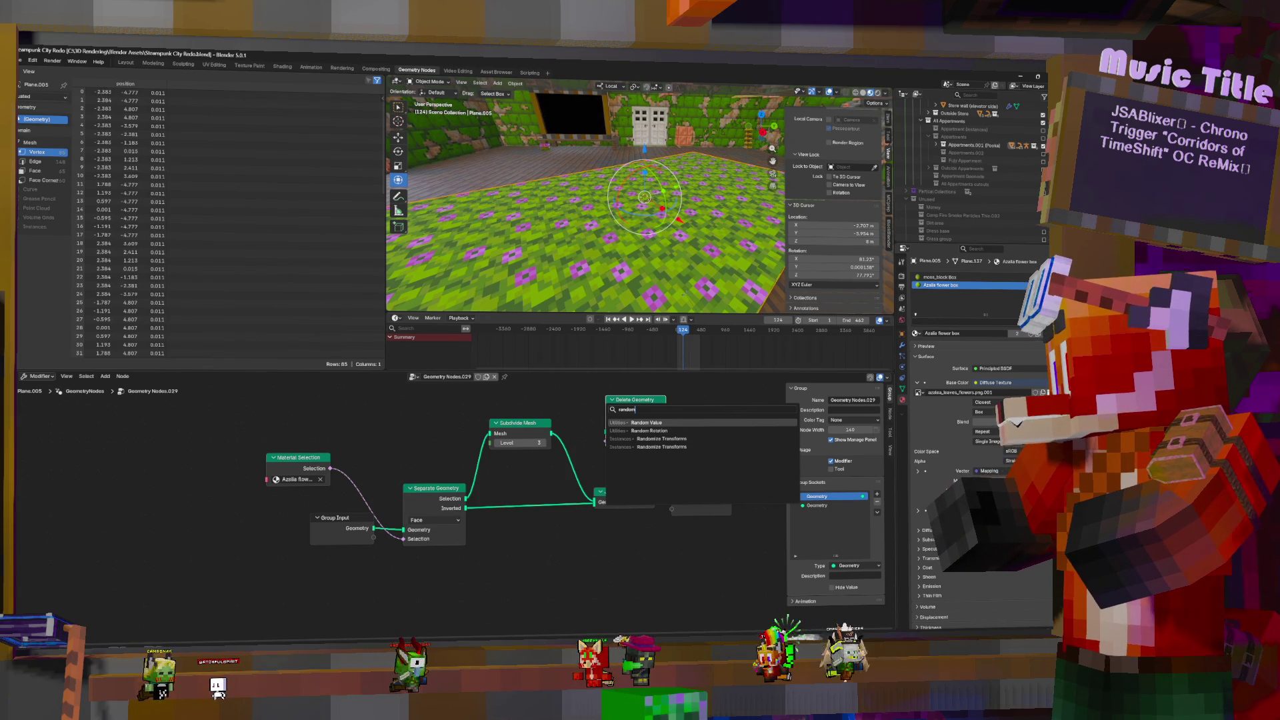
click(660, 423)
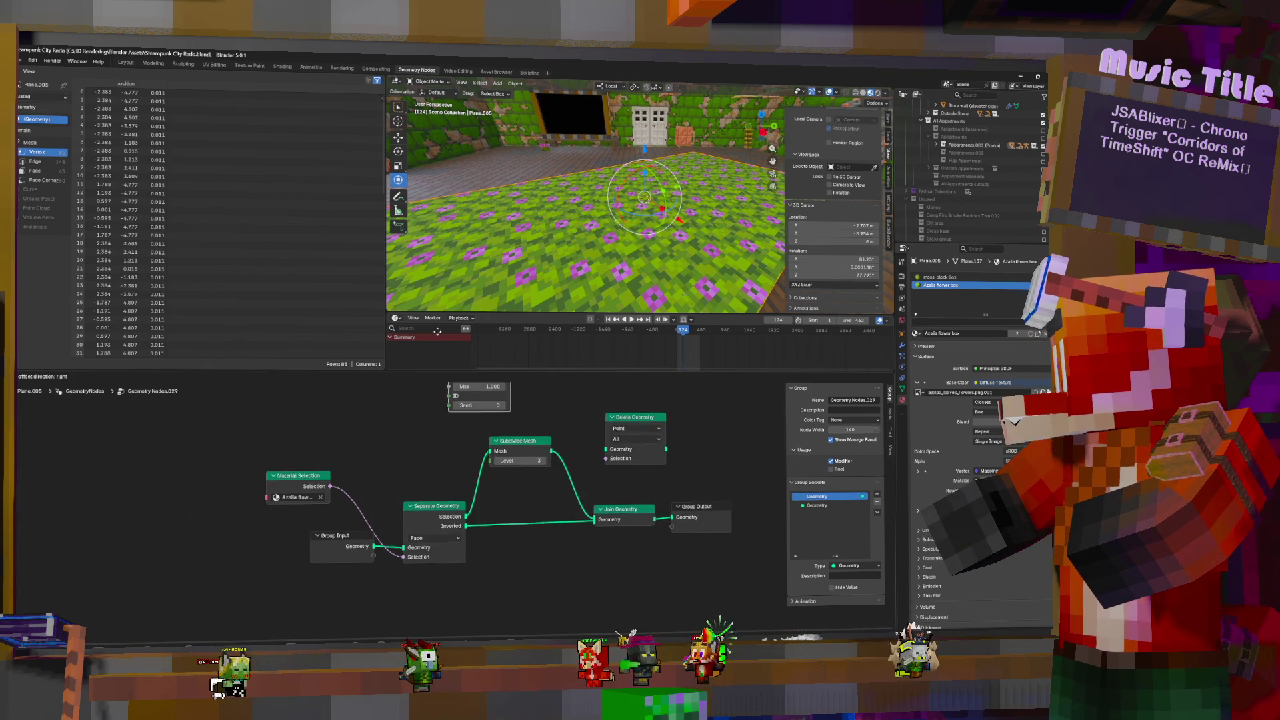
click(525, 432)
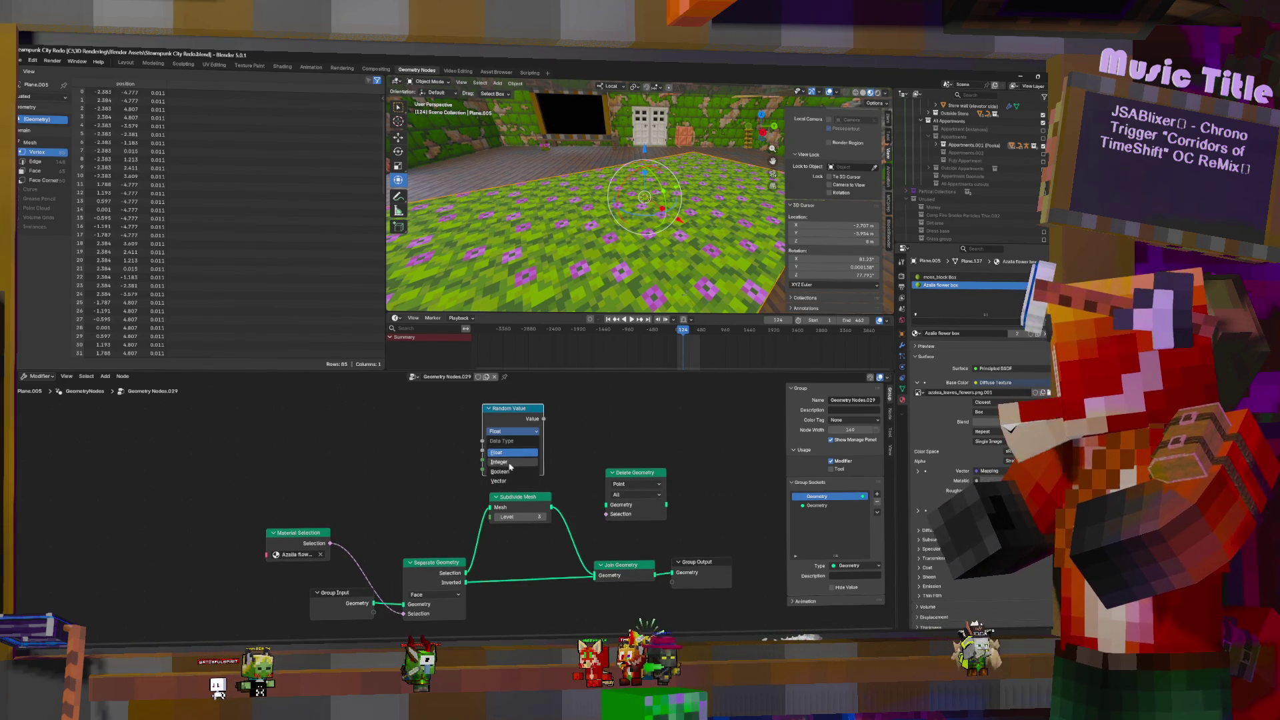
click(517, 473)
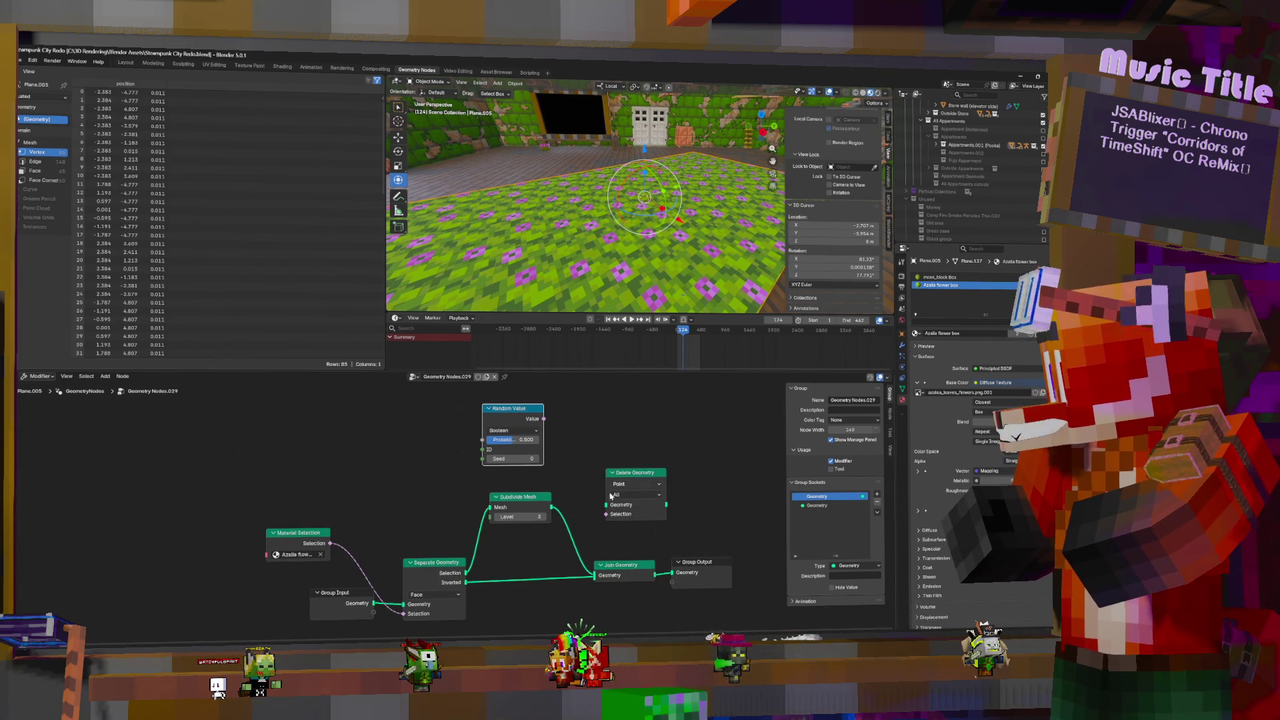
drag(623, 565, 688, 565)
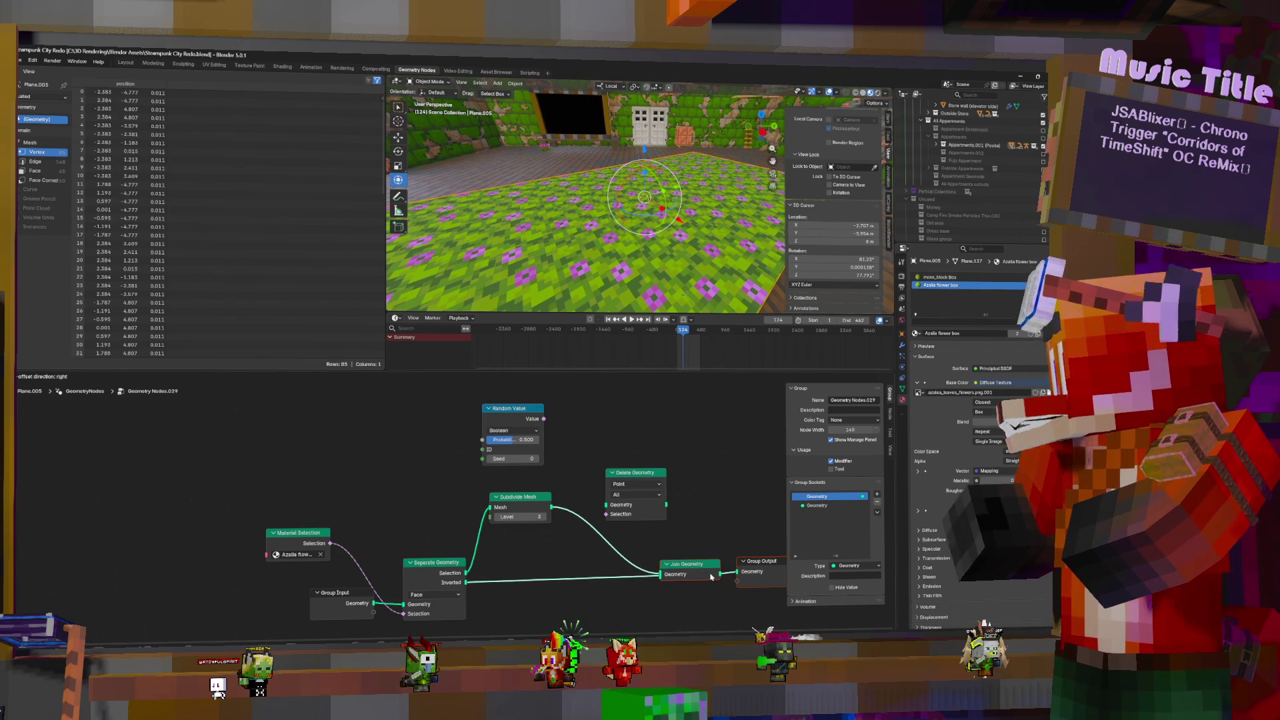
click(638, 484)
click(627, 507)
drag(609, 497, 581, 508)
drag(544, 419, 577, 524)
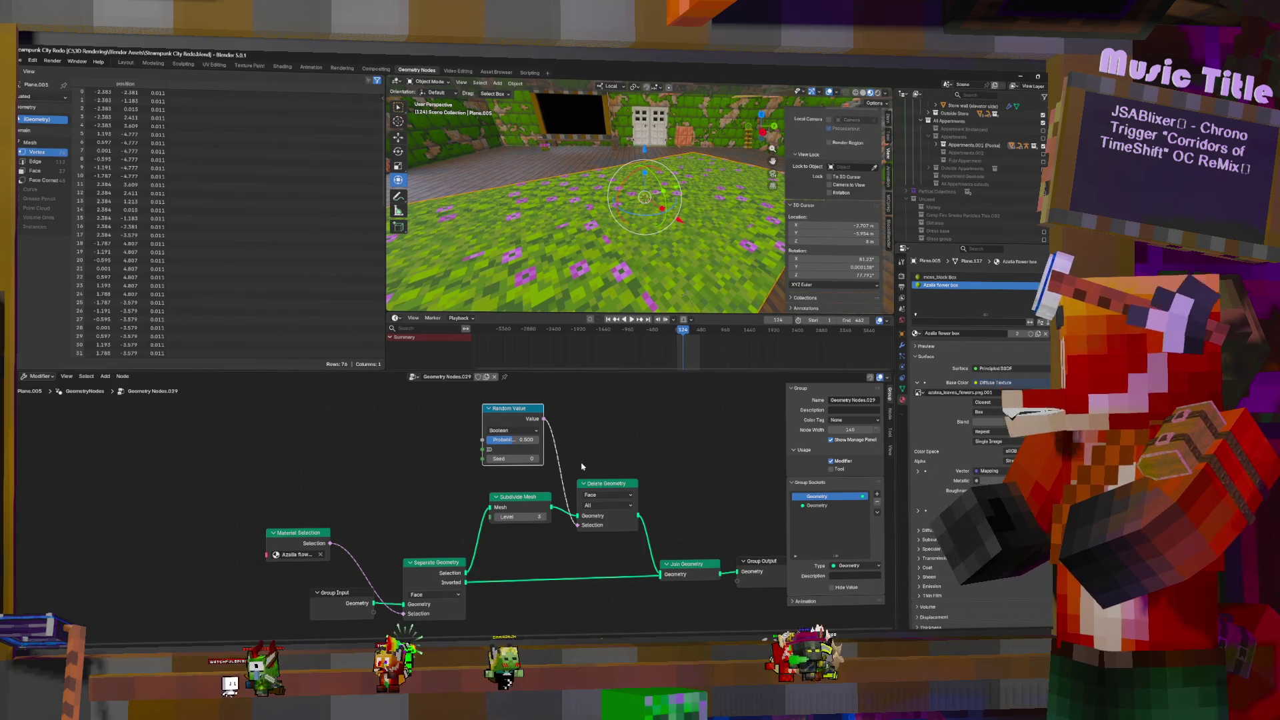
click(546, 519)
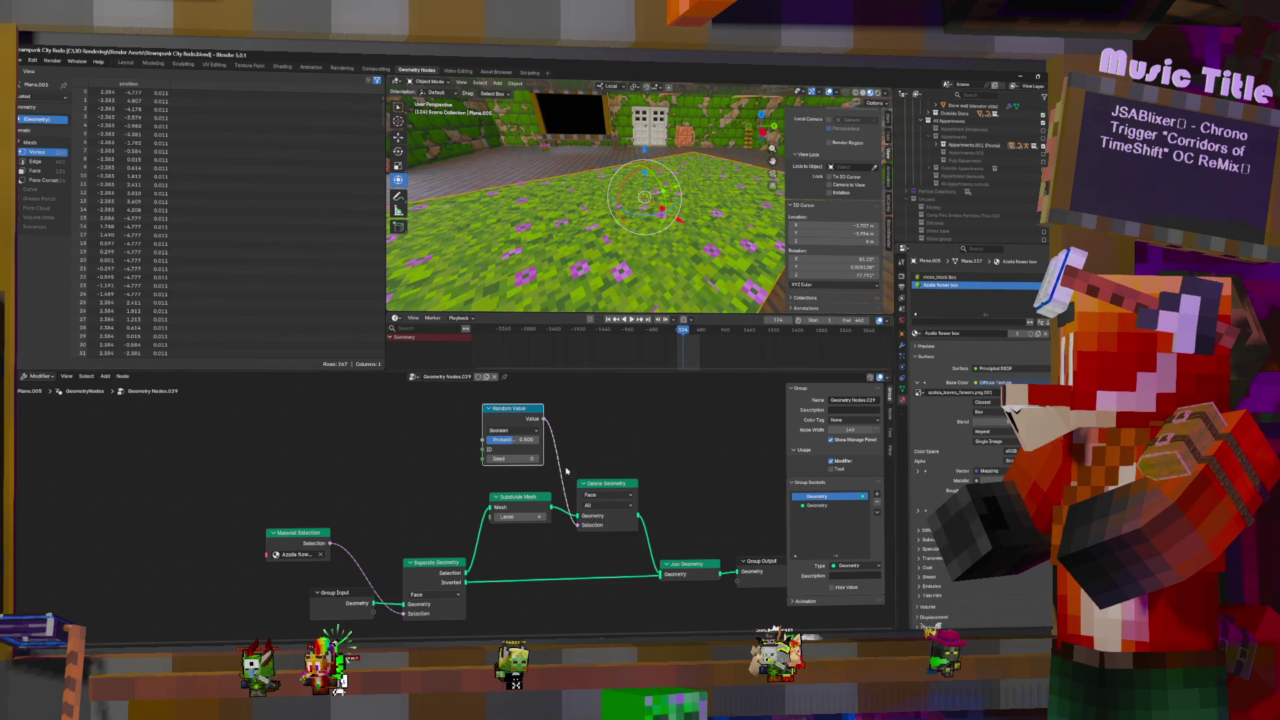
drag(510, 459, 576, 459)
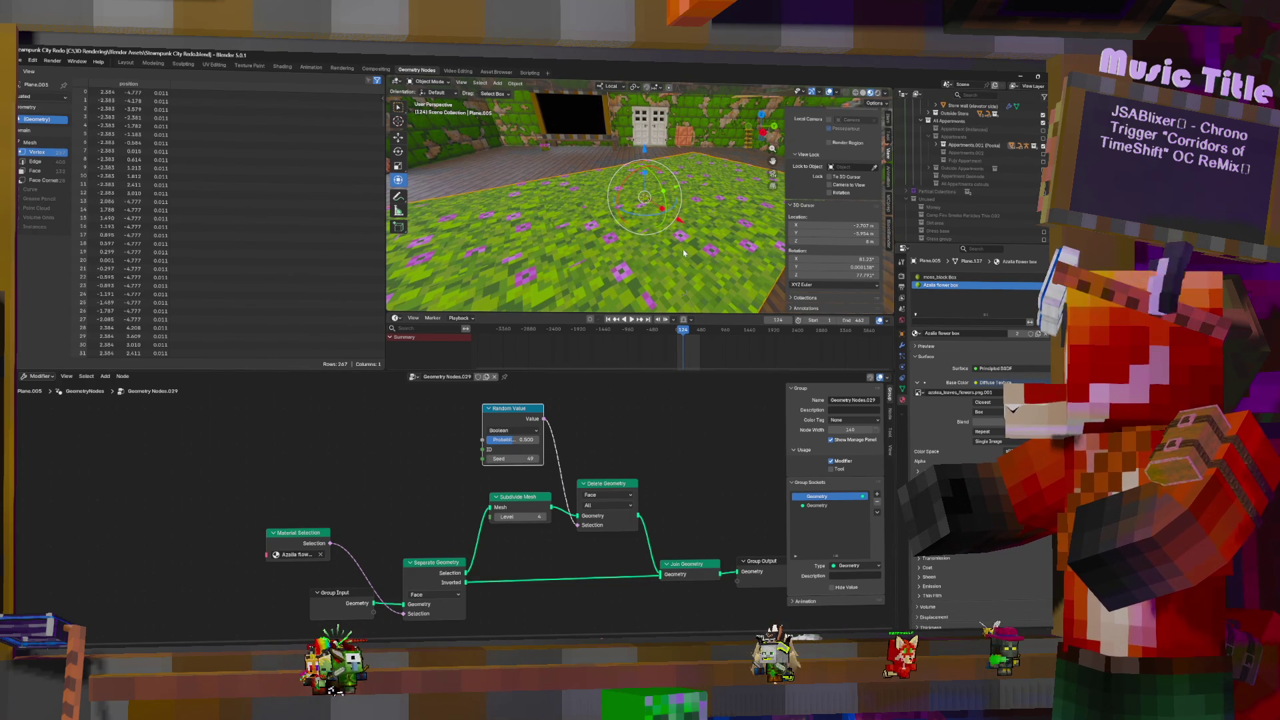
middle_drag(682, 254, 559, 258)
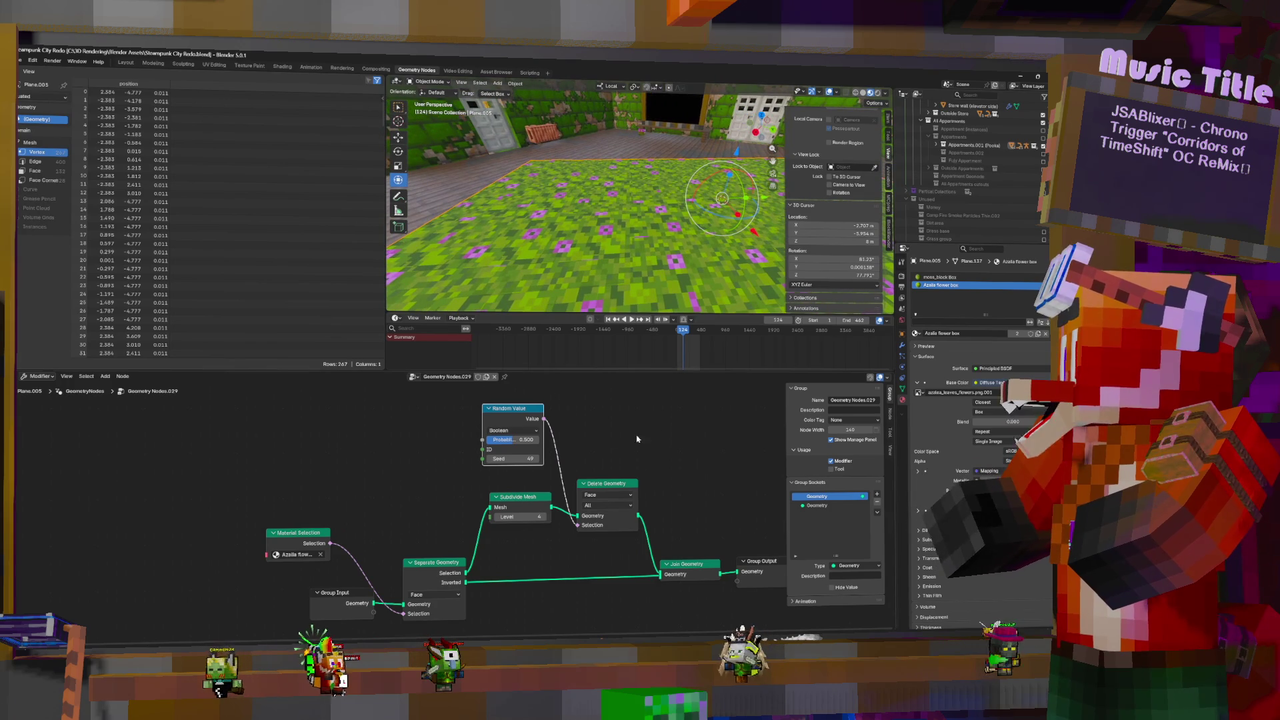
click(543, 518)
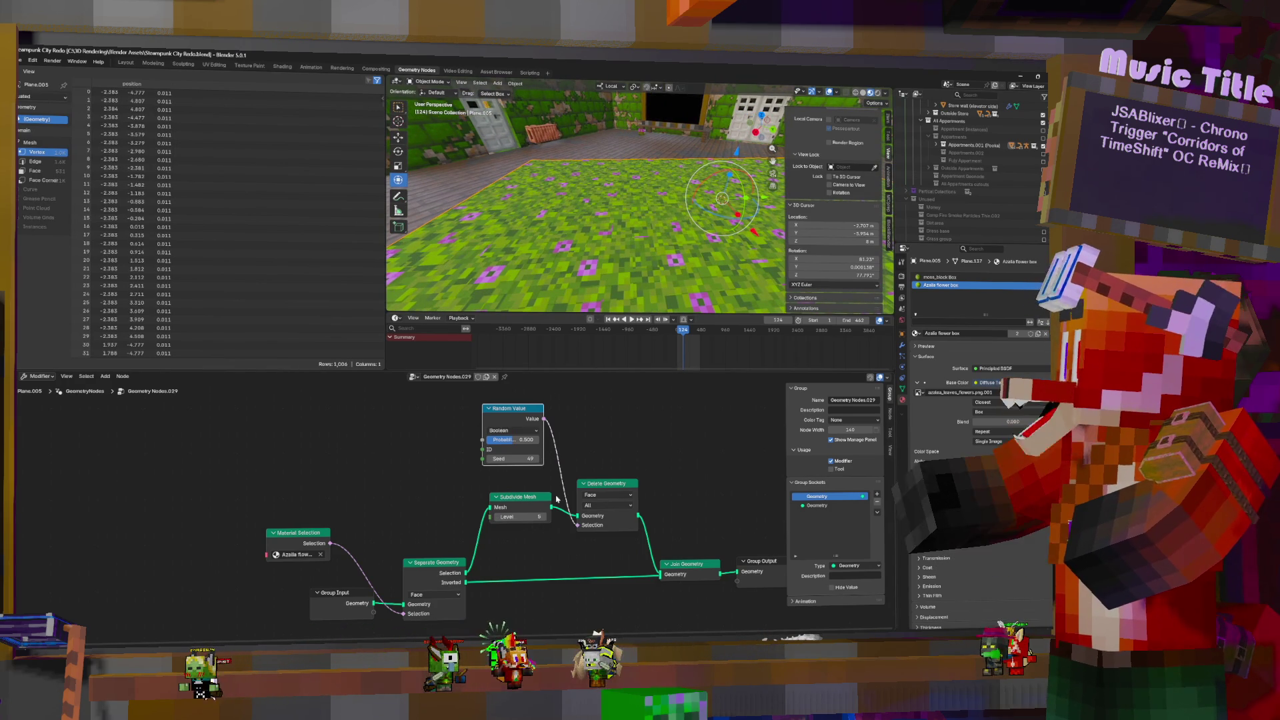
click(496, 517)
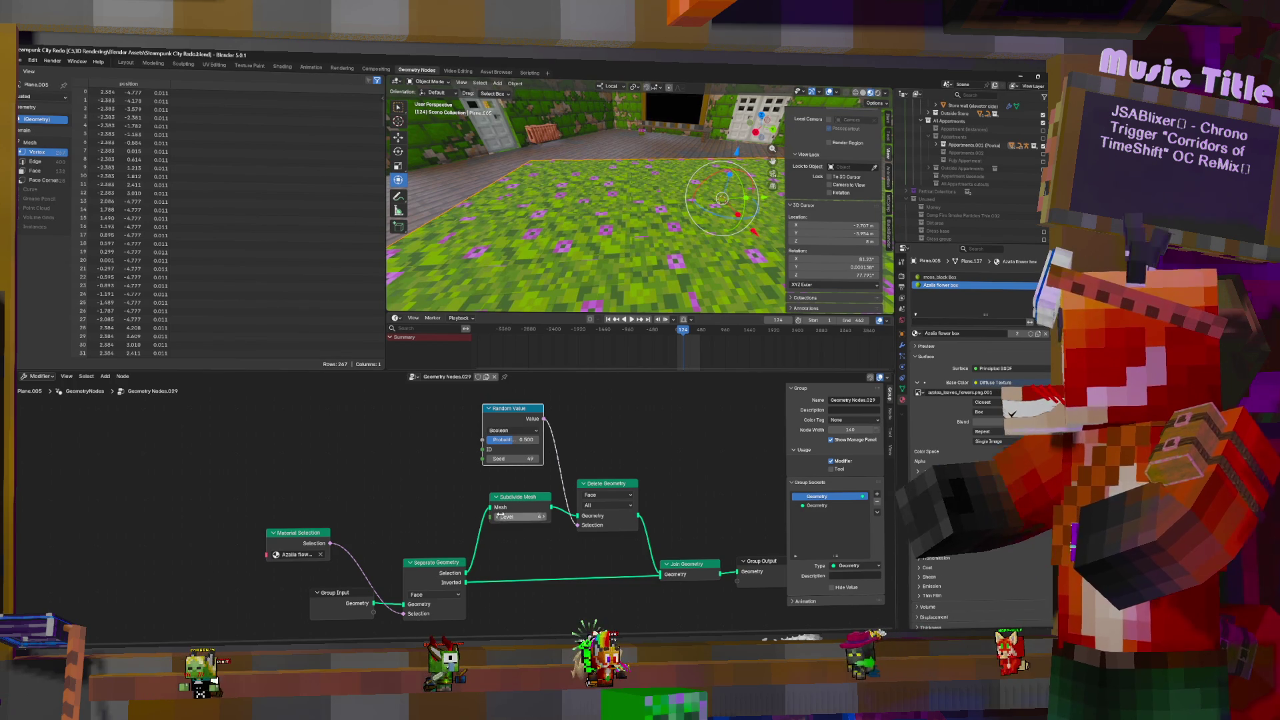
mouse_move(600, 200)
middle_down()
mouse_move(573, 174)
mouse_move(660, 199)
mouse_move(686, 193)
mouse_move(649, 132)
middle_up()
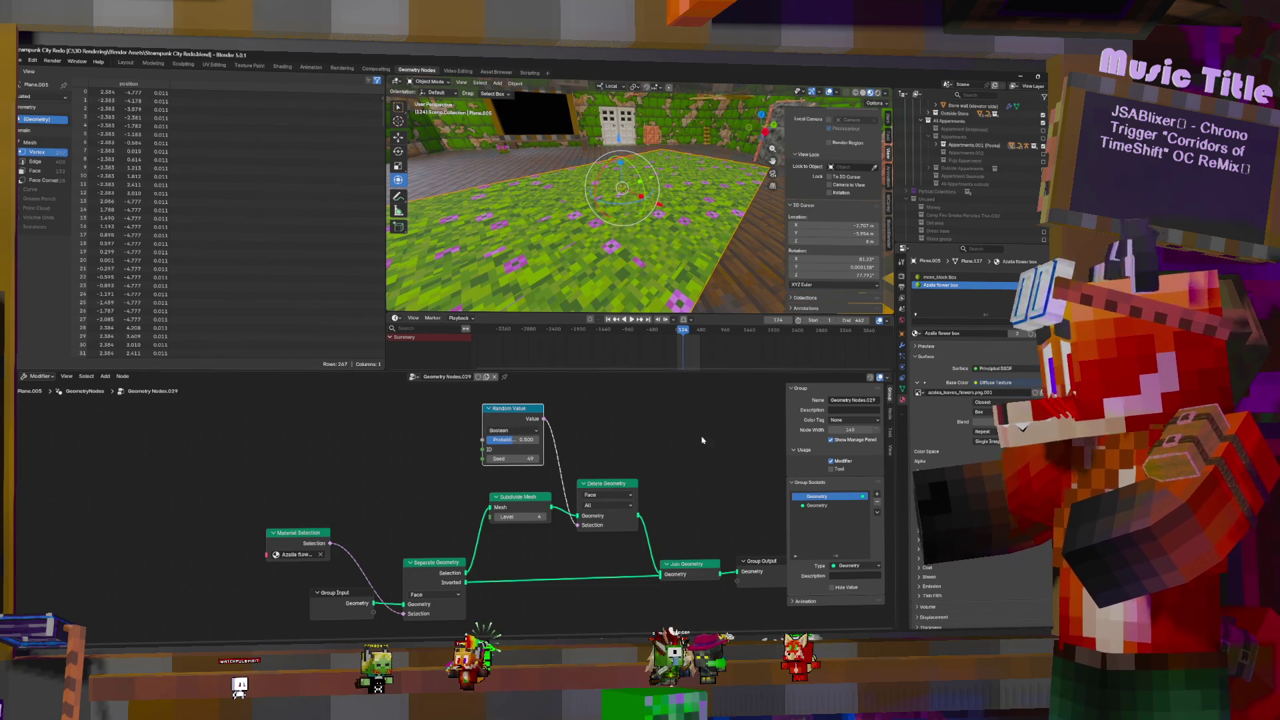
Shift the flower texture's Mapping Location X and Y offsets
click(282, 66)
scroll(688, 523, left, 5)
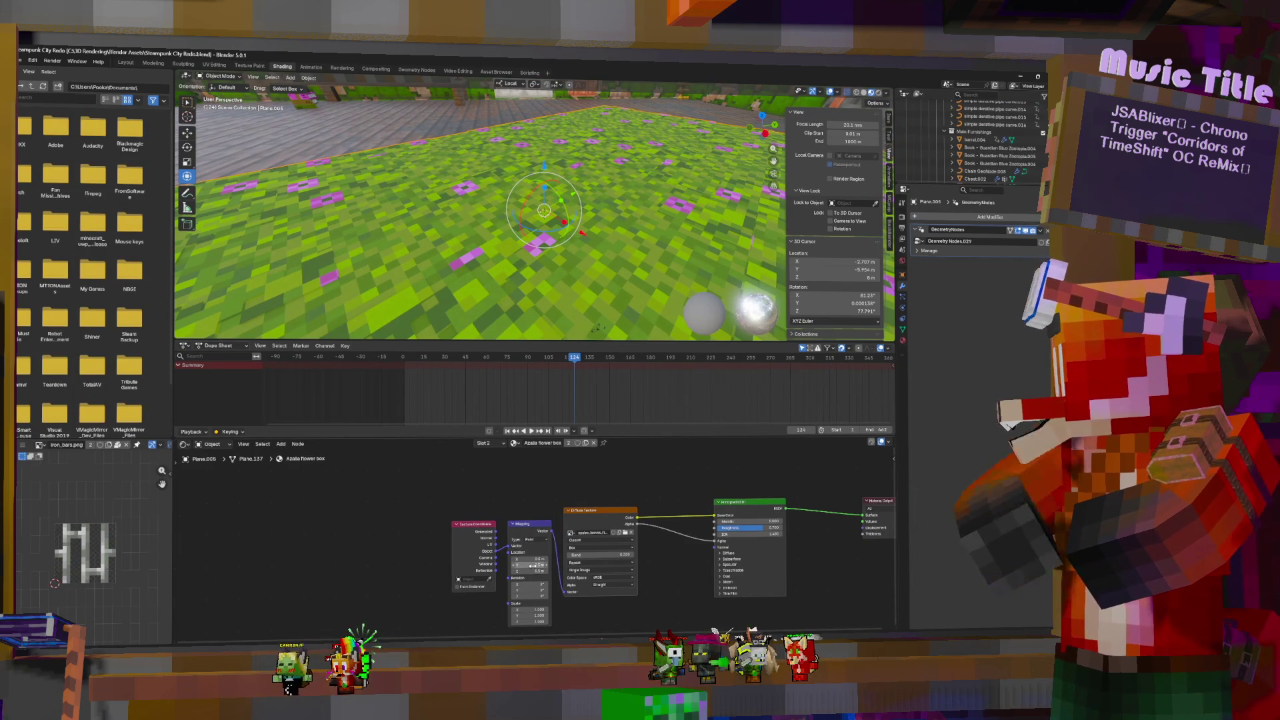
mouse_move(531, 565)
mouse_down()
mouse_move(553, 565)
mouse_move(532, 565)
mouse_up()
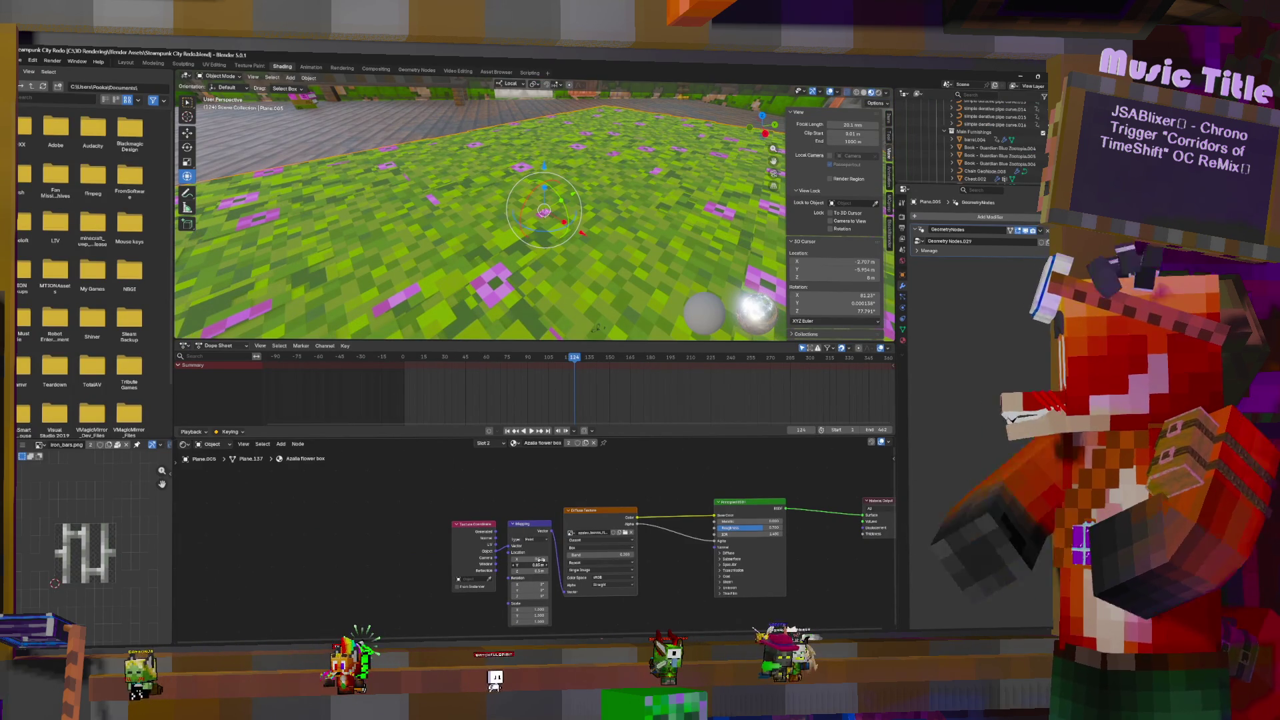
key(ctrl+z)
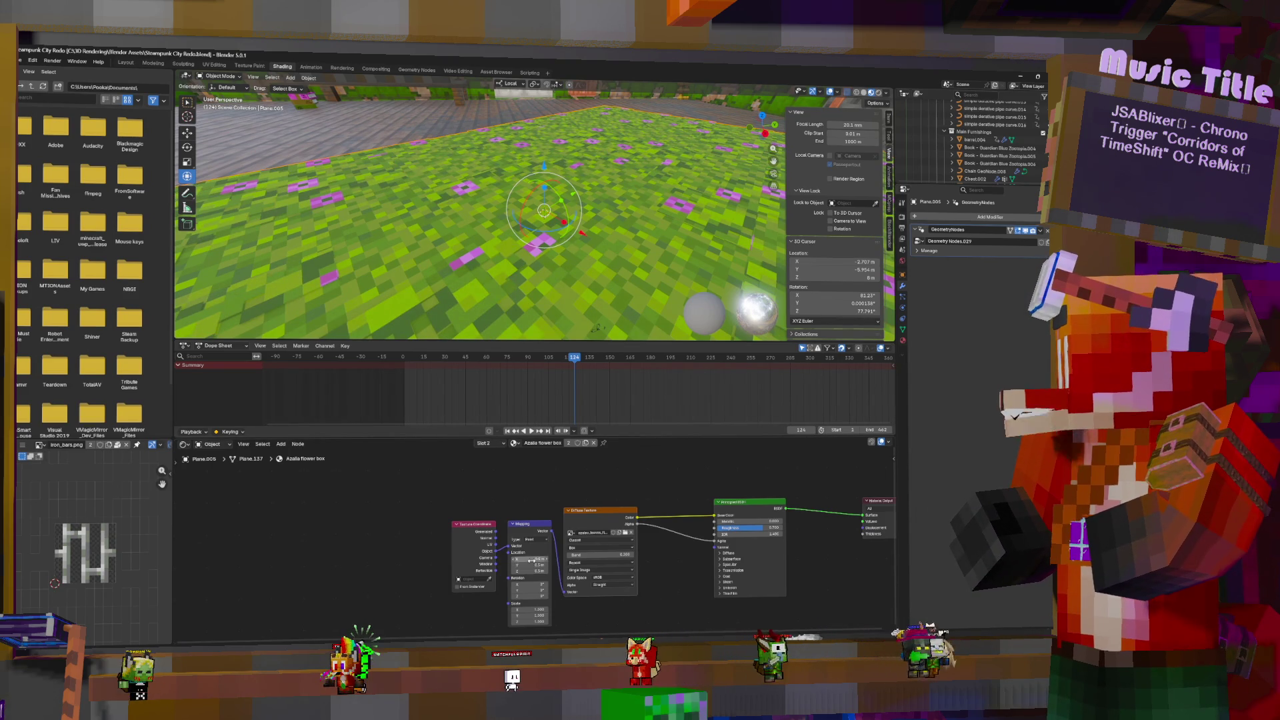
drag(531, 560, 532, 559)
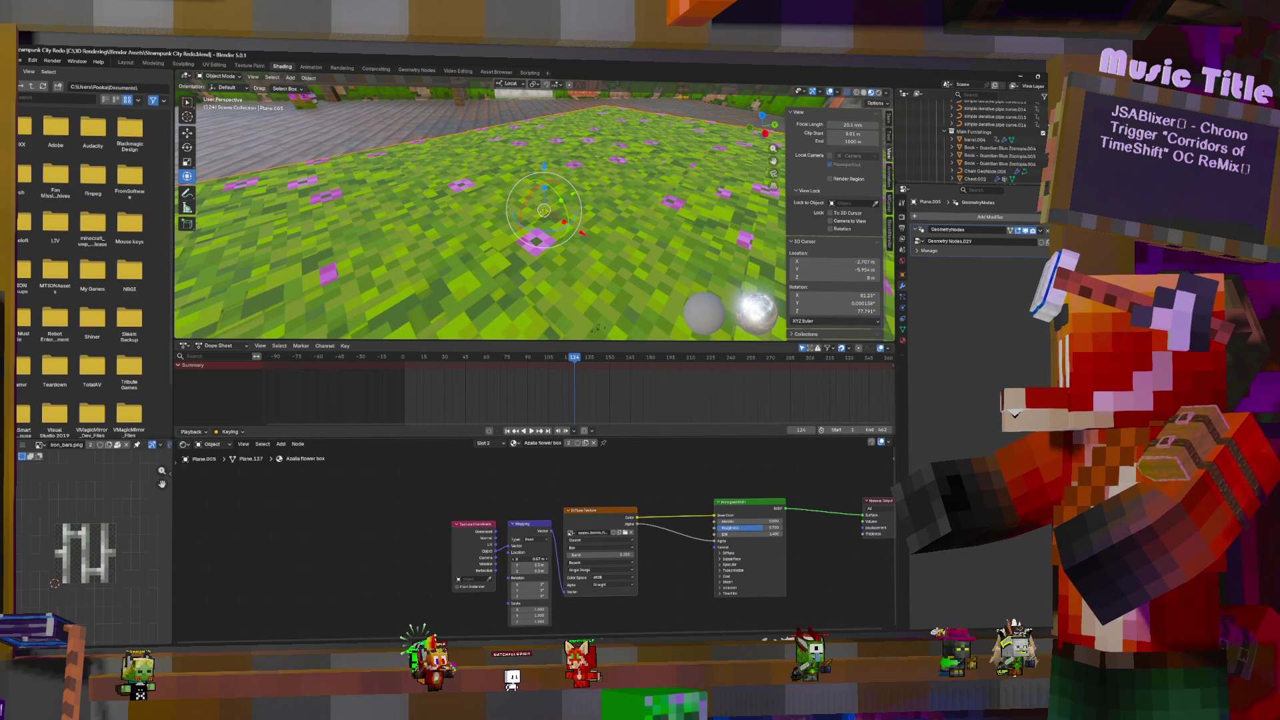
mouse_move(651, 212)
middle_down()
mouse_move(681, 220)
mouse_move(650, 218)
middle_up()
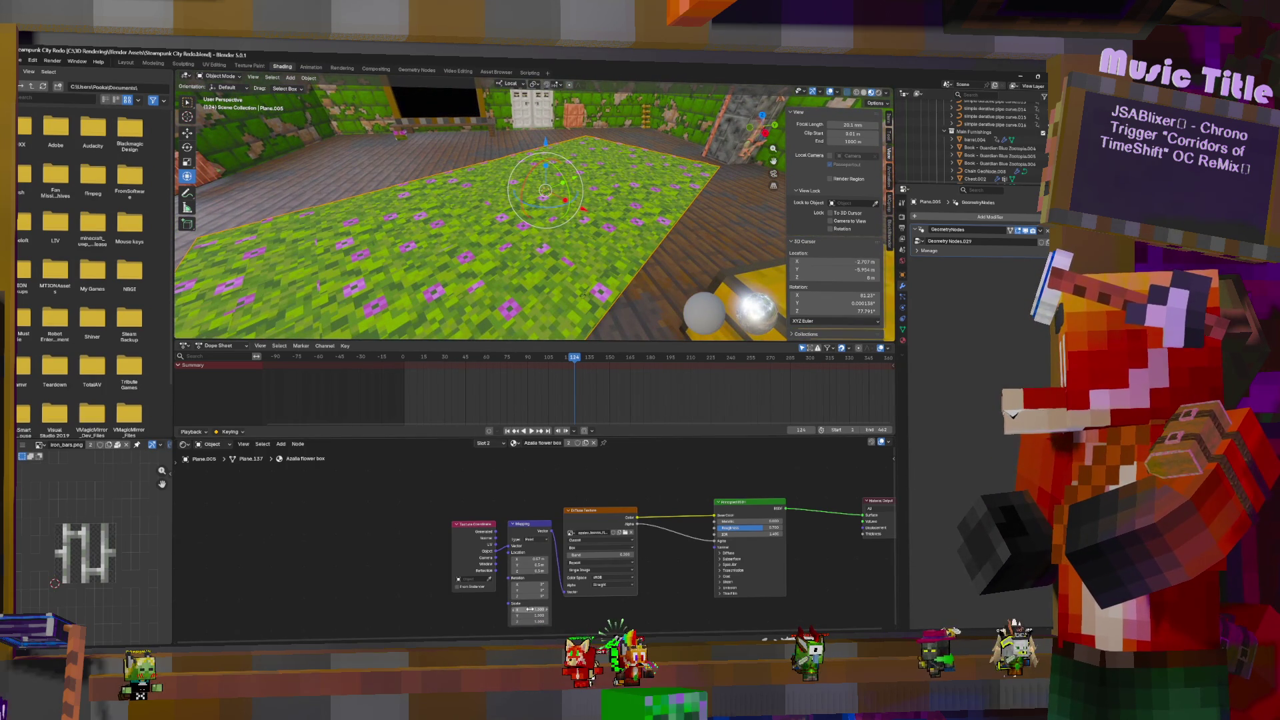
drag(539, 556, 548, 557)
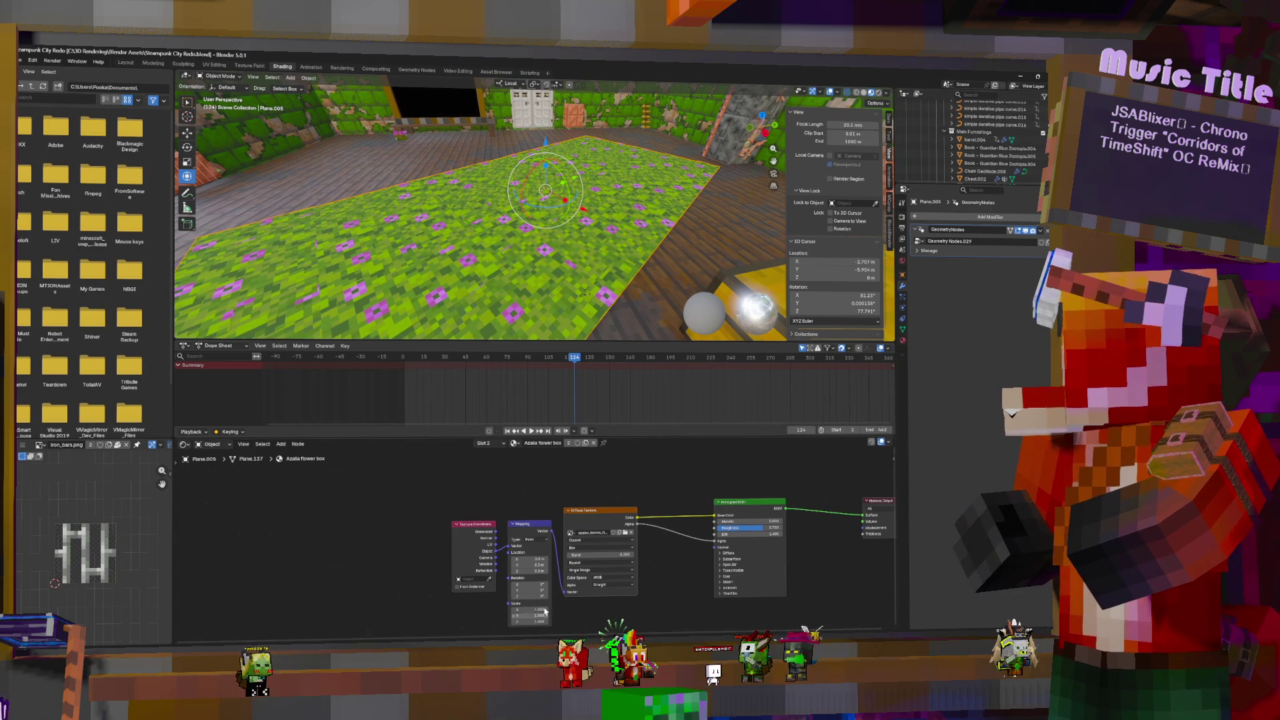
Reduce the Mapping Scale to 0.860 and inspect the larger flowers across the room
mouse_move(535, 610)
mouse_down()
mouse_move(520, 611)
mouse_move(578, 611)
mouse_move(537, 595)
mouse_move(547, 595)
mouse_up()
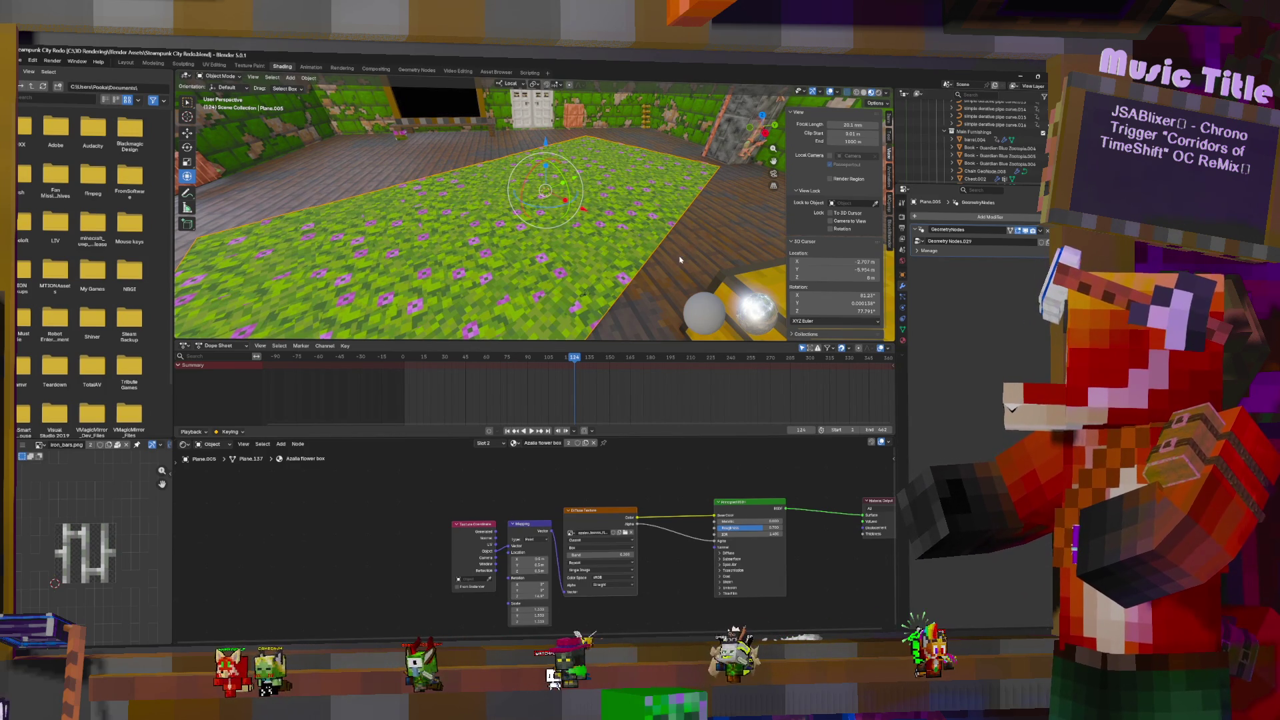
mouse_move(480, 213)
middle_down()
mouse_move(480, 257)
mouse_move(479, 214)
middle_up()
middle_drag(656, 212, 670, 213)
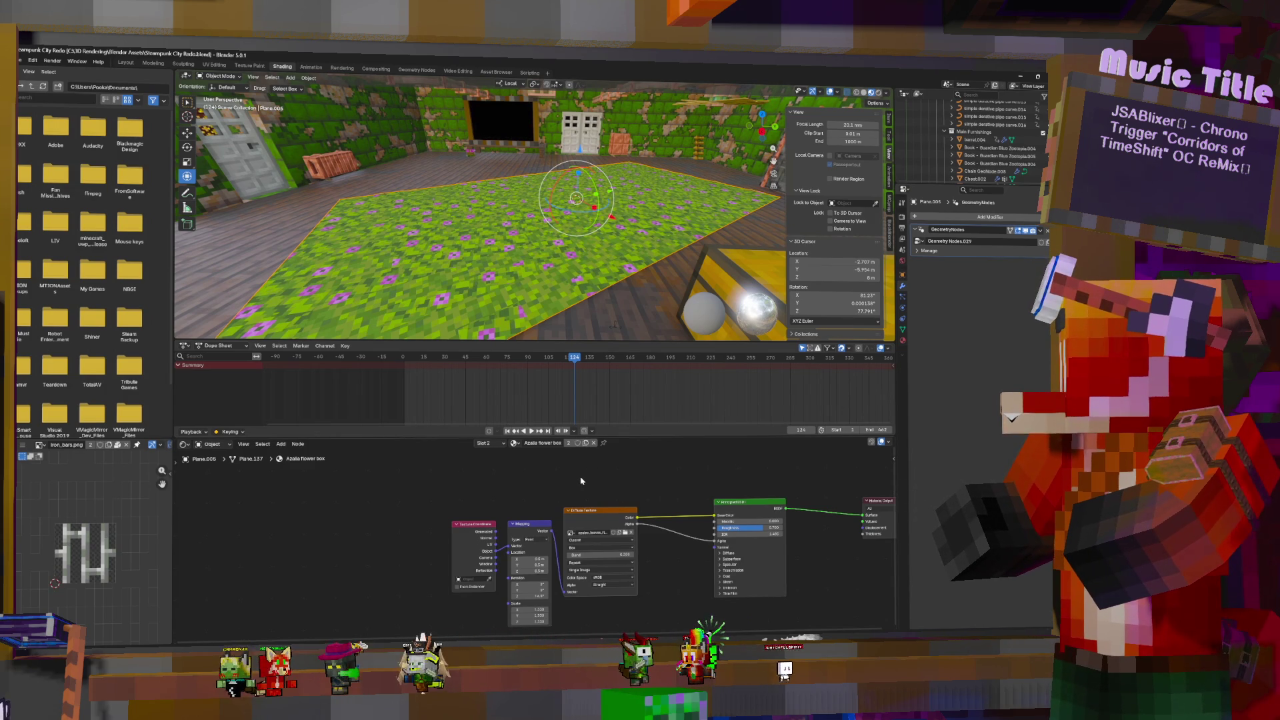
click(414, 70)
Search the node list for a transform node, discarding the unwanted Transform Gizmo
mouse_move(598, 503)
middle_down()
mouse_move(545, 536)
mouse_move(609, 499)
middle_up()
key(shift+a)
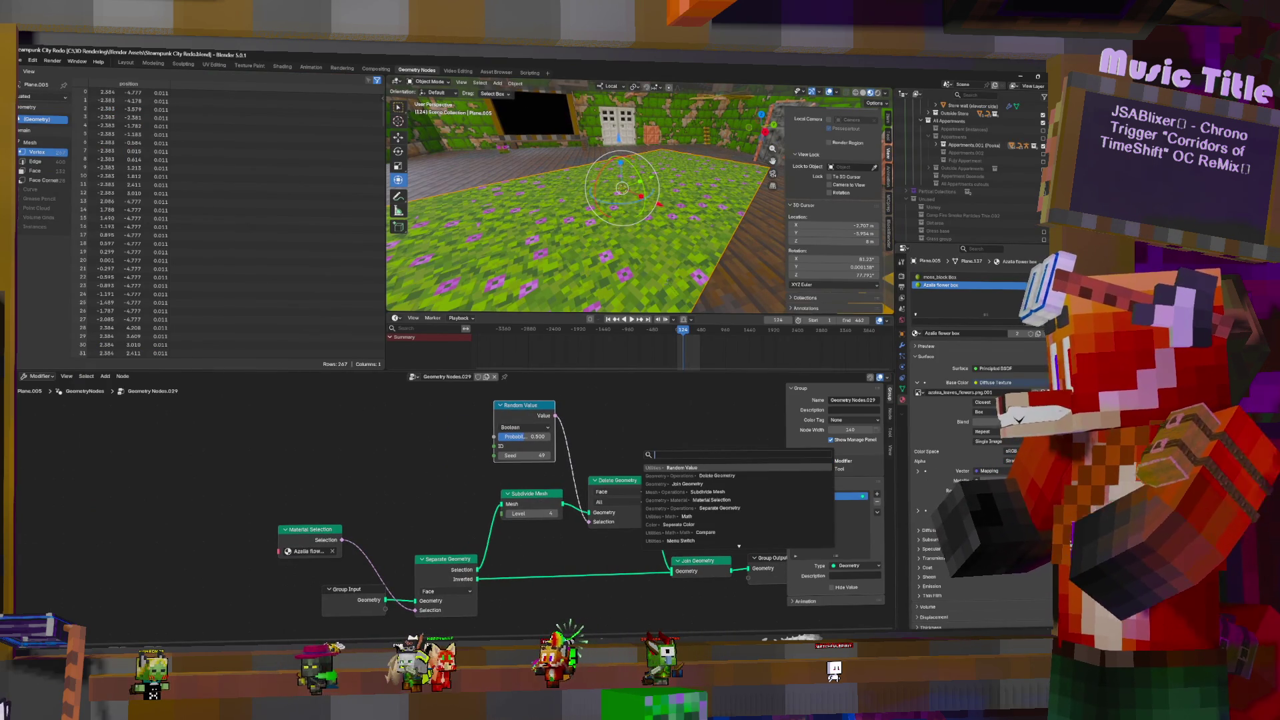
text(poin)
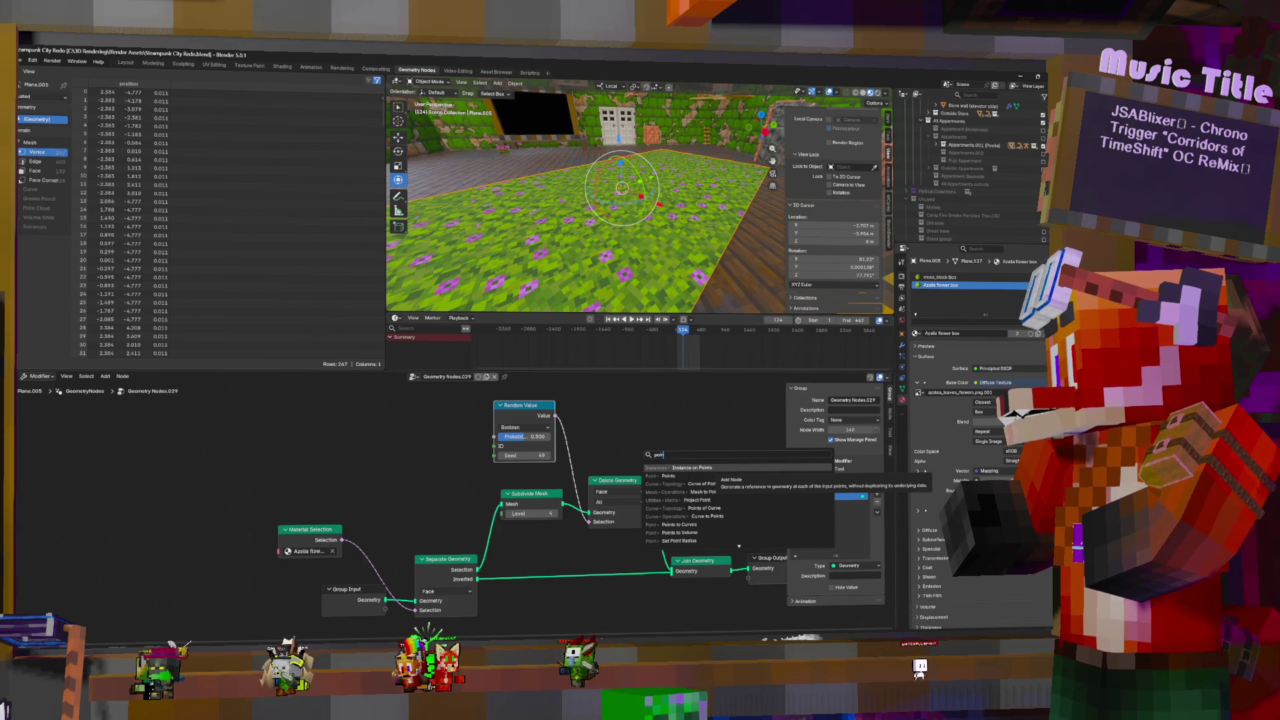
key(Escape)
key(shift+a)
click(666, 421)
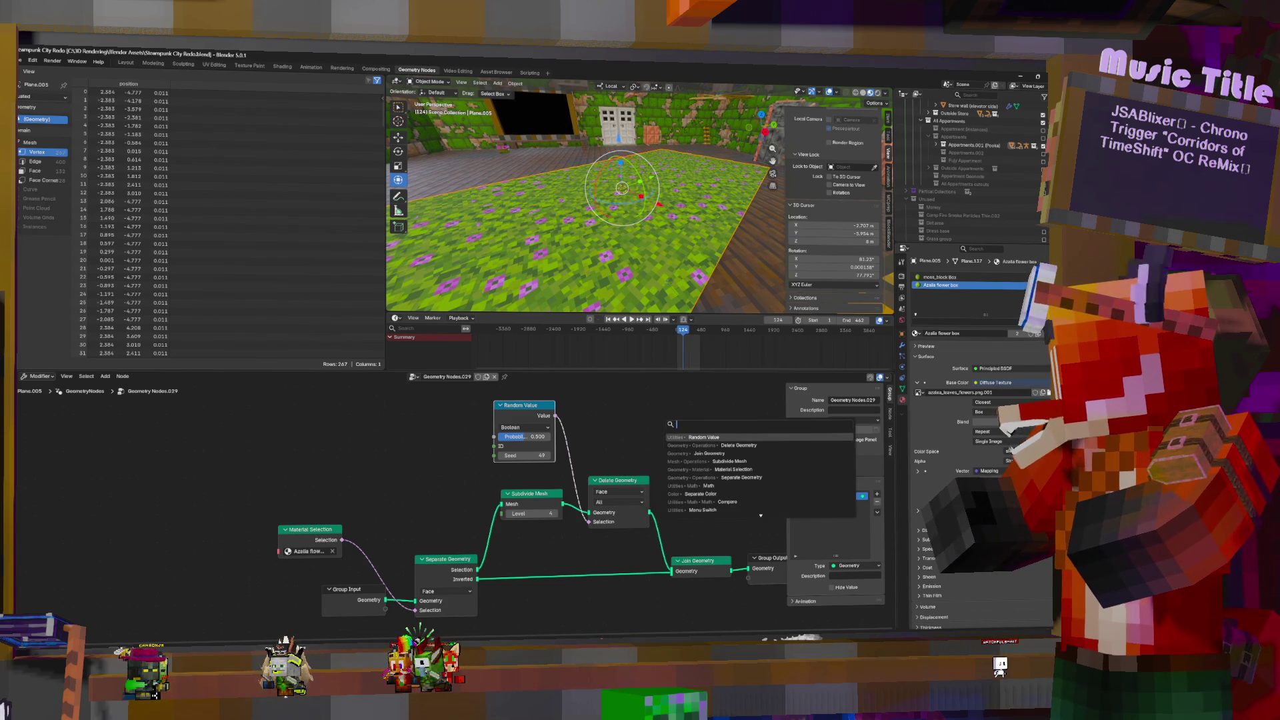
text(tr)
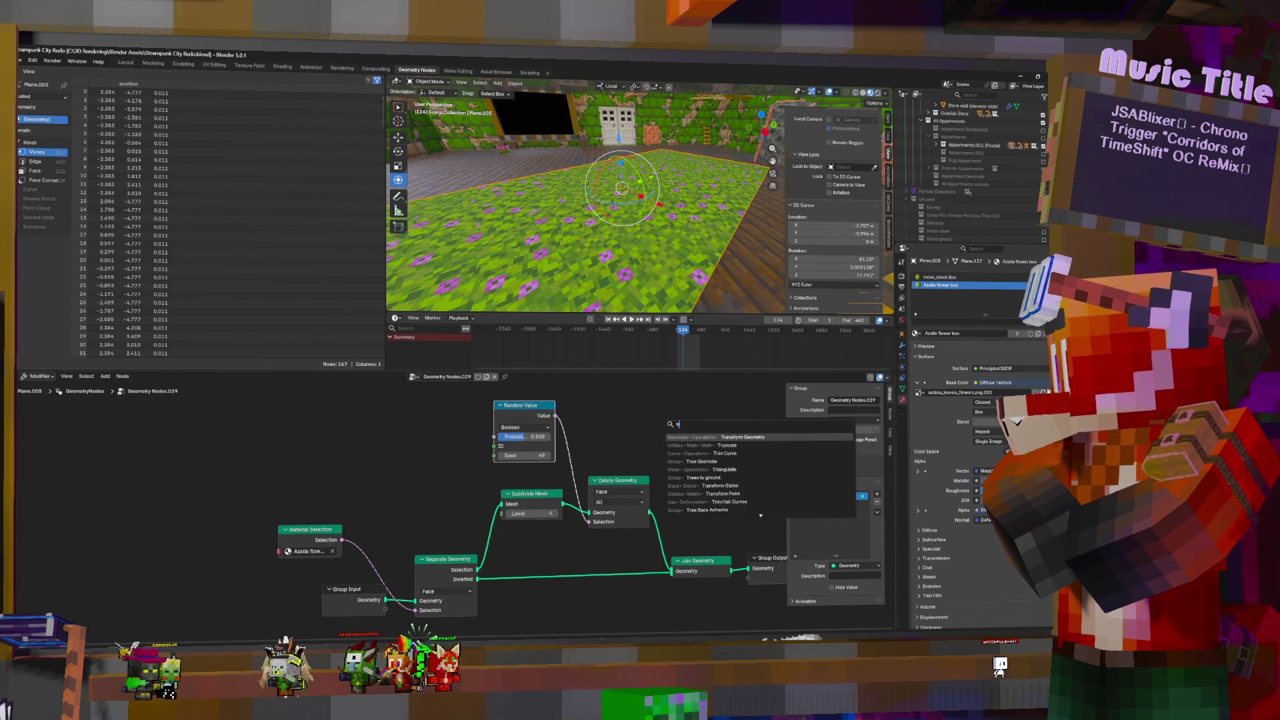
key(Down)
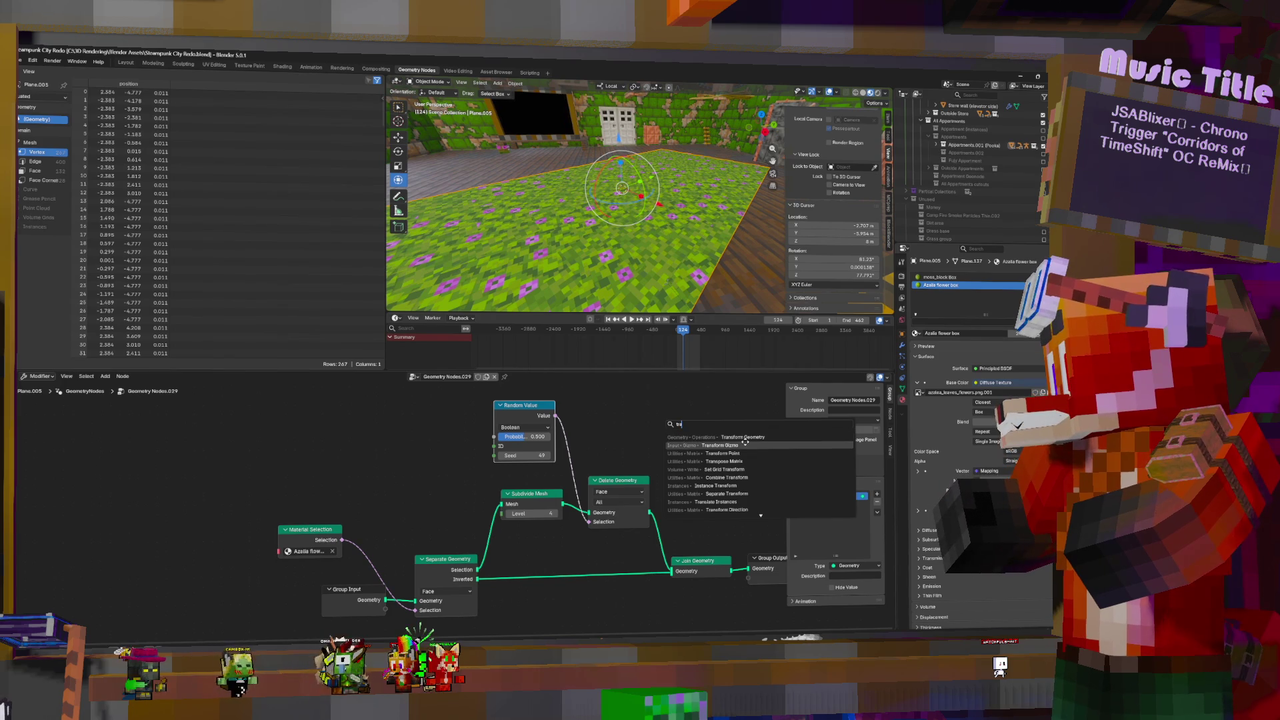
key(Return)
key(Escape)
Add a Set Position node and insert it into the flower node chain
key(shift+a)
click(696, 415)
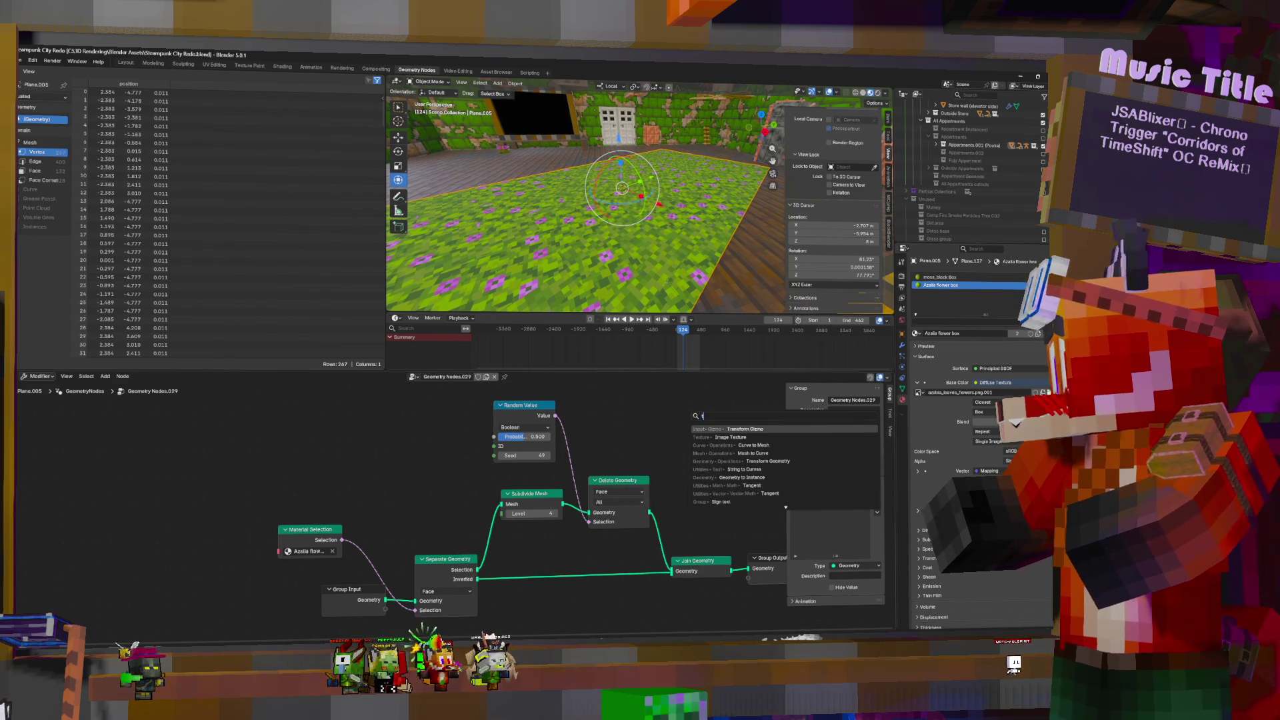
key(BackSpace)
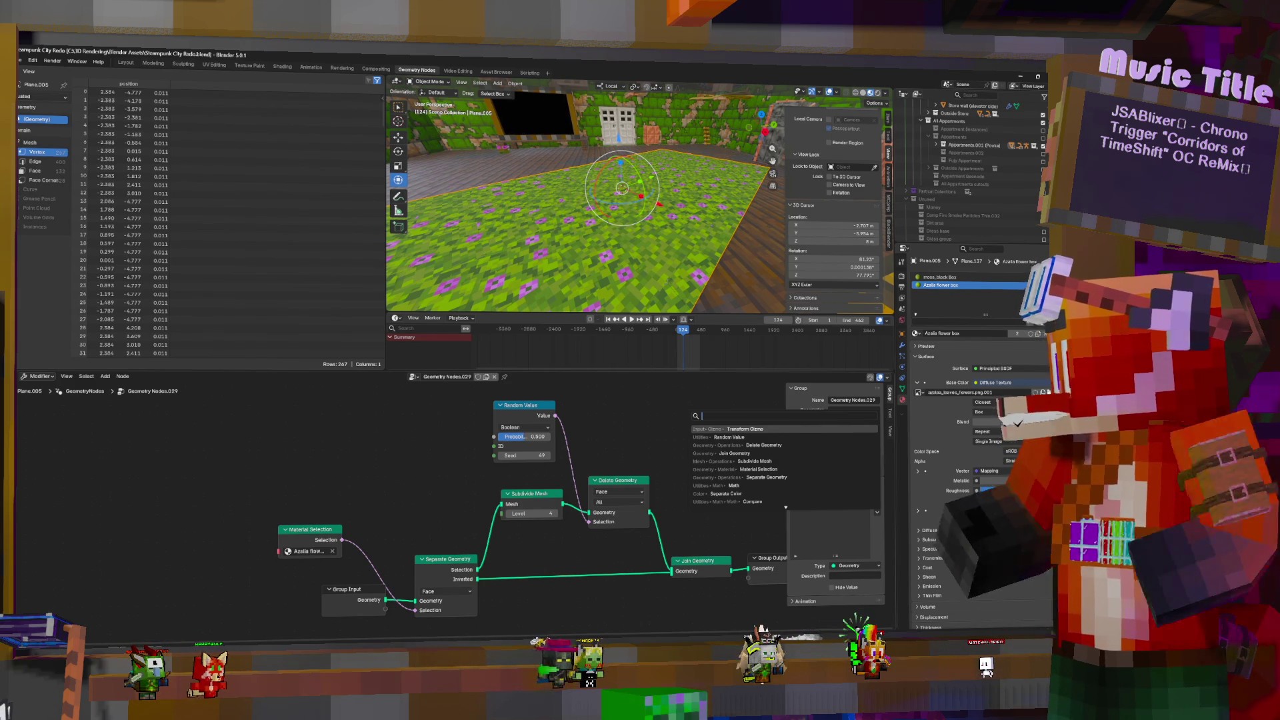
text(pos)
key(Down)
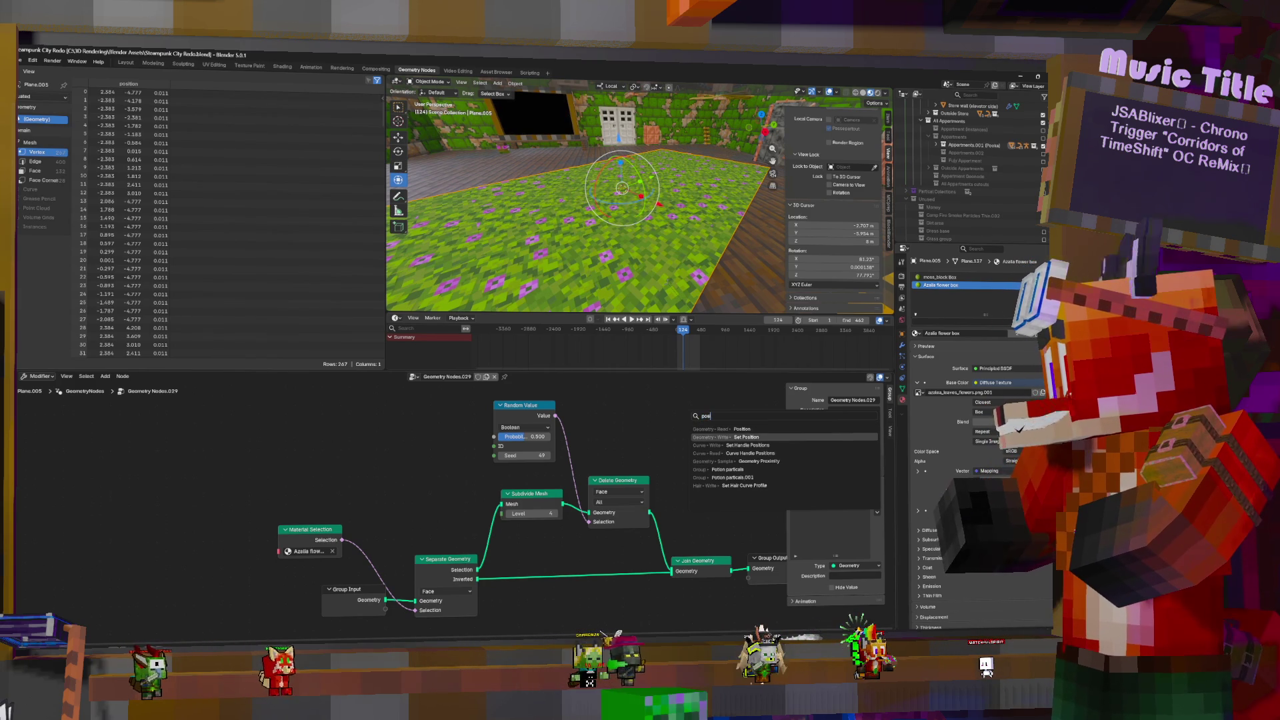
key(Return)
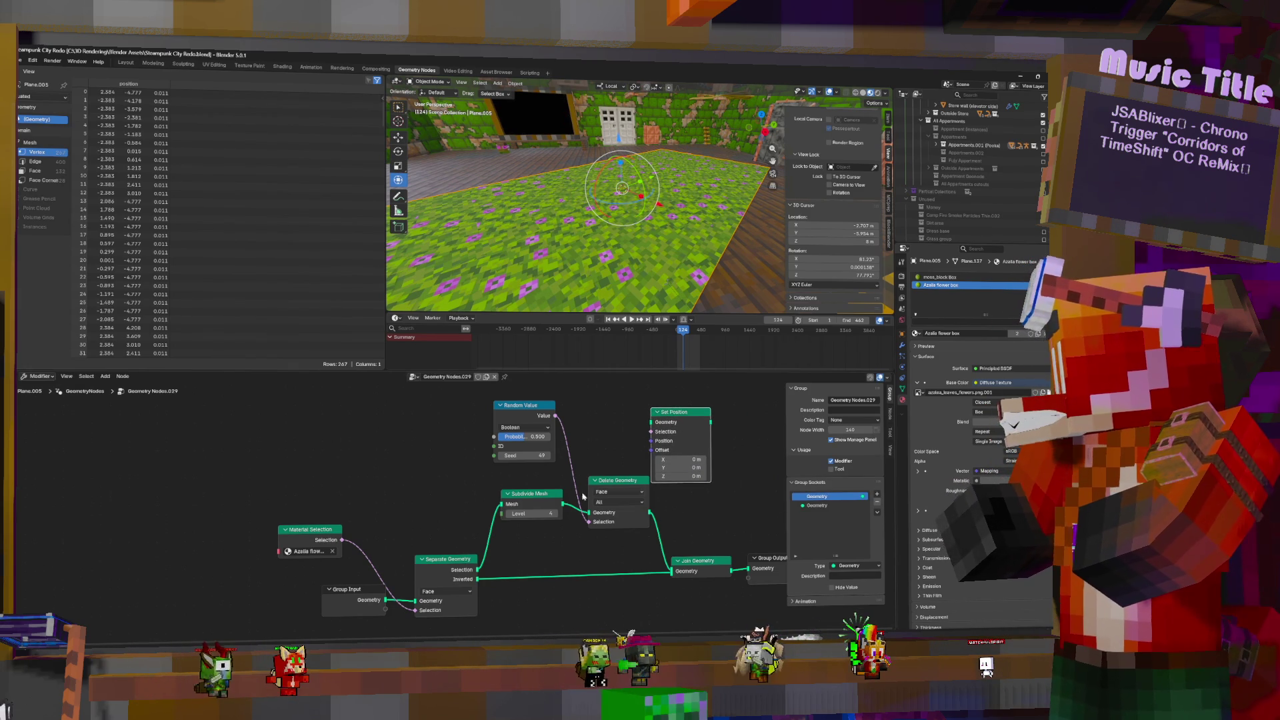
mouse_move(682, 410)
mouse_down()
mouse_move(589, 509)
mouse_move(609, 509)
mouse_up()
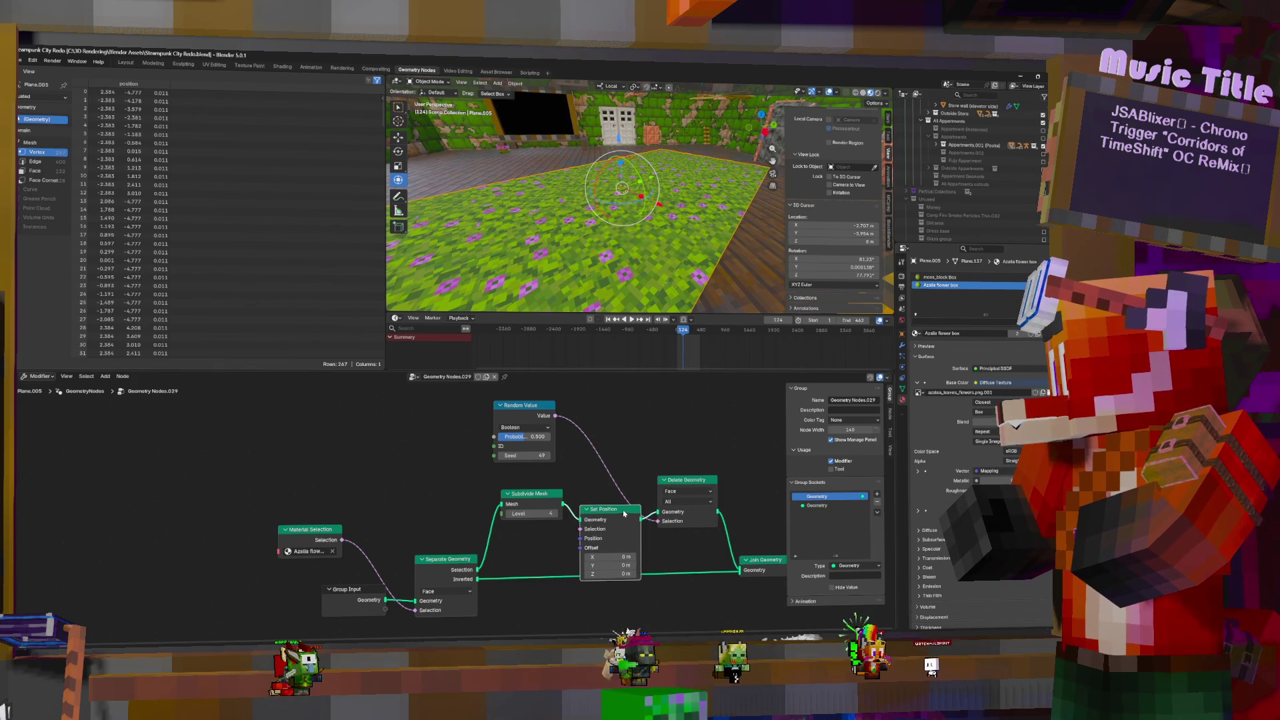
Move Set Position after Delete Geometry and add a vector Random Value node
key(shift+a)
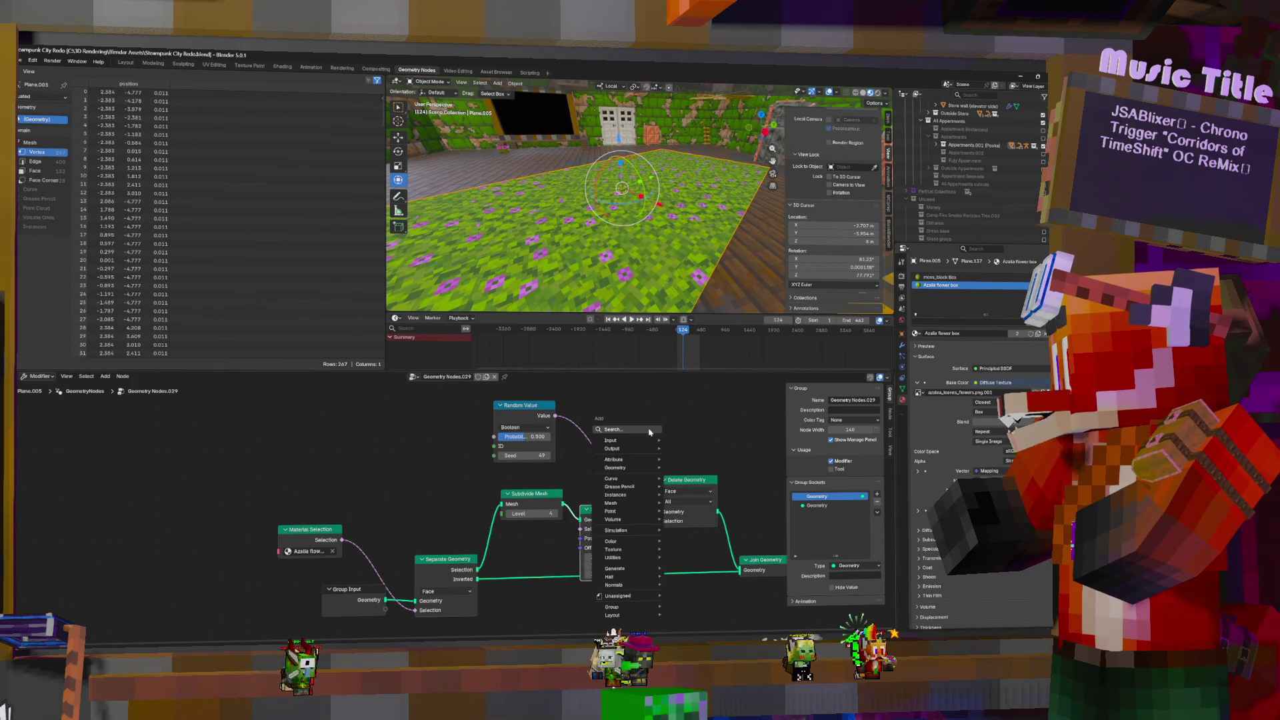
click(650, 431)
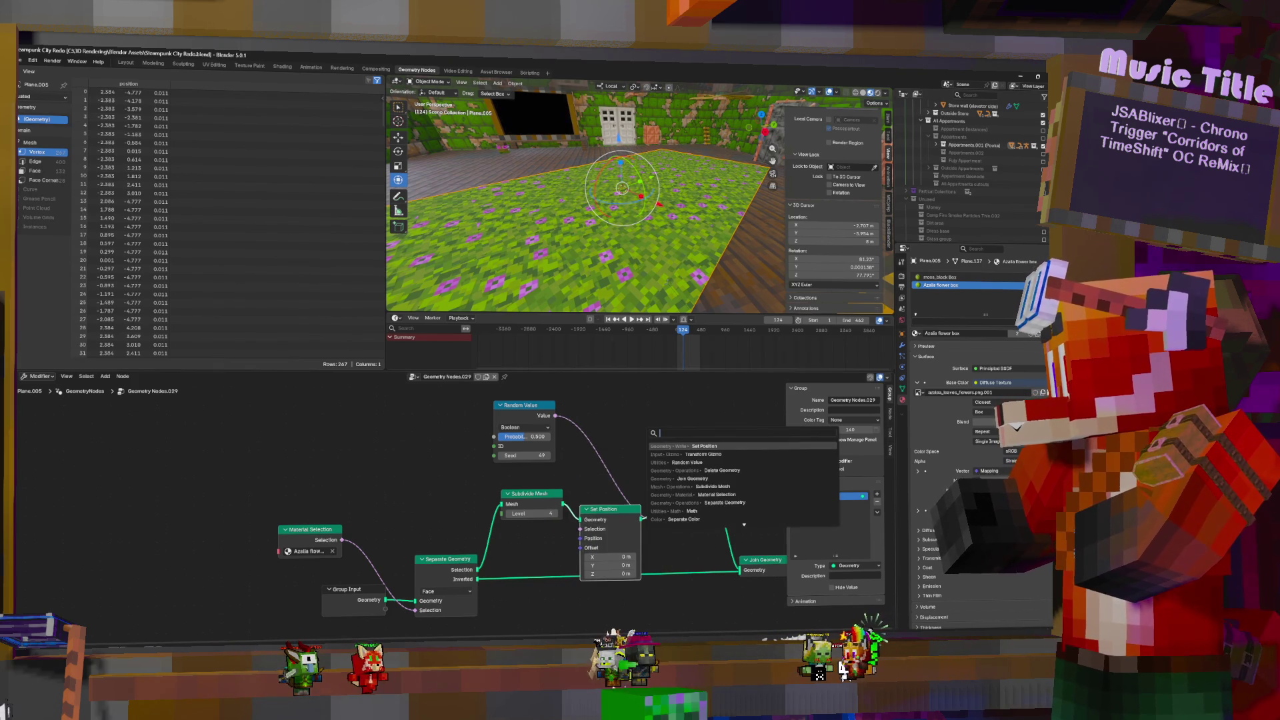
key(Escape)
mouse_move(601, 509)
alt+mouse_down()
mouse_move(741, 494)
mouse_move(661, 477)
alt+mouse_up()
drag(733, 493, 715, 492)
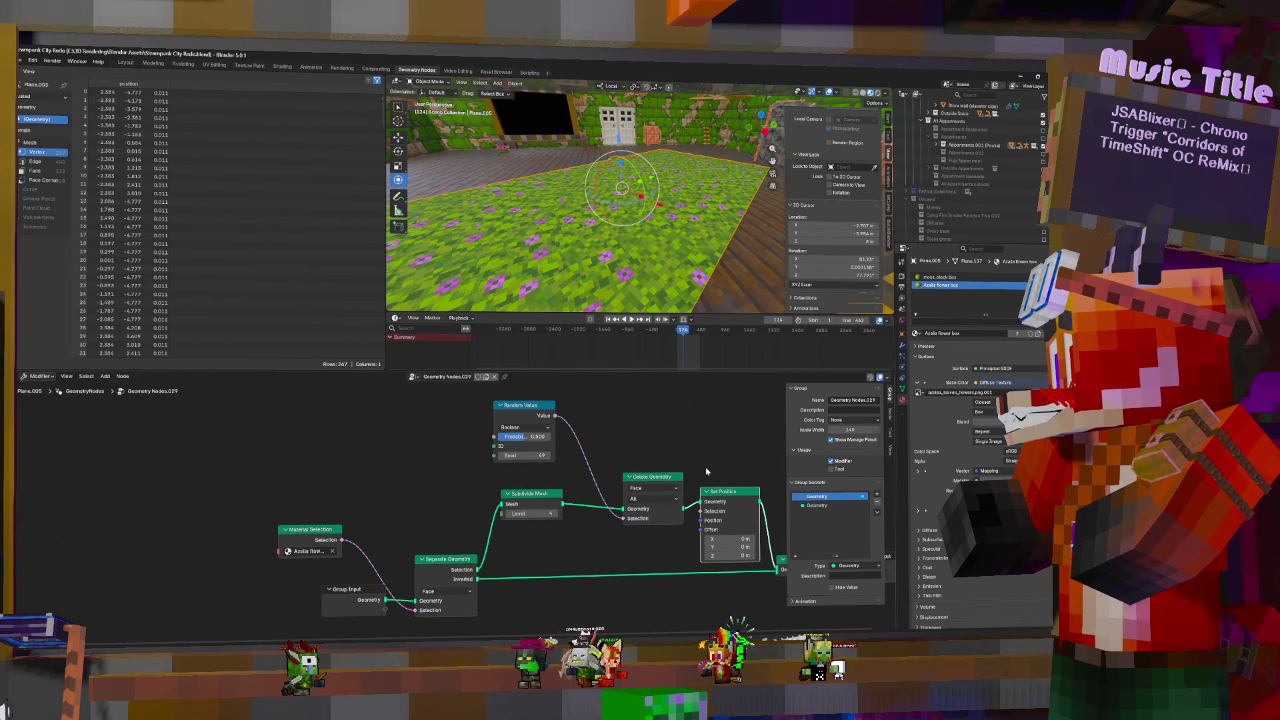
key(shift+a)
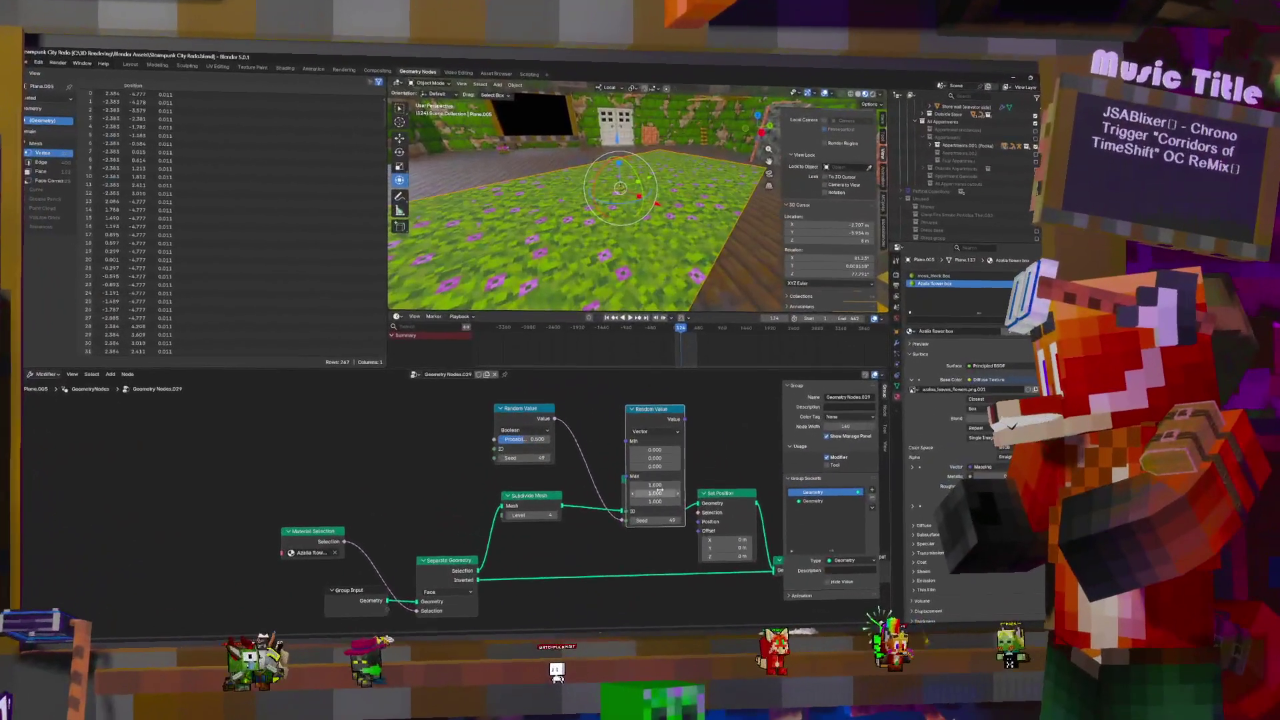
click(655, 502)
Set the random vector's Z maximum to 0, adjust its minimums, and plug it into Set Position Offset
text(0)
key(Return)
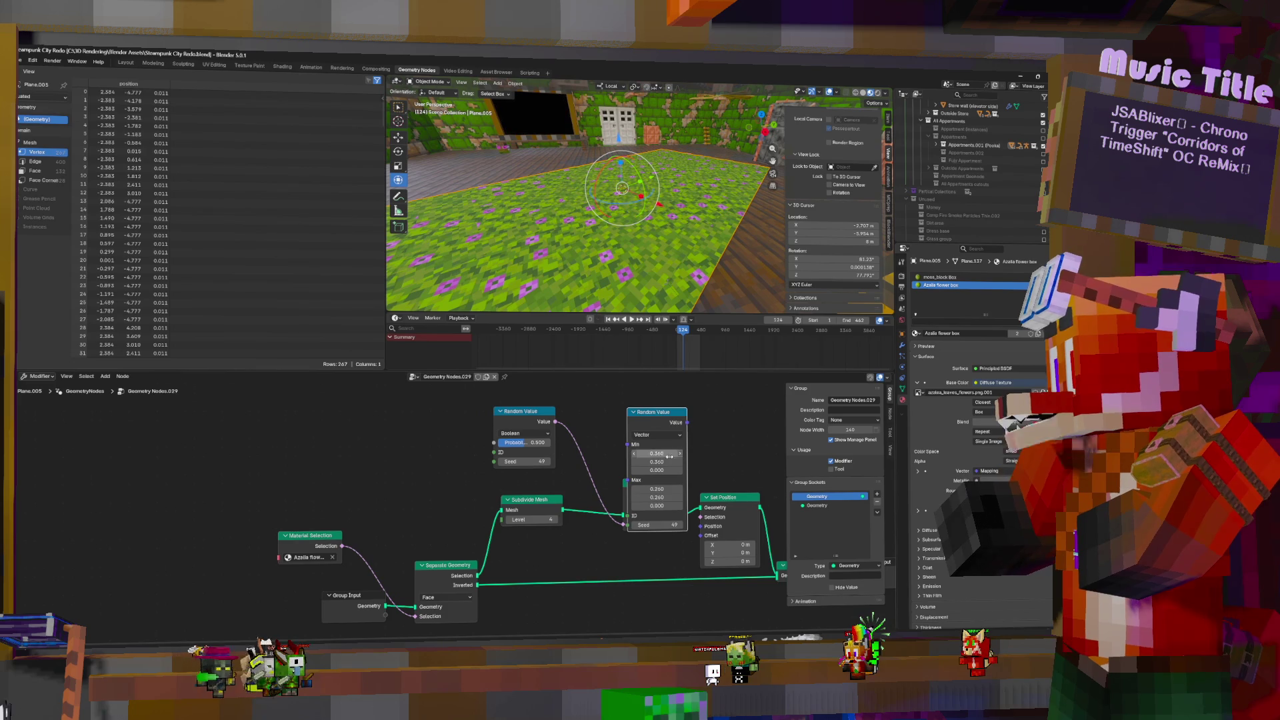
drag(661, 454, 629, 454)
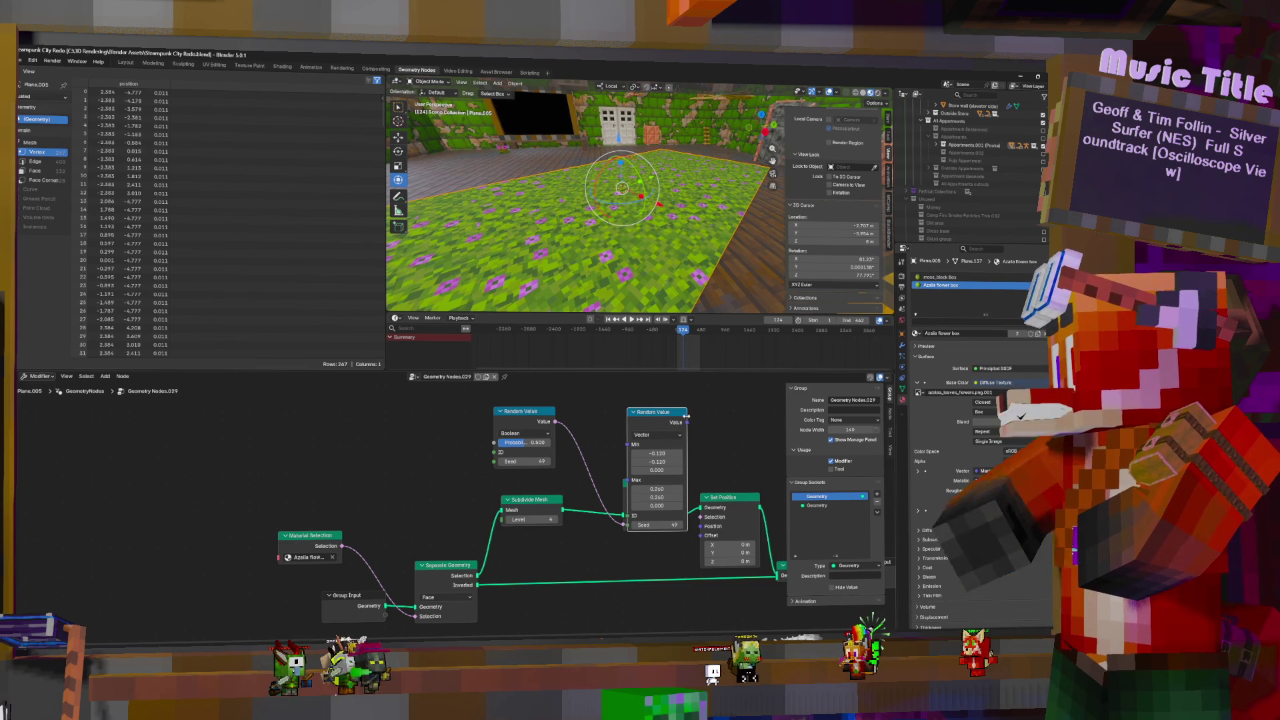
drag(687, 422, 700, 538)
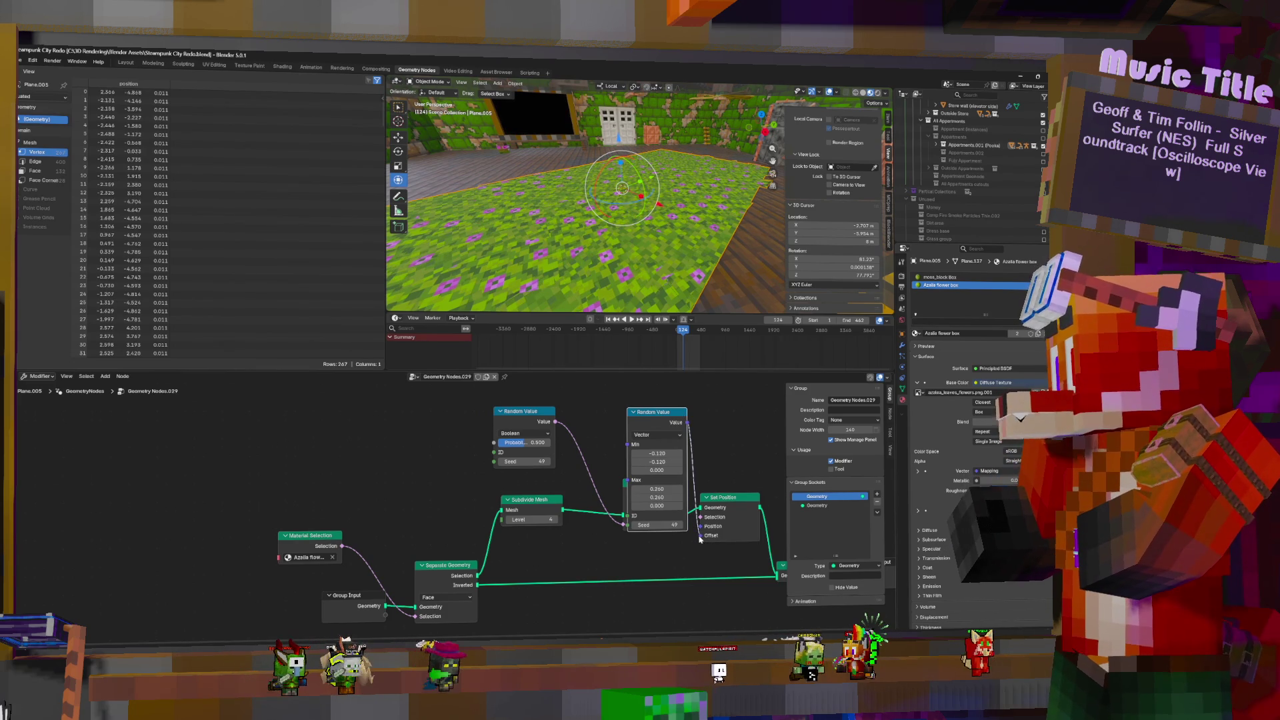
Tidy the node layout by raising the Random Value and Set Position nodes
mouse_move(586, 199)
middle_down()
mouse_move(586, 287)
mouse_move(586, 193)
middle_up()
middle_drag(670, 302, 740, 311)
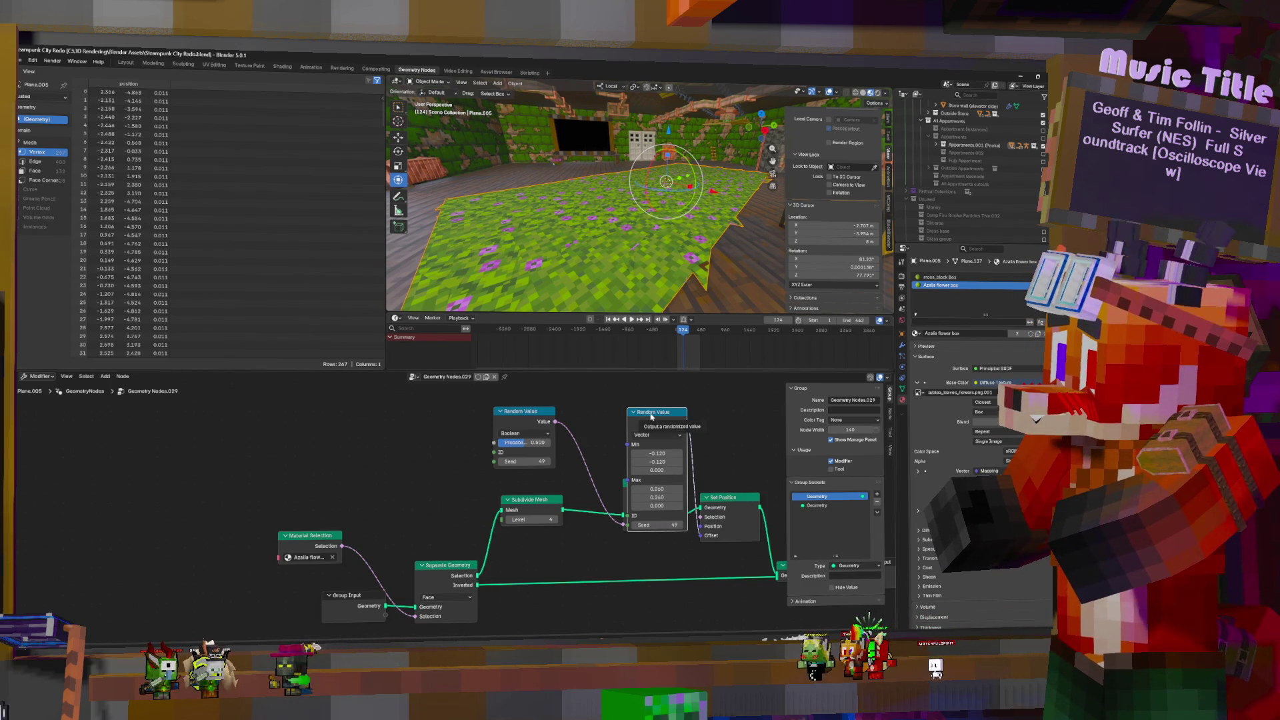
mouse_move(651, 420)
mouse_down()
mouse_move(635, 411)
mouse_move(656, 404)
mouse_move(635, 412)
mouse_up()
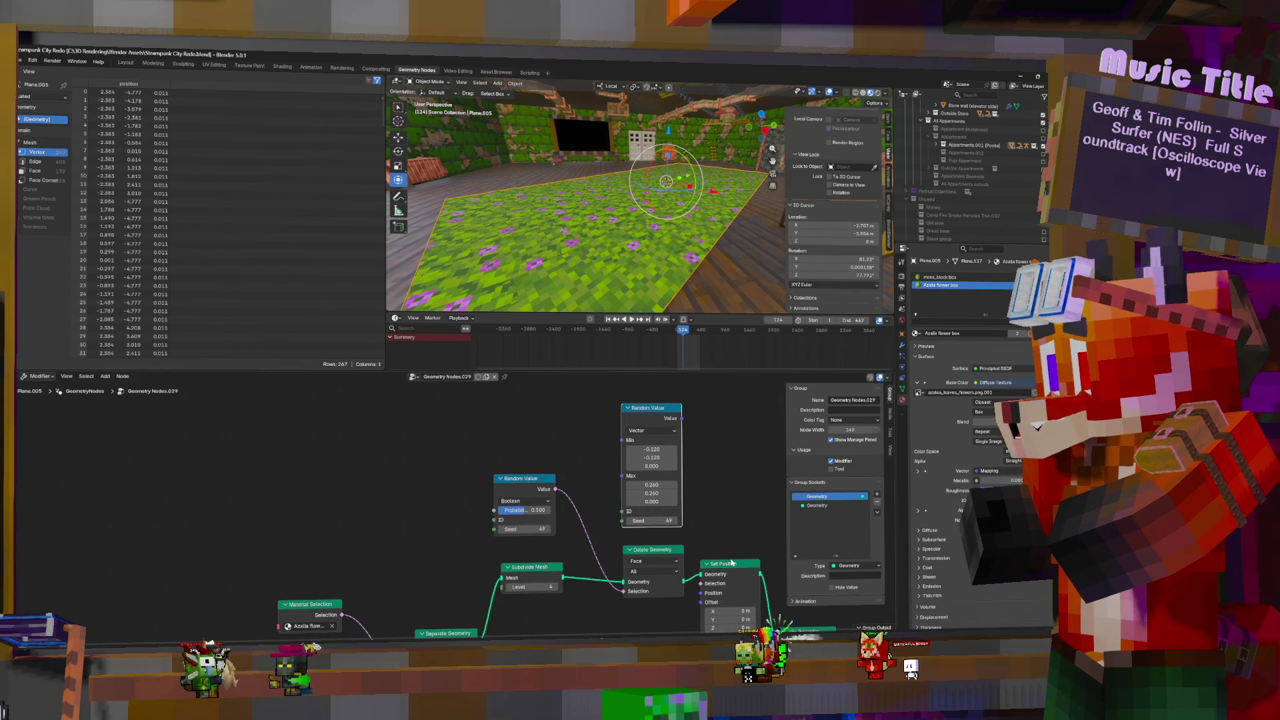
drag(729, 565, 726, 415)
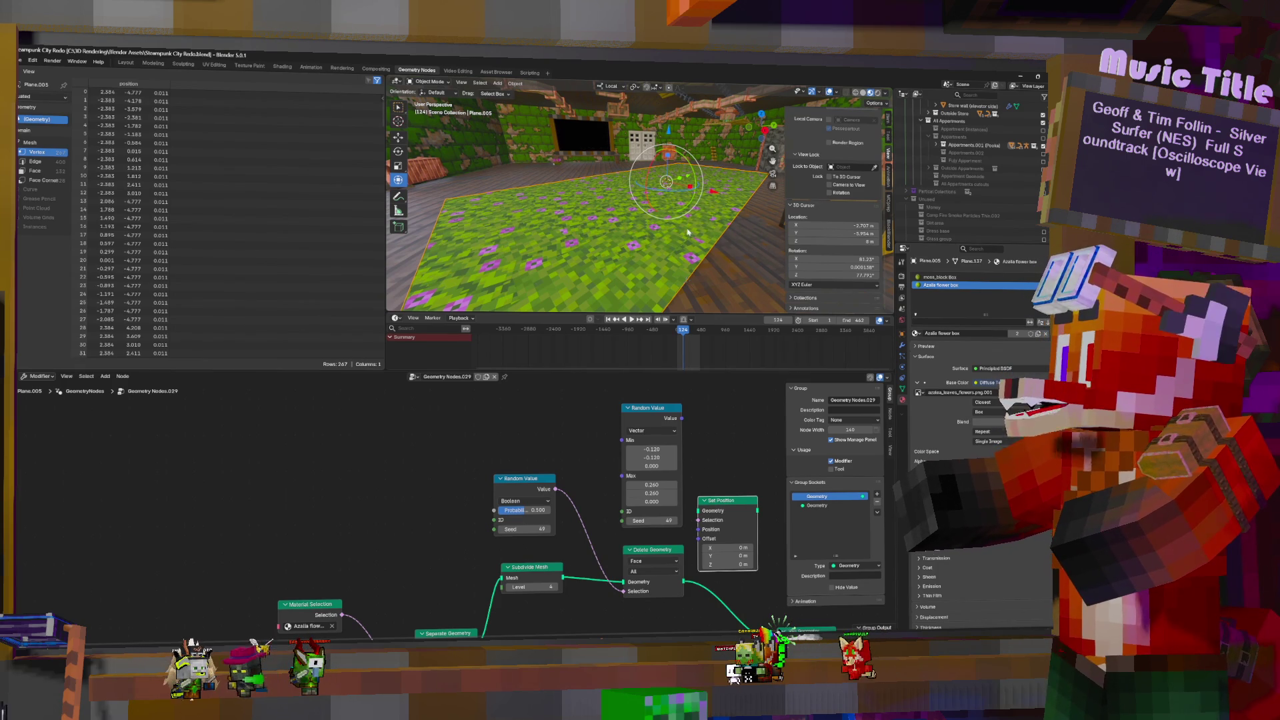
click(130, 62)
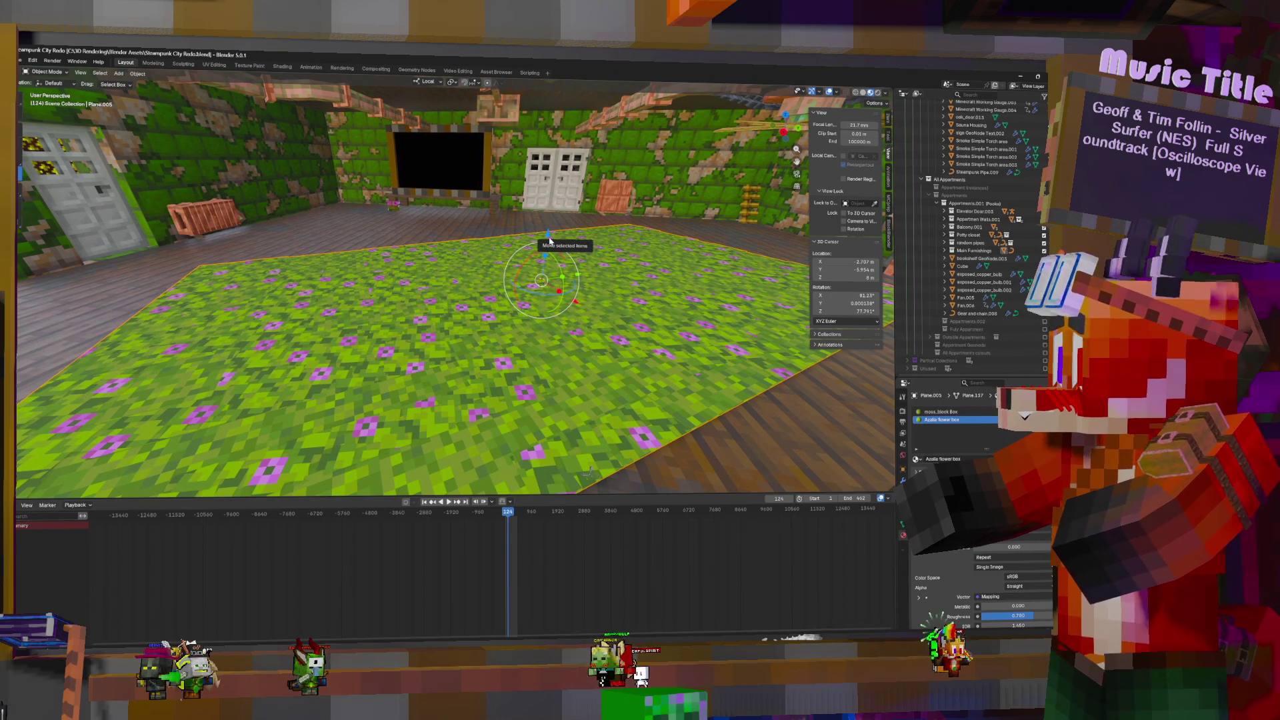
Move the 3D view down into the room beneath the azalea flower floor
mouse_move(549, 241)
middle_down()
mouse_move(412, 448)
mouse_move(546, 396)
middle_up()
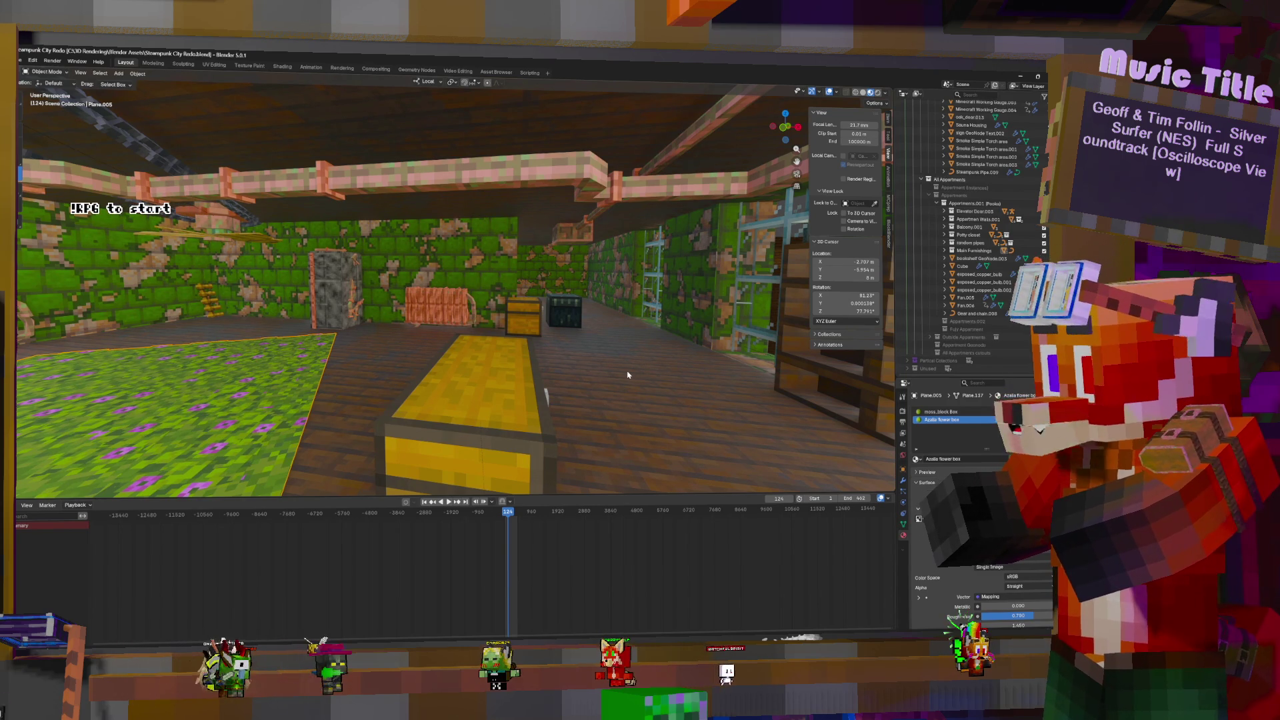
click(494, 72)
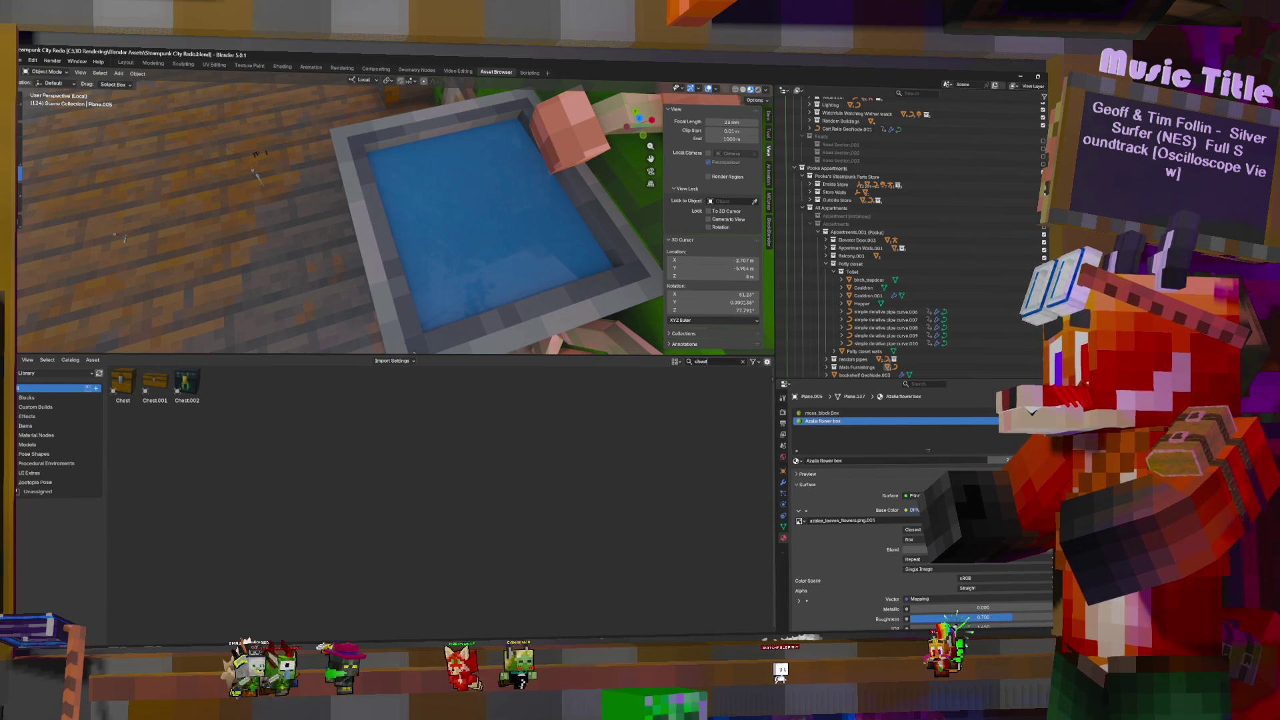
Search the asset library for 'bed' and drop Bed Changer:Texture into the room
key(BackSpace)
key(BackSpace)
key(BackSpace)
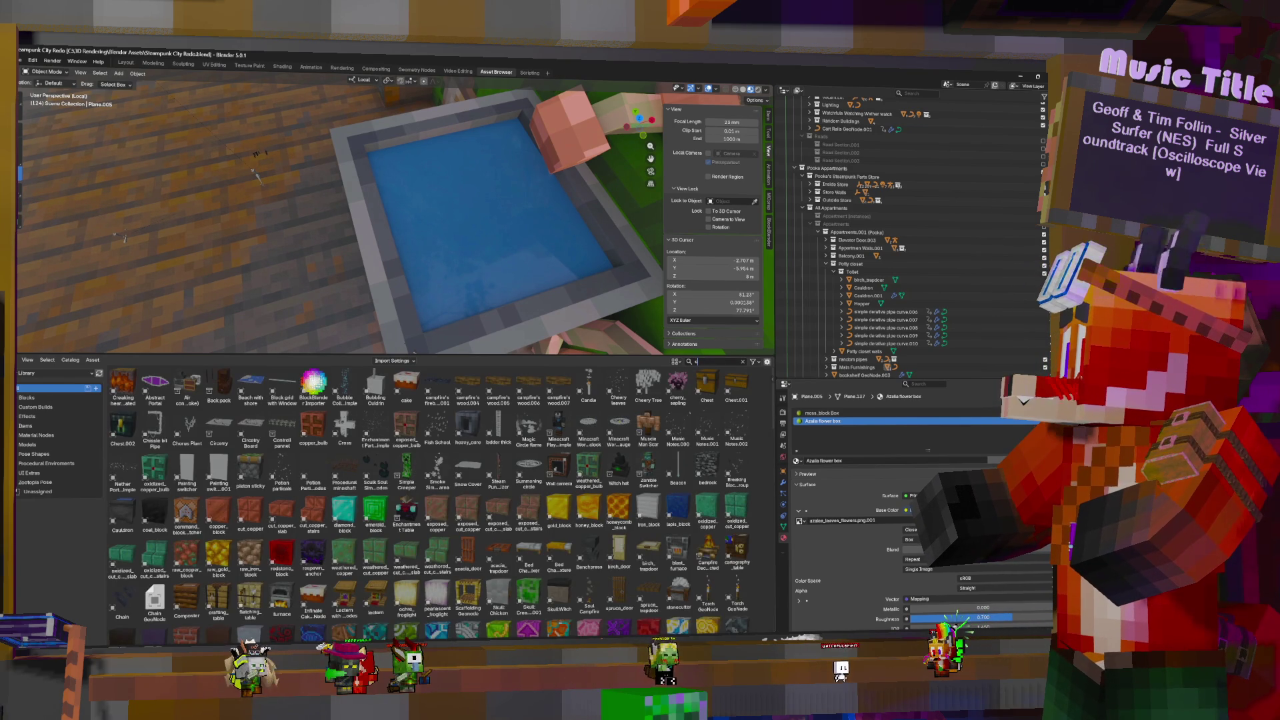
text(u)
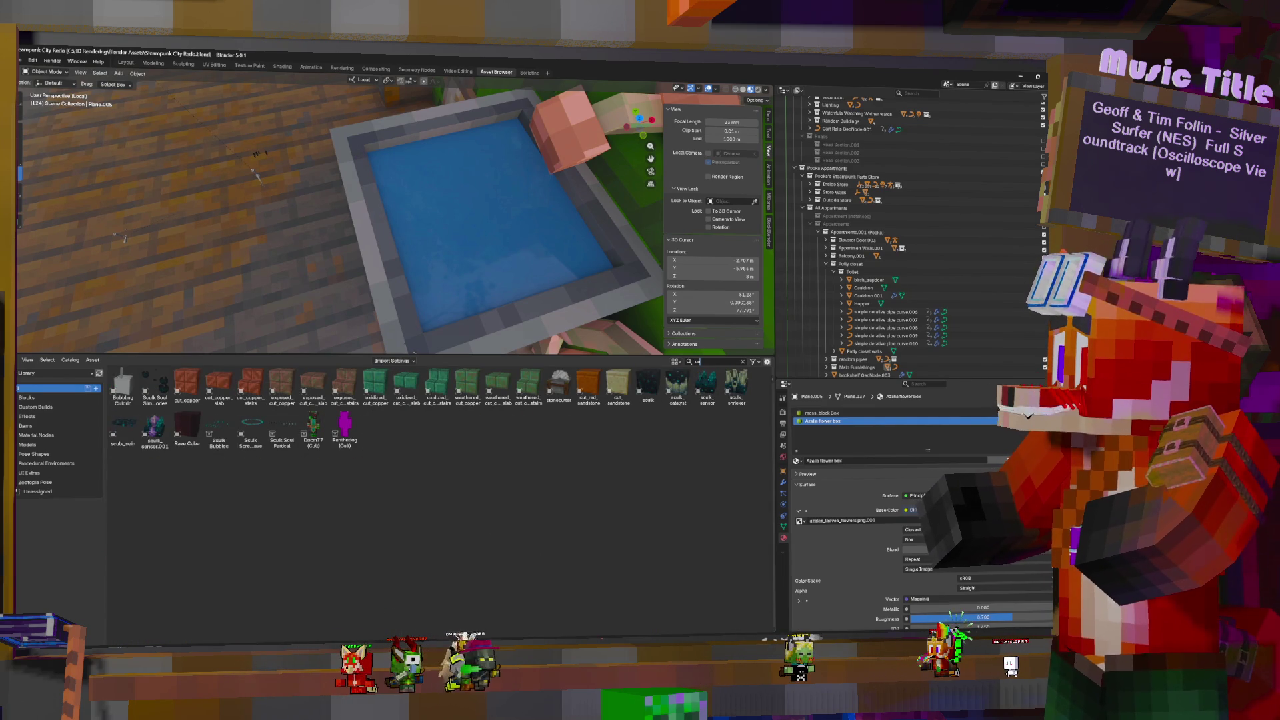
key(BackSpace)
key(BackSpace)
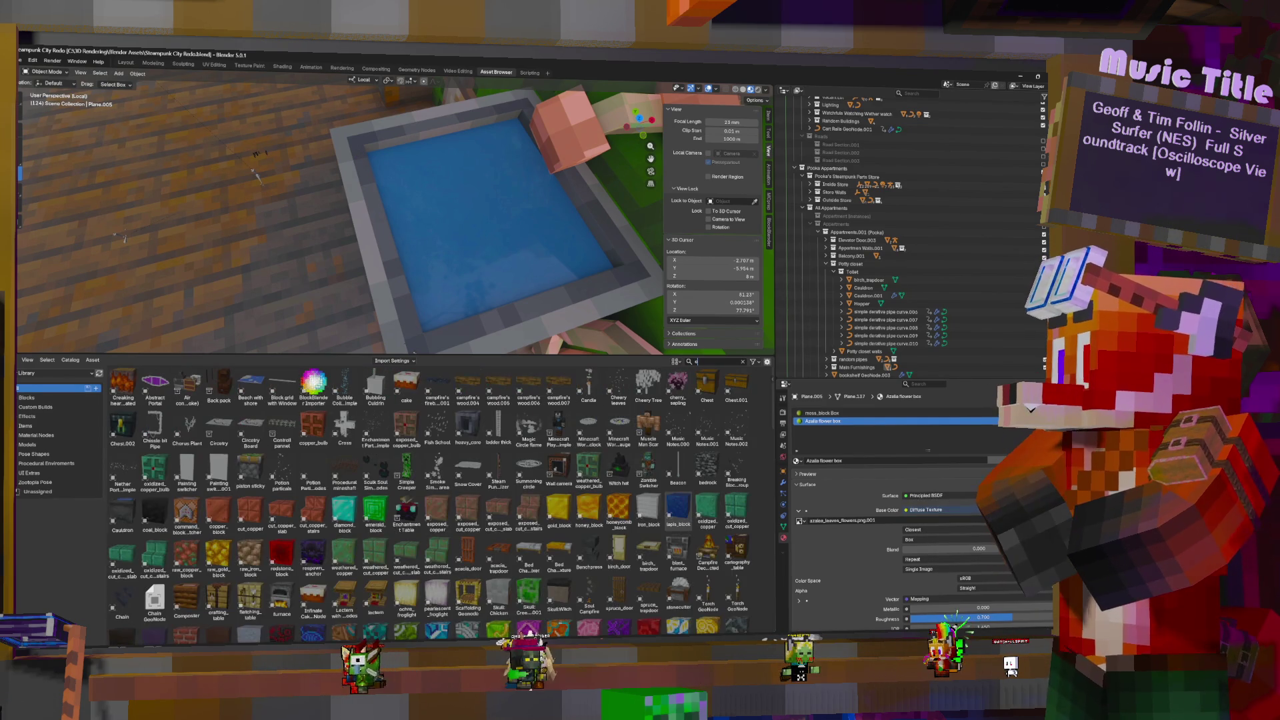
text(bed)
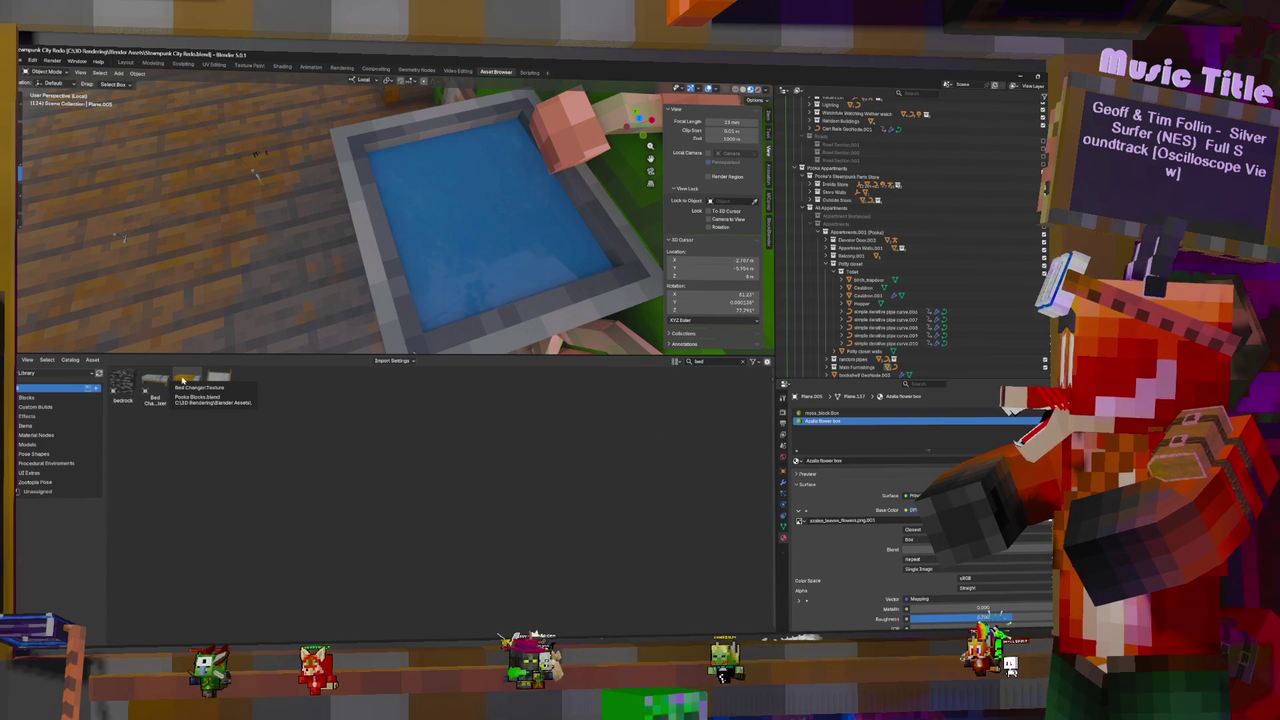
scroll(500, 234, up, 5)
key(shift+grave)
key(w)
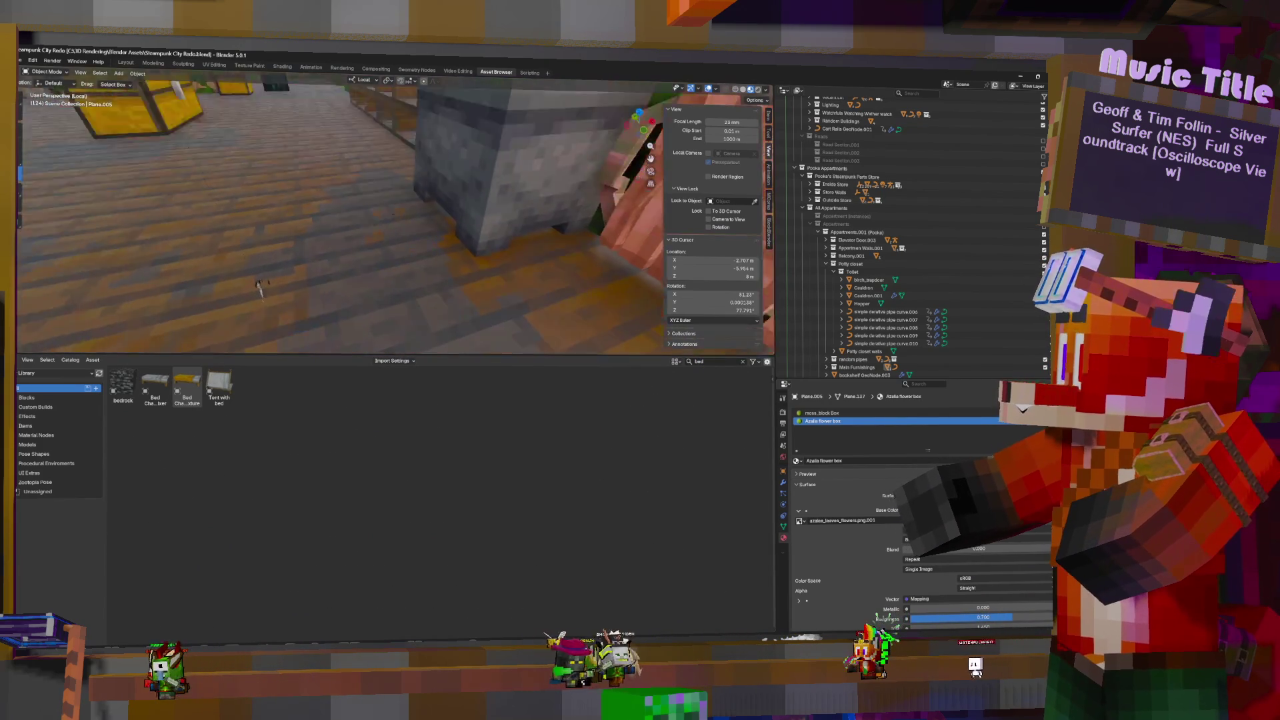
drag(187, 387, 422, 276)
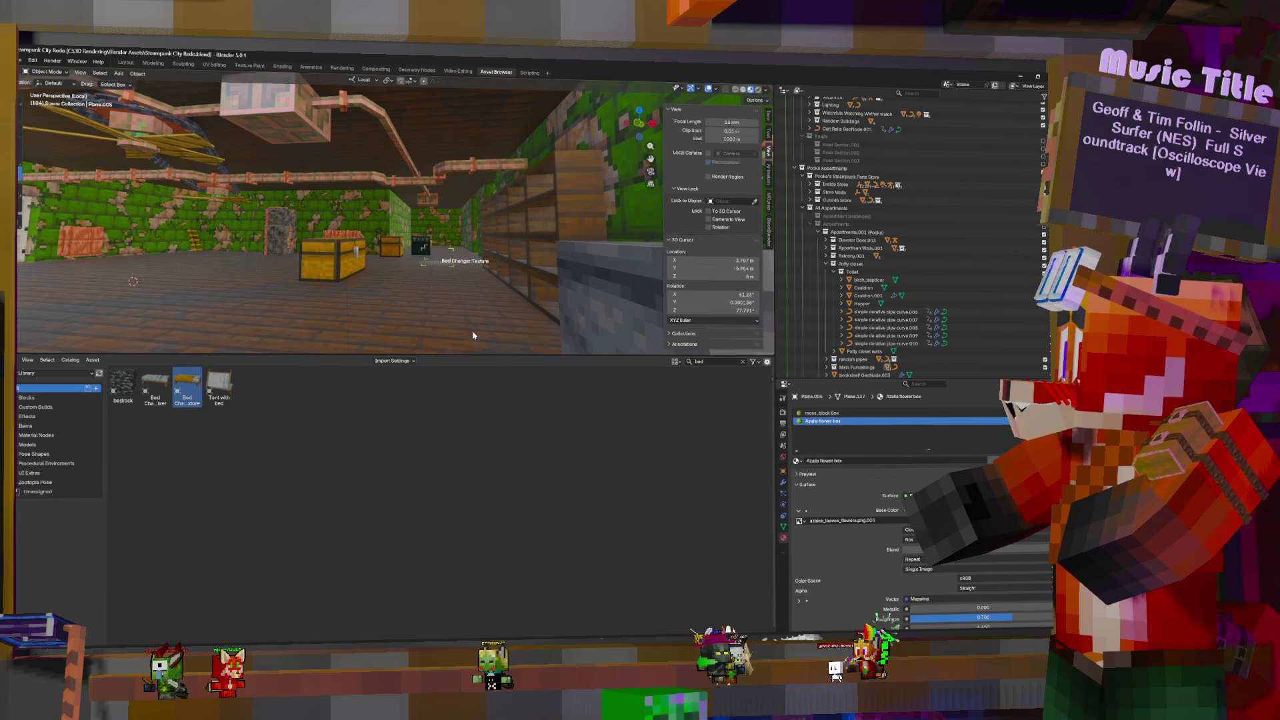
drag(473, 334, 471, 340)
Slide the bed into position on the floor and move it into the Toilet collection
middle_drag(524, 231, 483, 258)
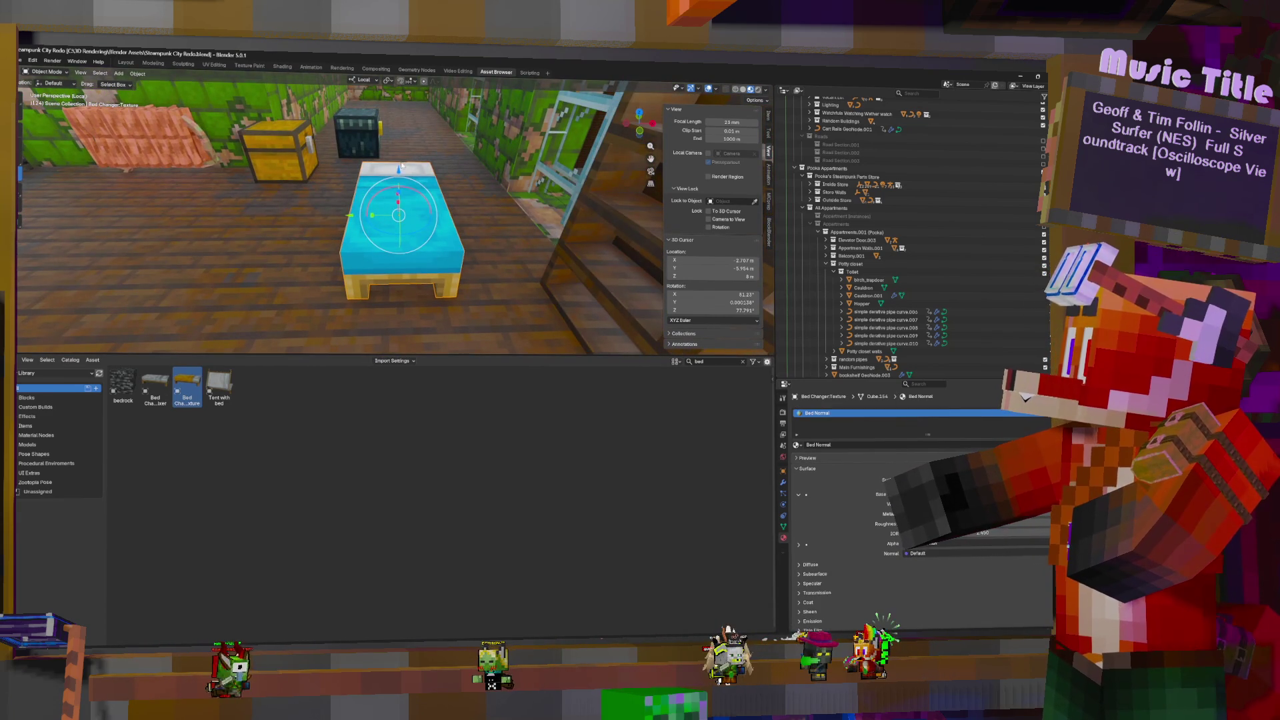
mouse_move(400, 171)
mouse_down()
mouse_move(400, 100)
mouse_move(396, 340)
mouse_up()
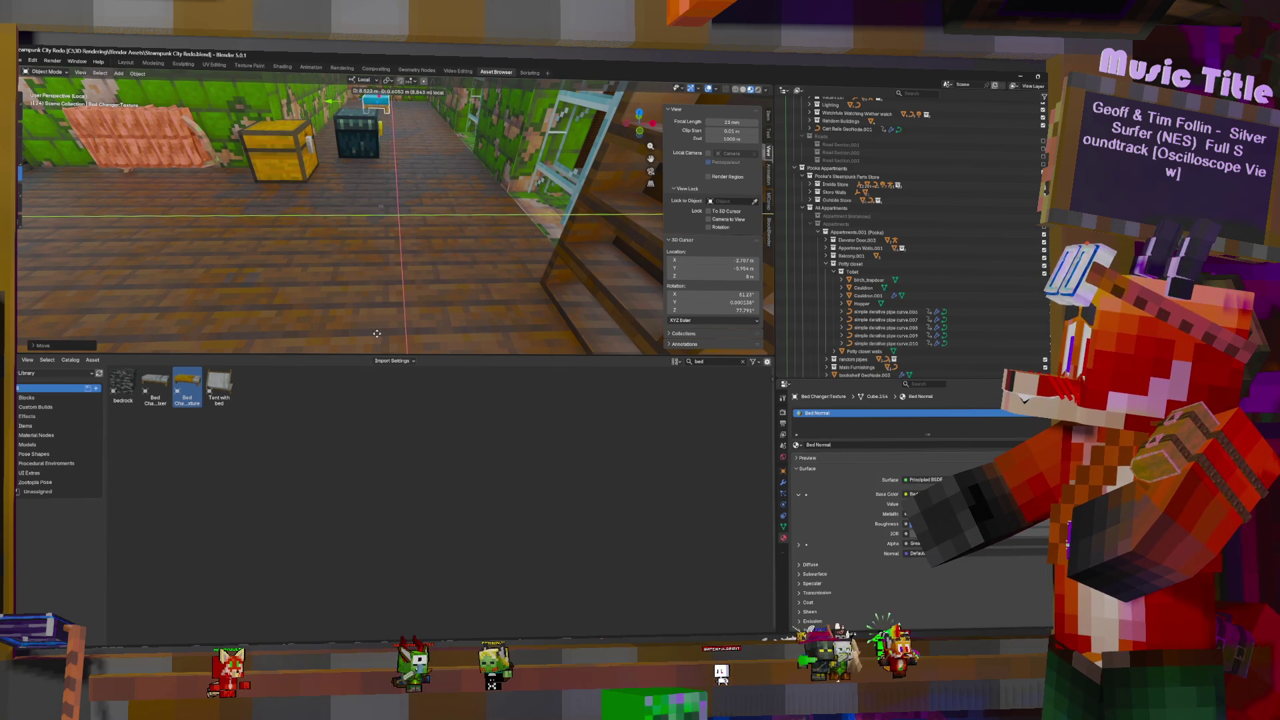
drag(378, 333, 403, 335)
key(KP_Decimal)
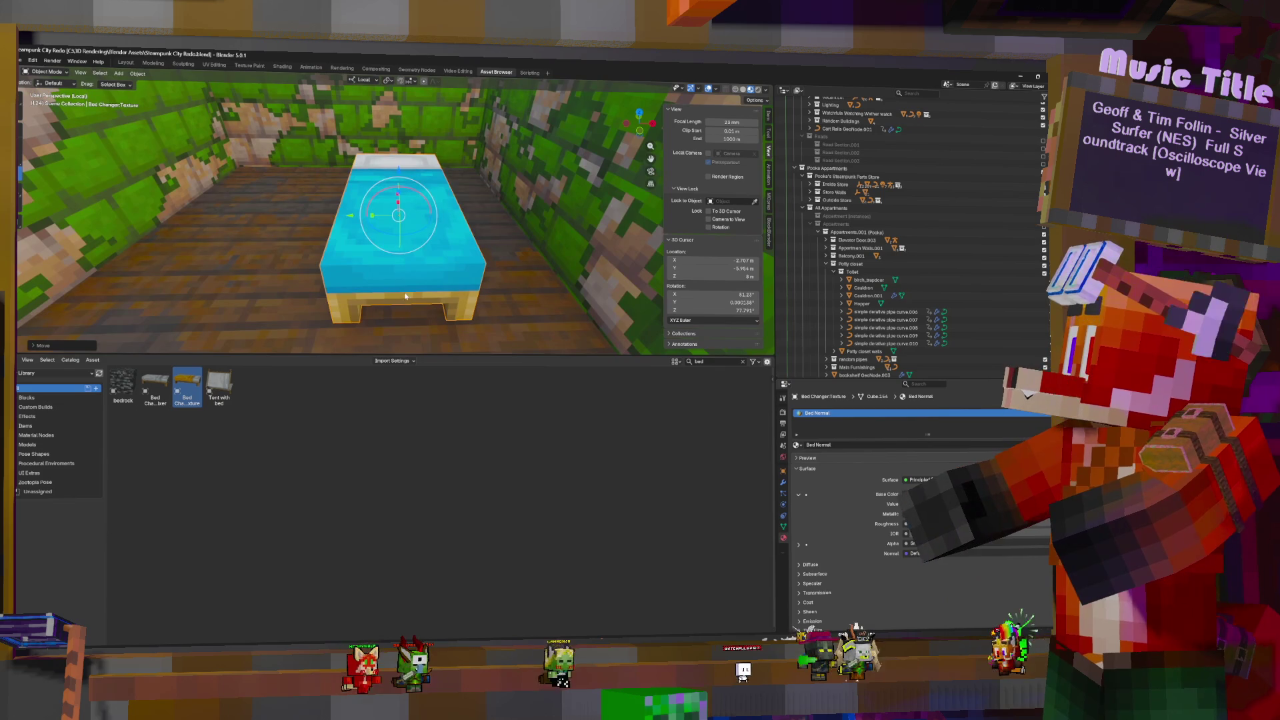
scroll(433, 286, down, 10)
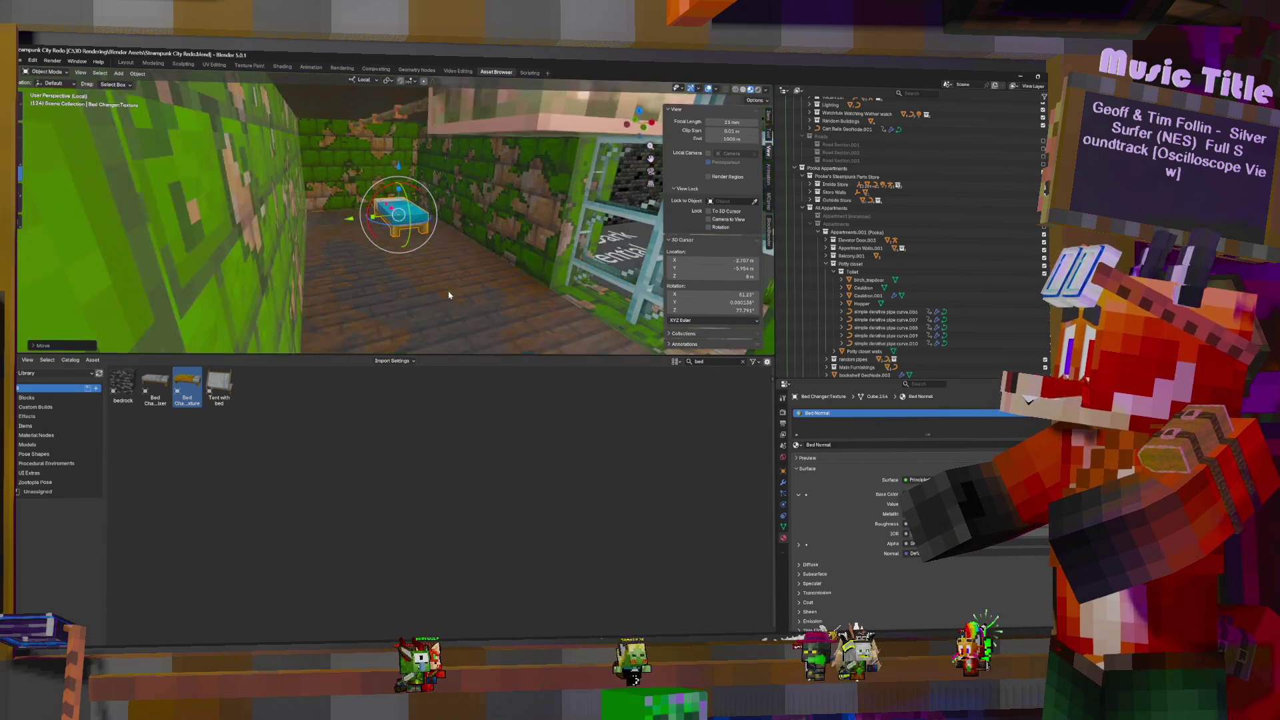
middle_drag(446, 291, 460, 292)
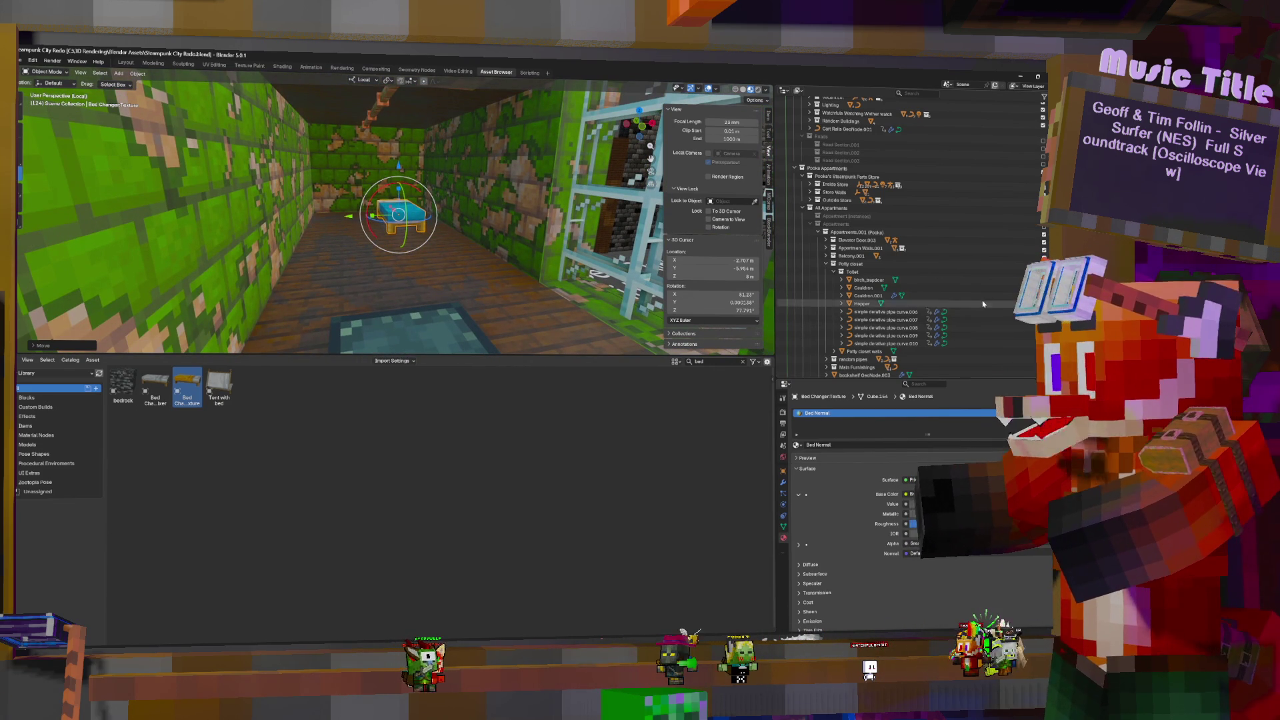
scroll(873, 287, down, 6)
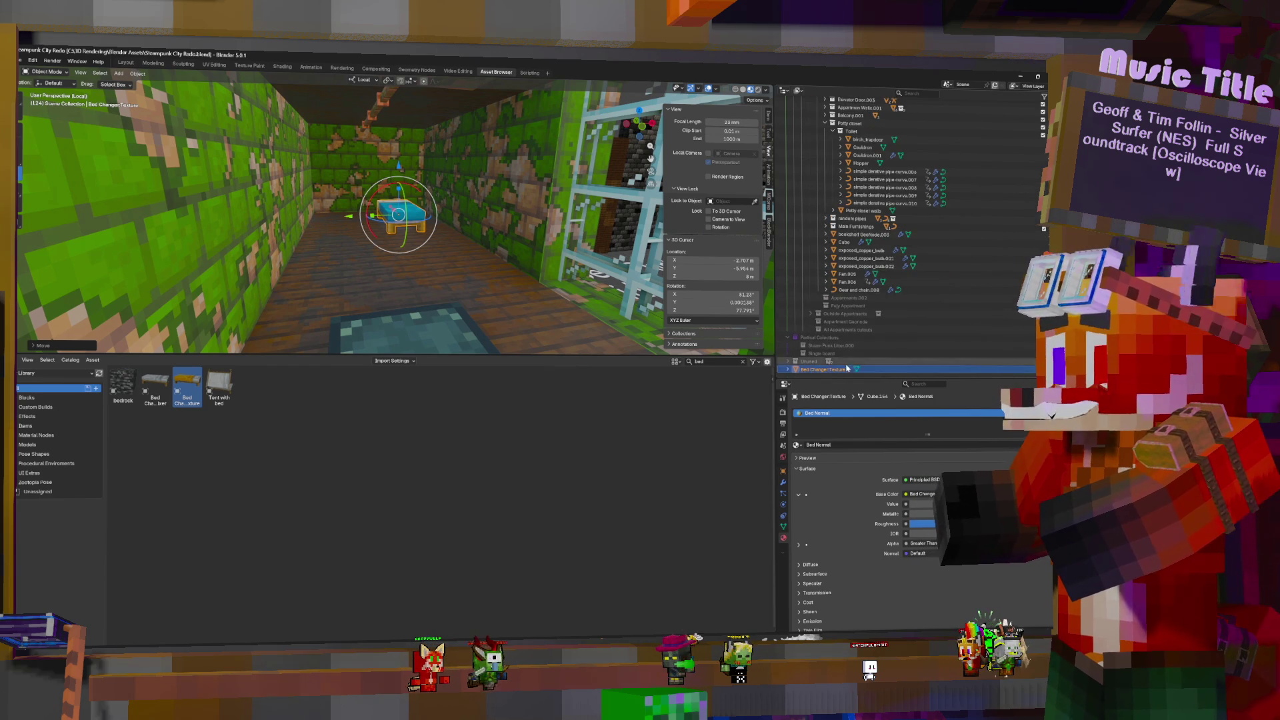
mouse_move(873, 370)
mouse_down()
mouse_move(899, 136)
mouse_move(887, 128)
mouse_move(859, 227)
mouse_up()
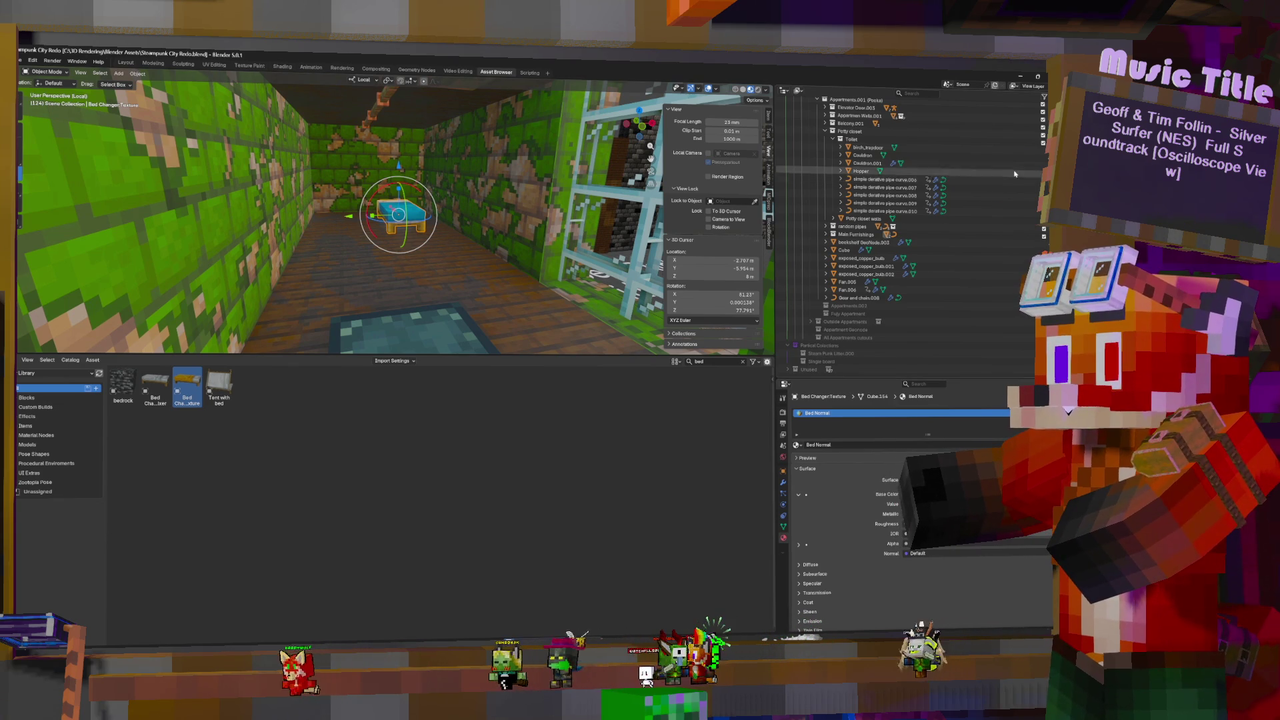
Exclude the Extra buildings and City Planning collections from the view layer
scroll(1027, 162, up, 3)
scroll(1027, 162, up, 8)
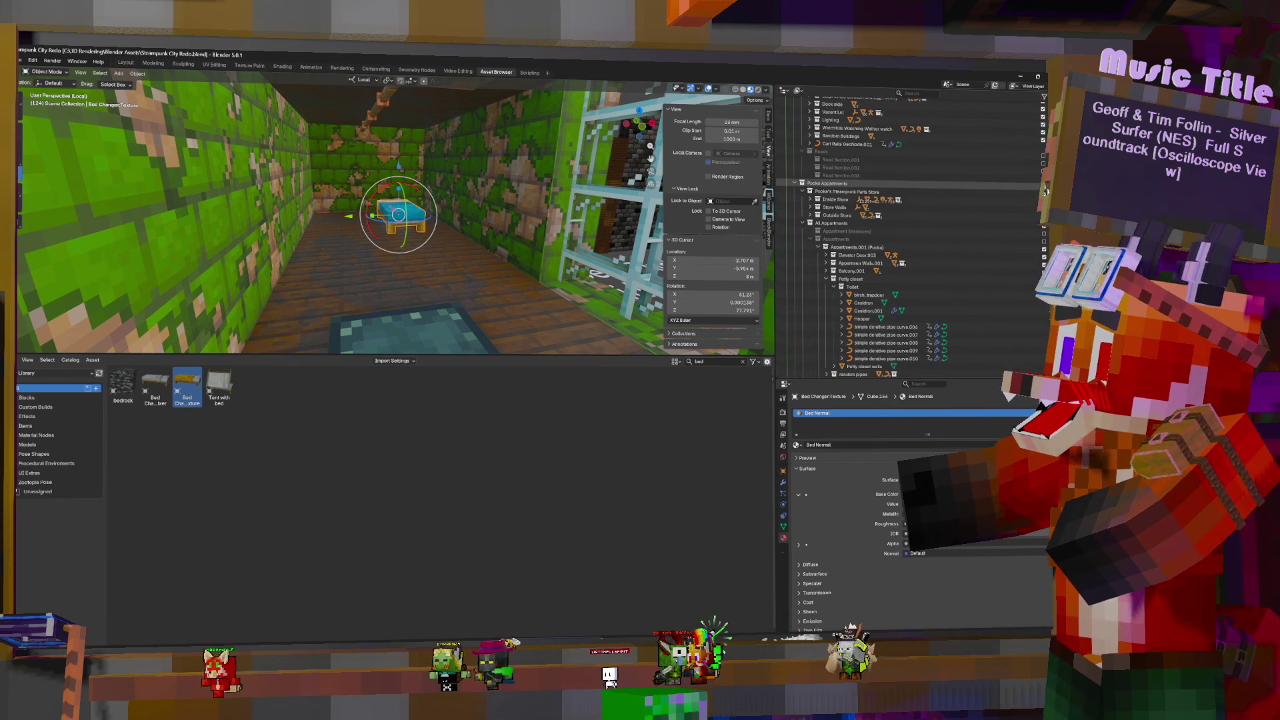
scroll(1045, 192, up, 1)
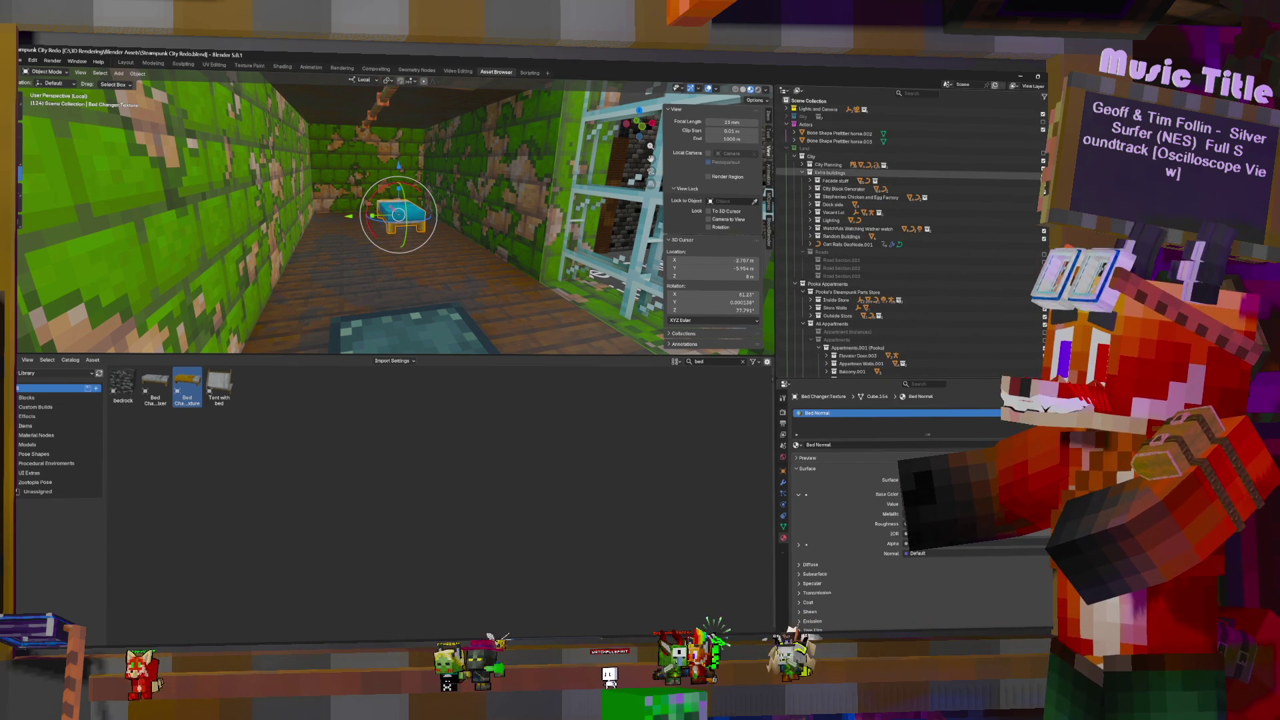
click(1043, 172)
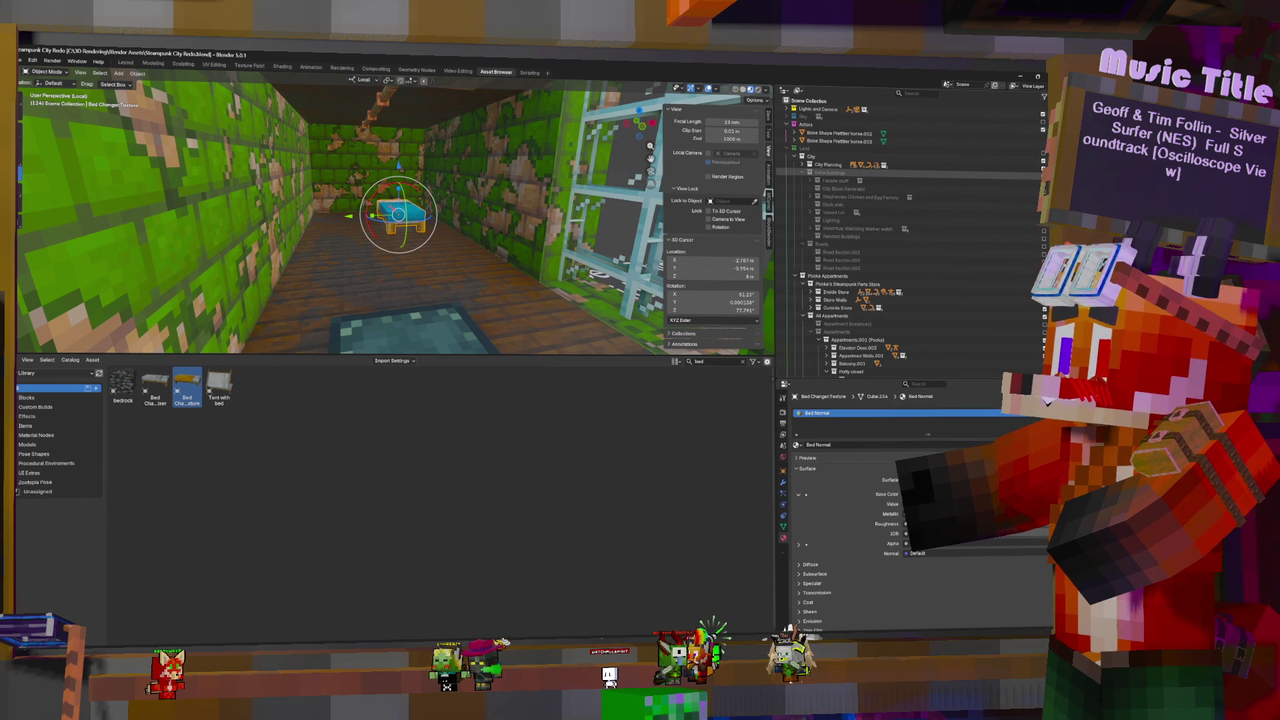
click(1043, 163)
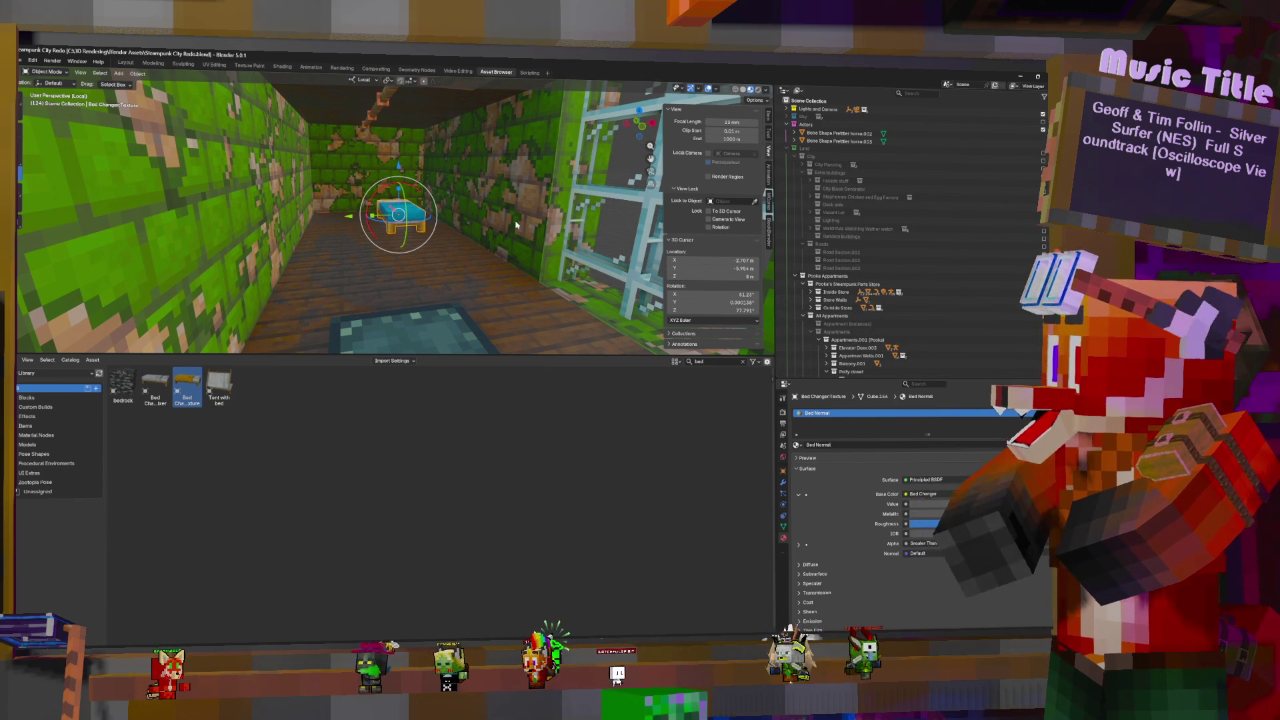
Fly the view back into the room to the bed, then bring up the File menu's format list (FBX, glTF 2.0)
key(shift+grave)
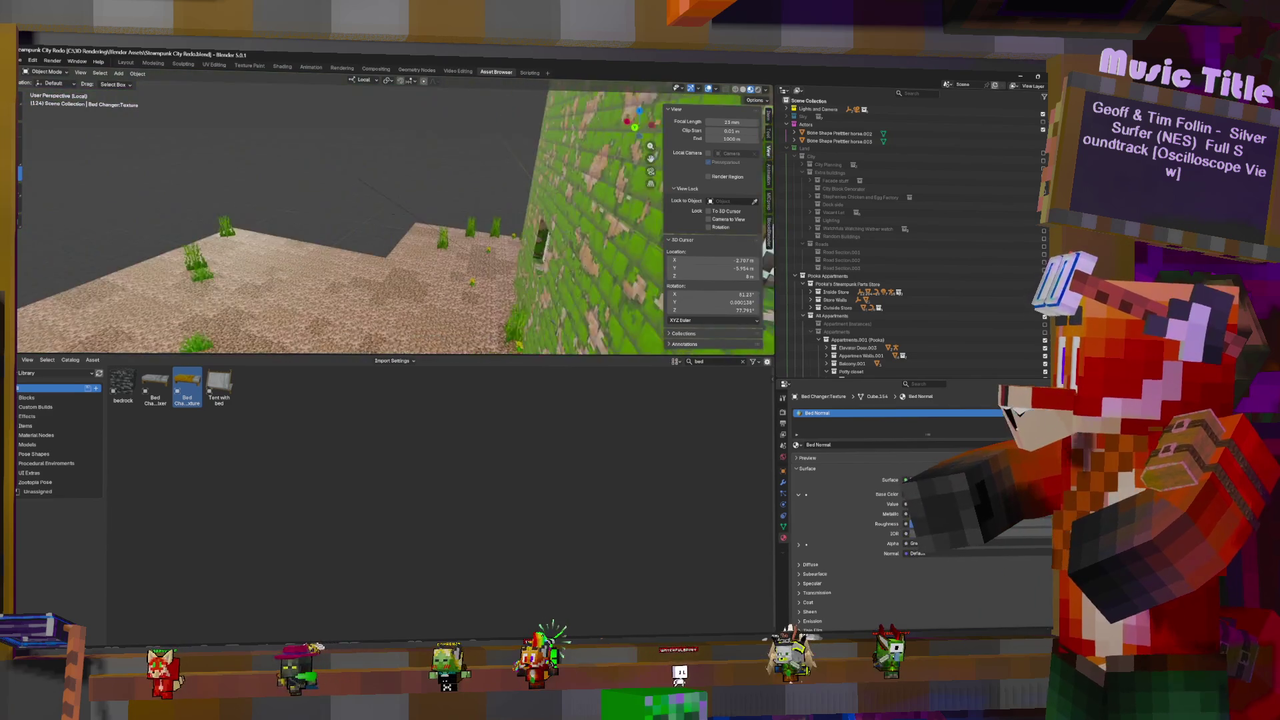
key(w)
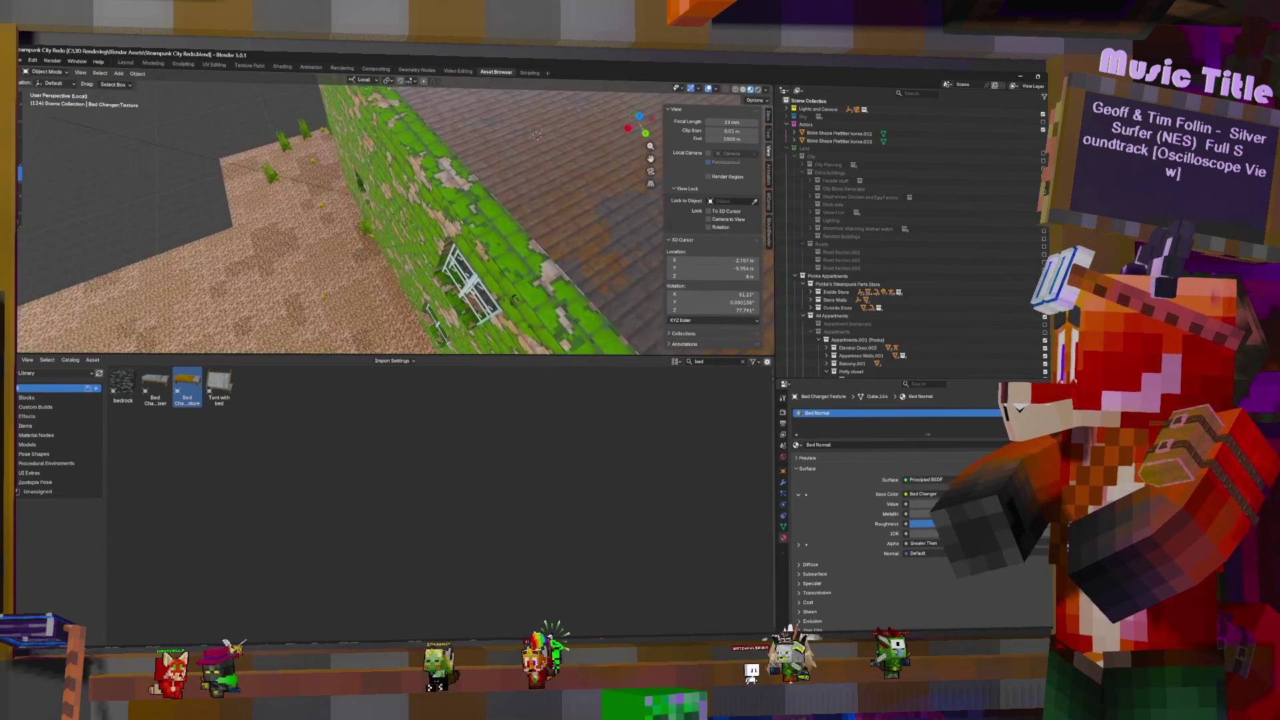
key(w)
key(s)
key(w)
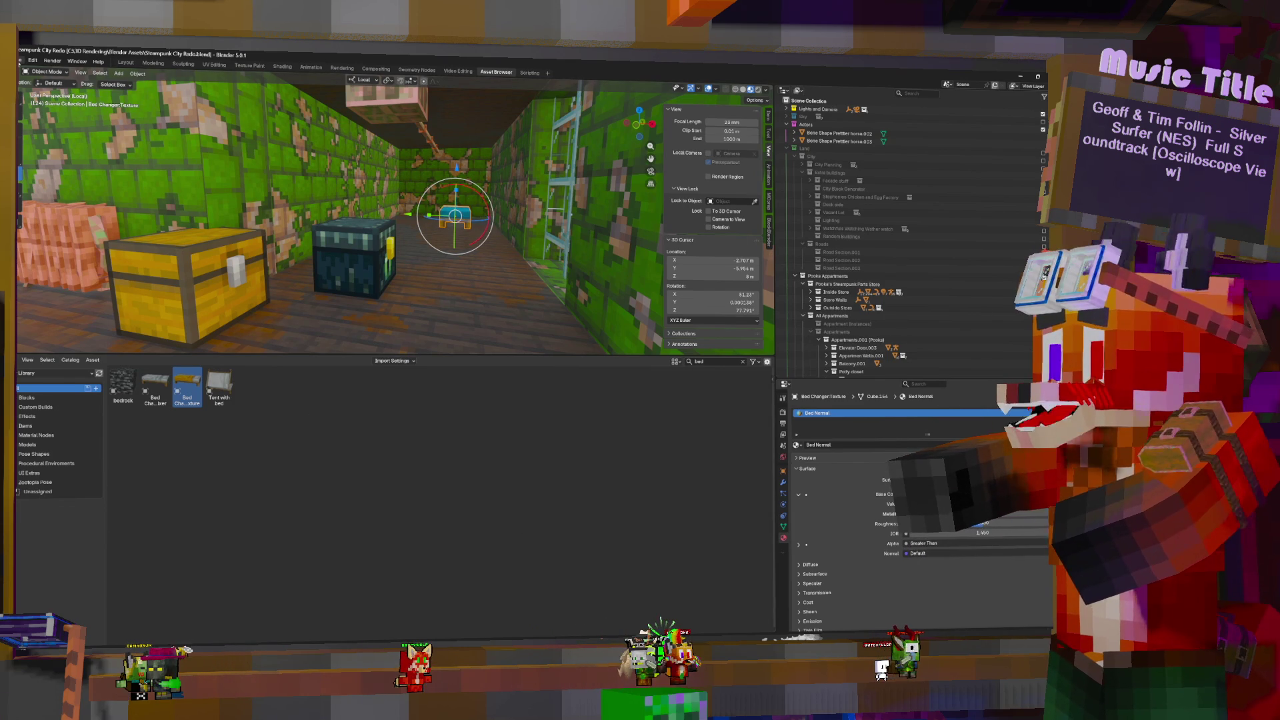
click(20, 60)
mouse_move(29, 181)
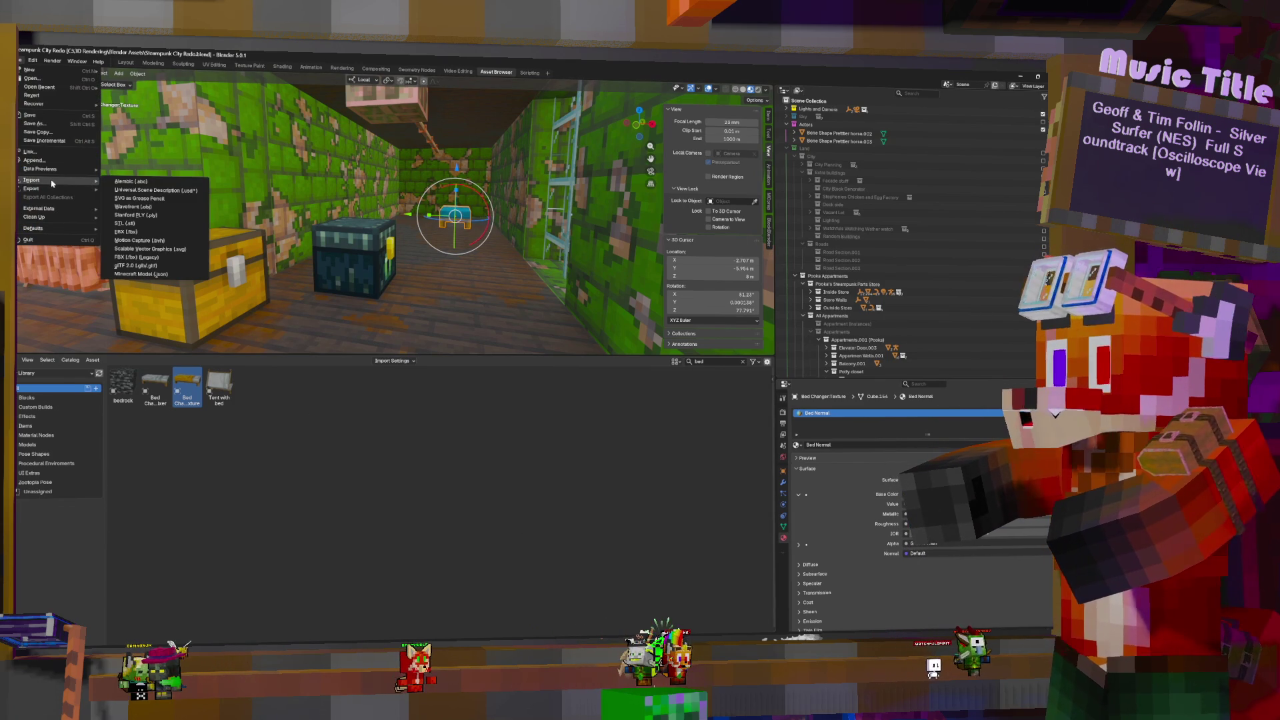